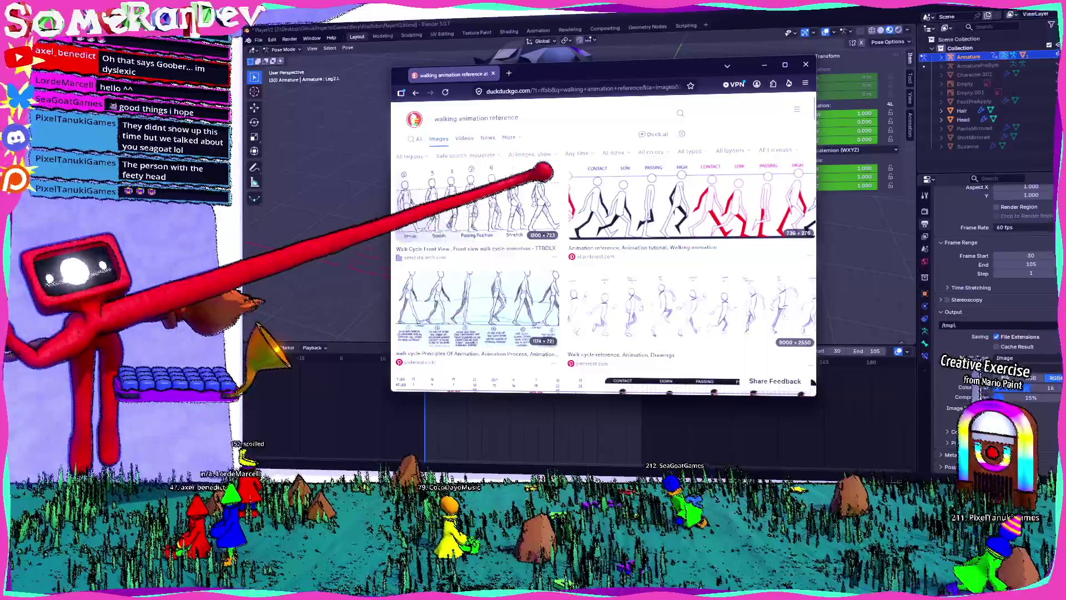
- Change the image search from walking to 'running animation reference'
scroll(545, 172, "down", 2)
scroll(541, 161, "down", 3)
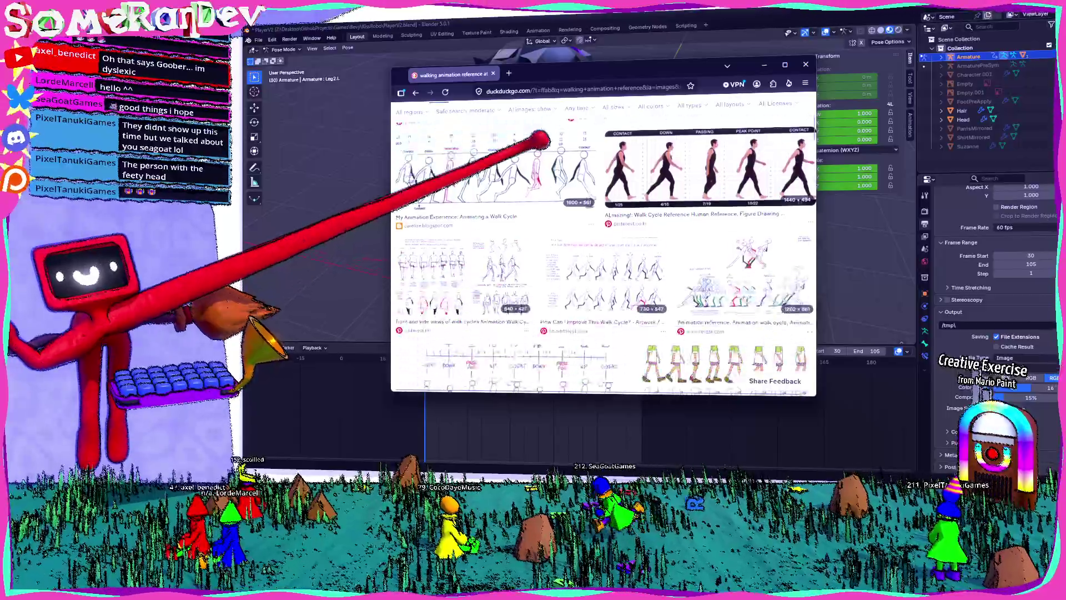
scroll(614, 231, "down", 3)
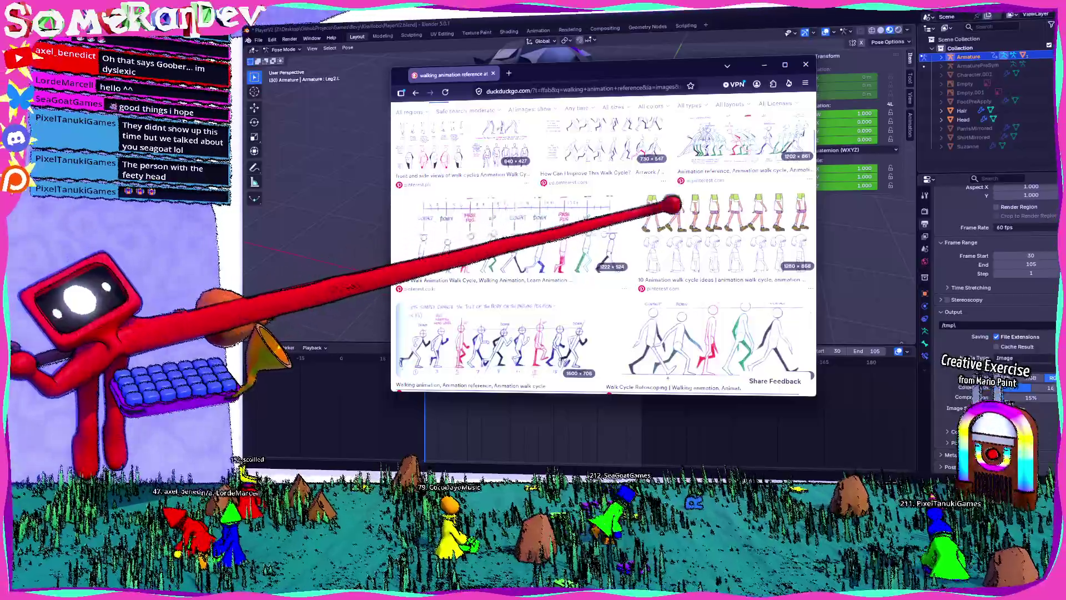
scroll(671, 206, "down", 2)
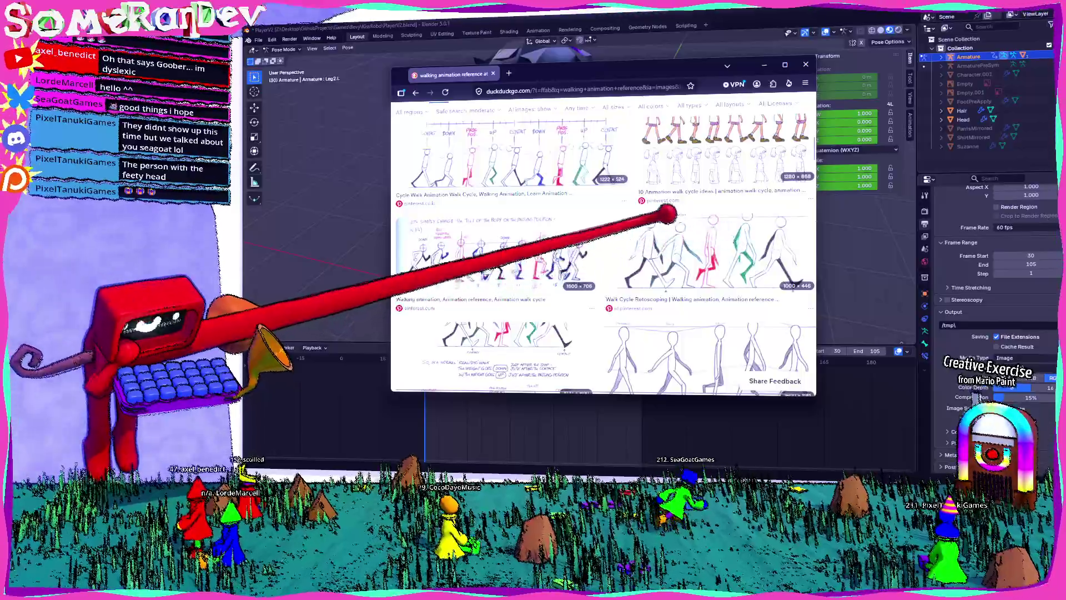
scroll(655, 209, "down", 5)
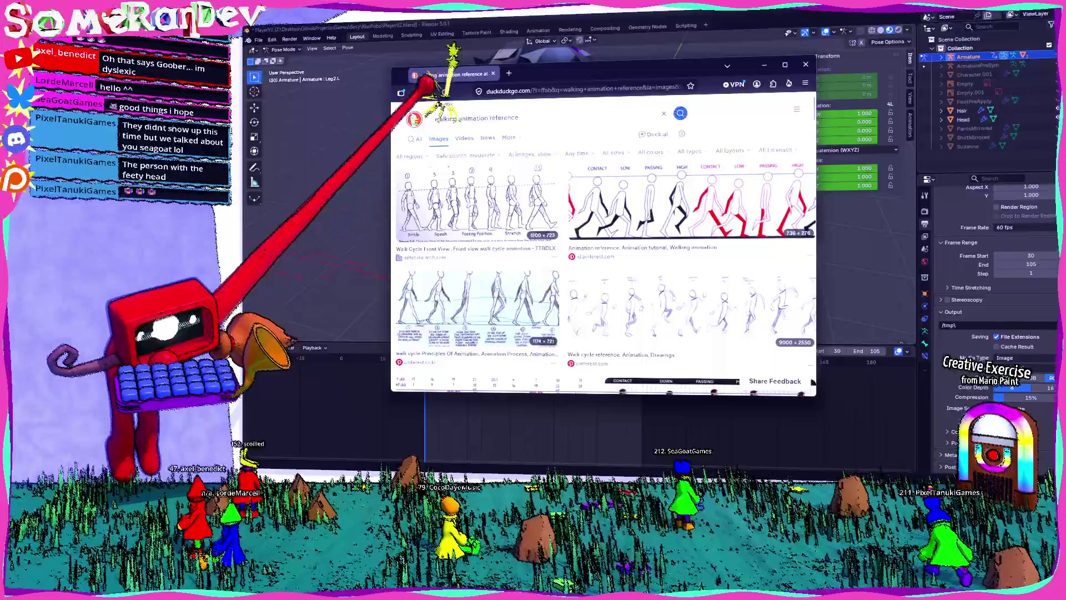
type("running")
key("Return")
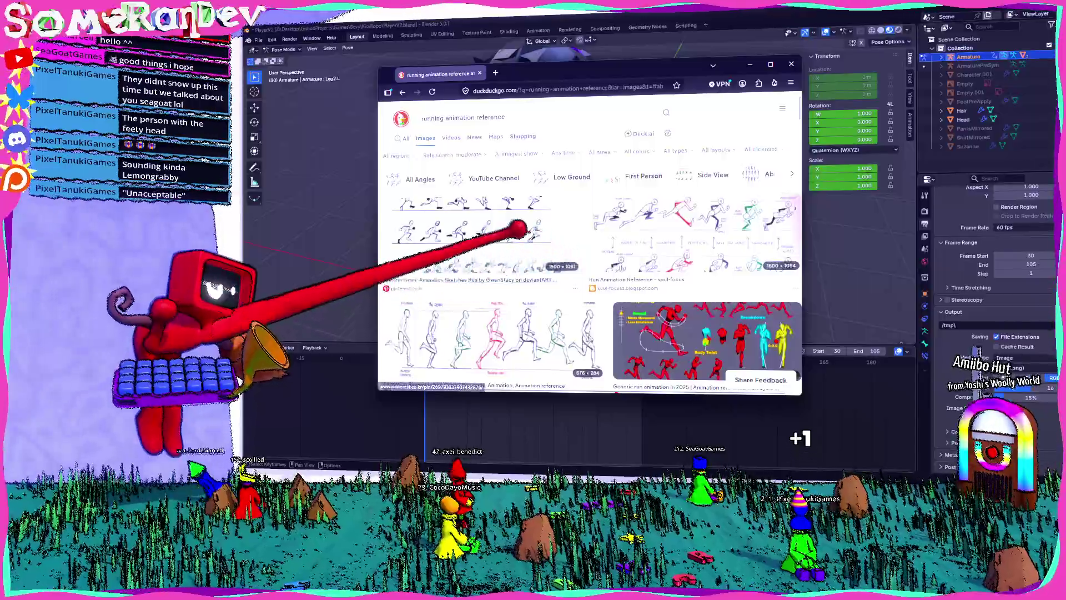
- Enlarge the Monster Grrrl run sketches result and browse further results
scroll(588, 250, "down", 1)
left_click(417, 176)
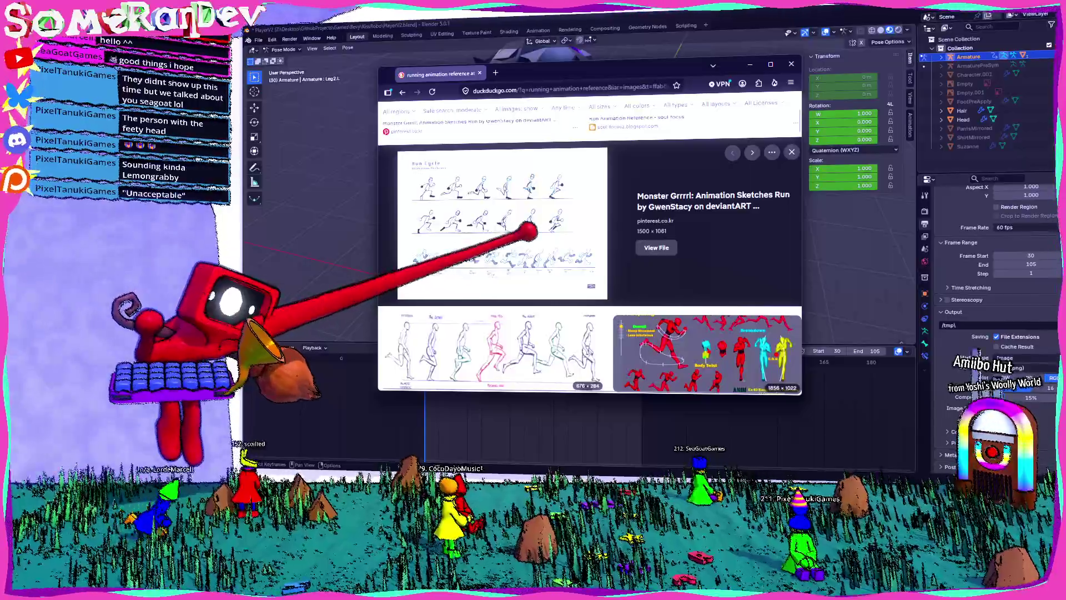
scroll(525, 250, "down", 5)
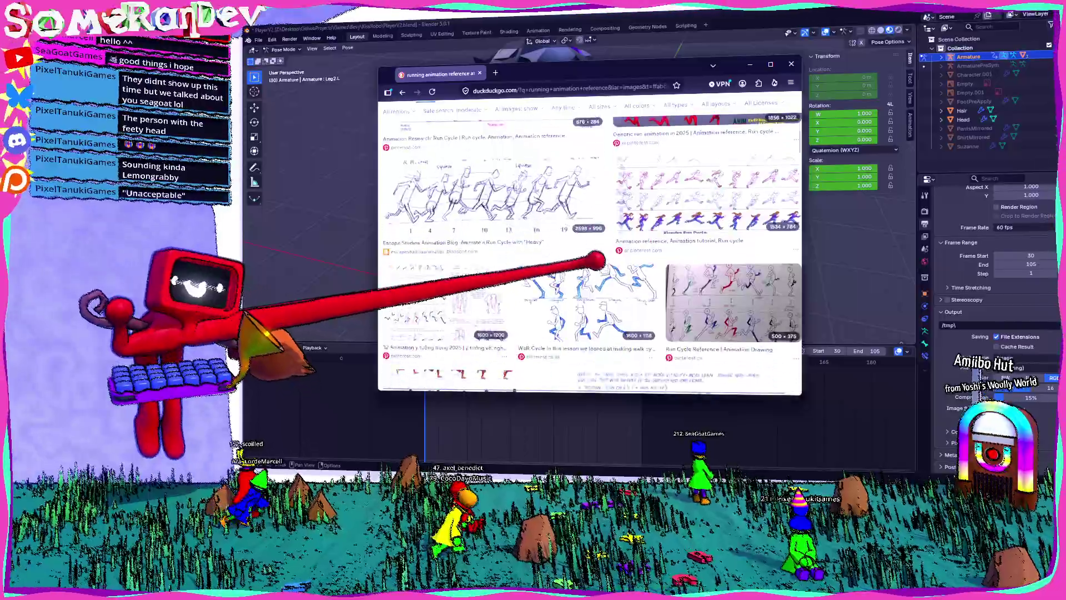
scroll(595, 255, "up", 3)
scroll(481, 222, "up", 3)
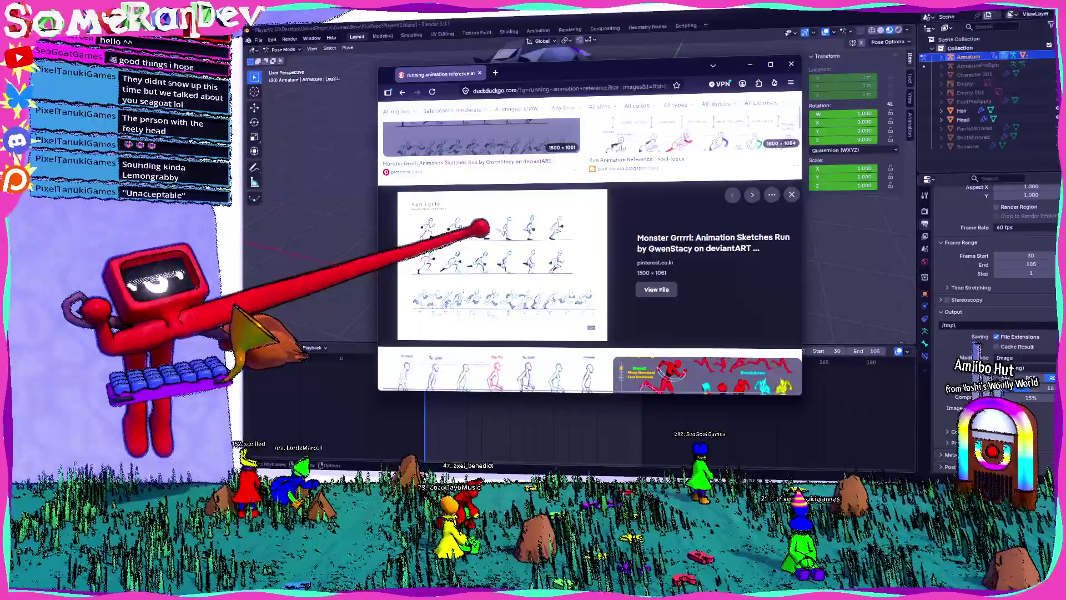
scroll(517, 236, "down", 4)
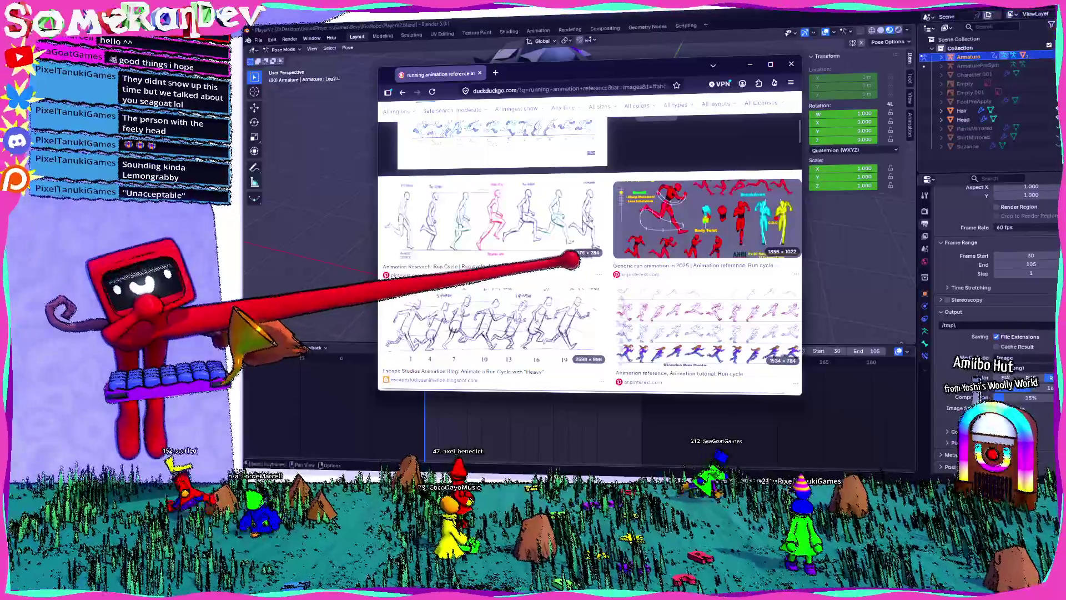
scroll(555, 256, "down", 4)
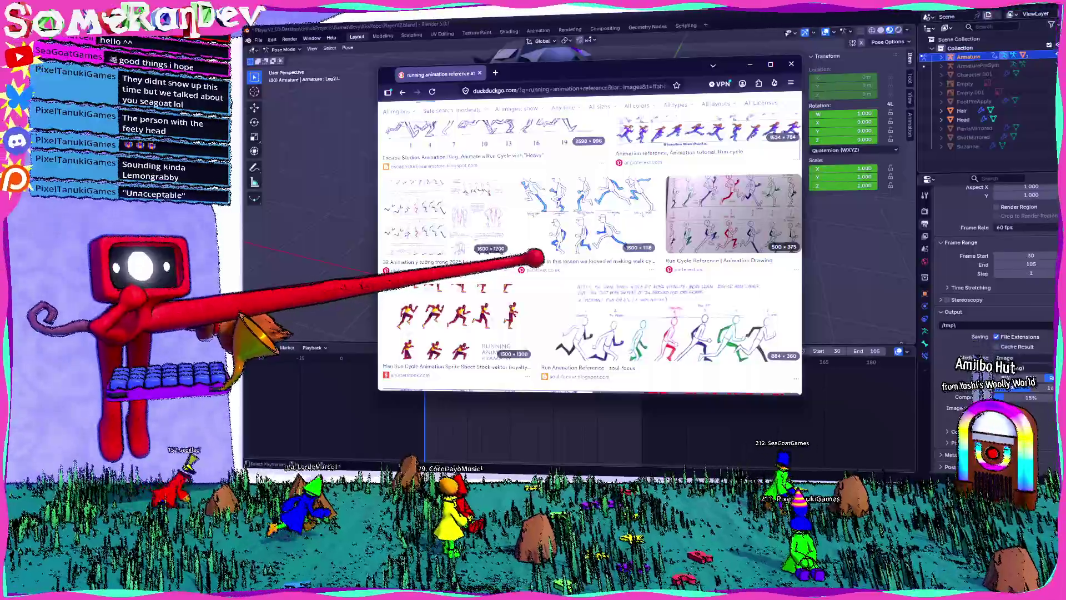
scroll(533, 257, "down", 3)
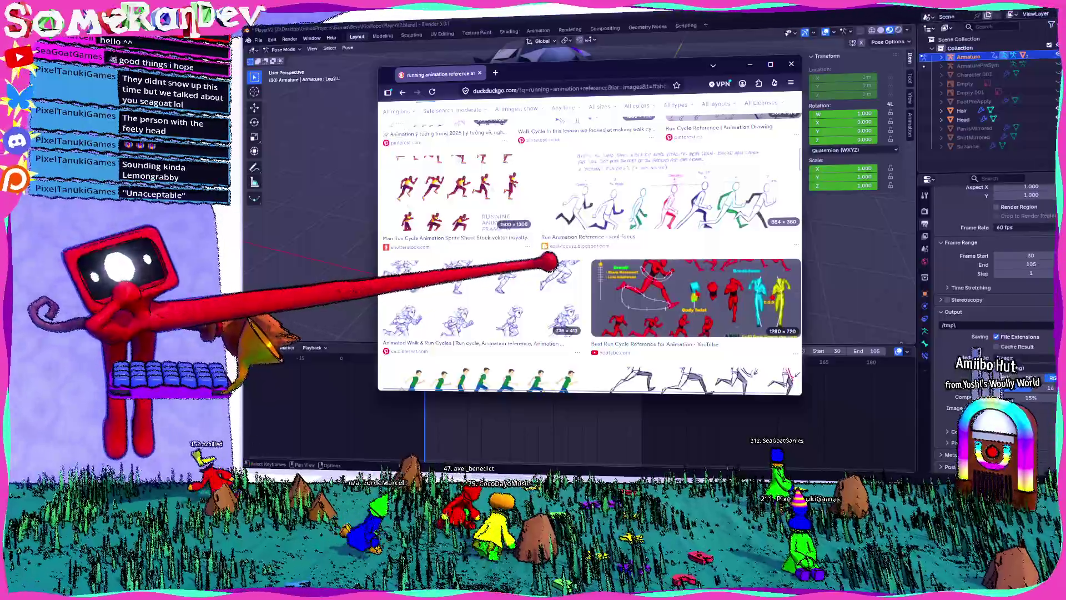
scroll(527, 265, "down", 1)
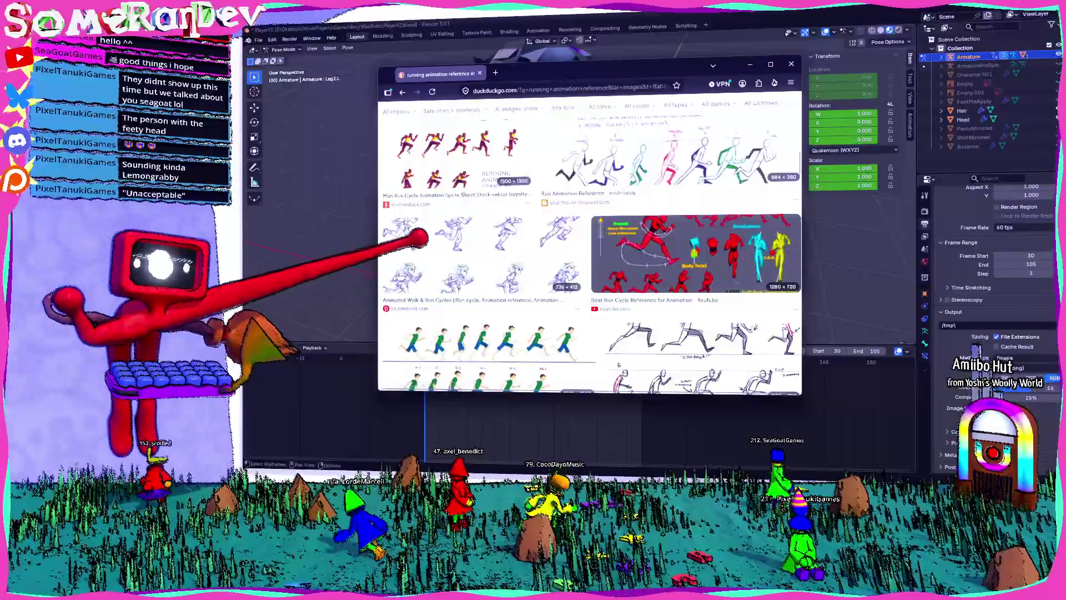
- Enlarge the Animated Walk & Run Cycles result and scroll through its preview
left_click(487, 211)
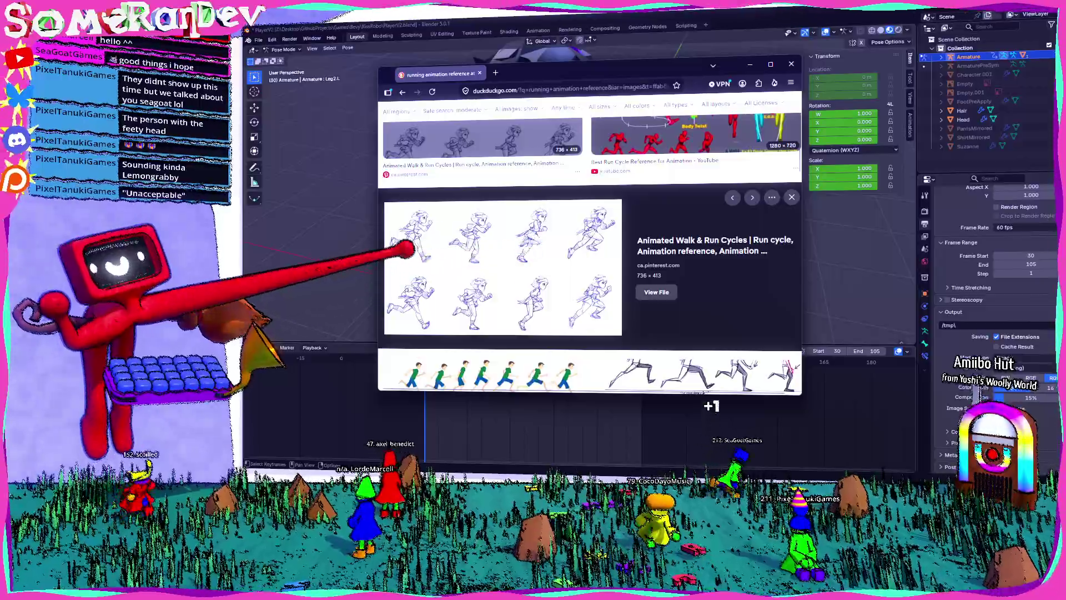
scroll(605, 243, "down", 4)
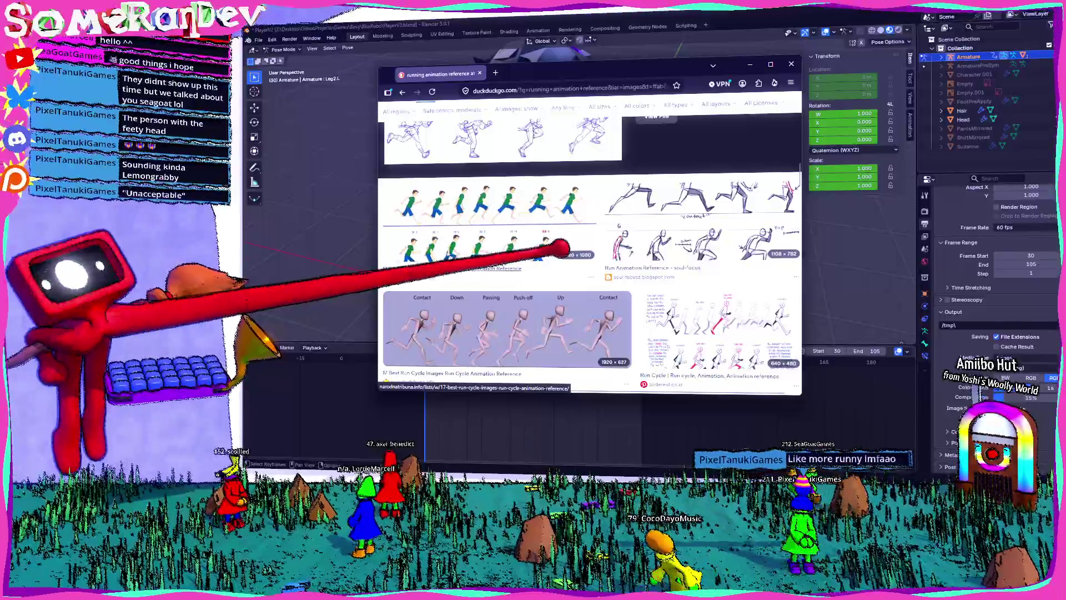
scroll(560, 247, "down", 3)
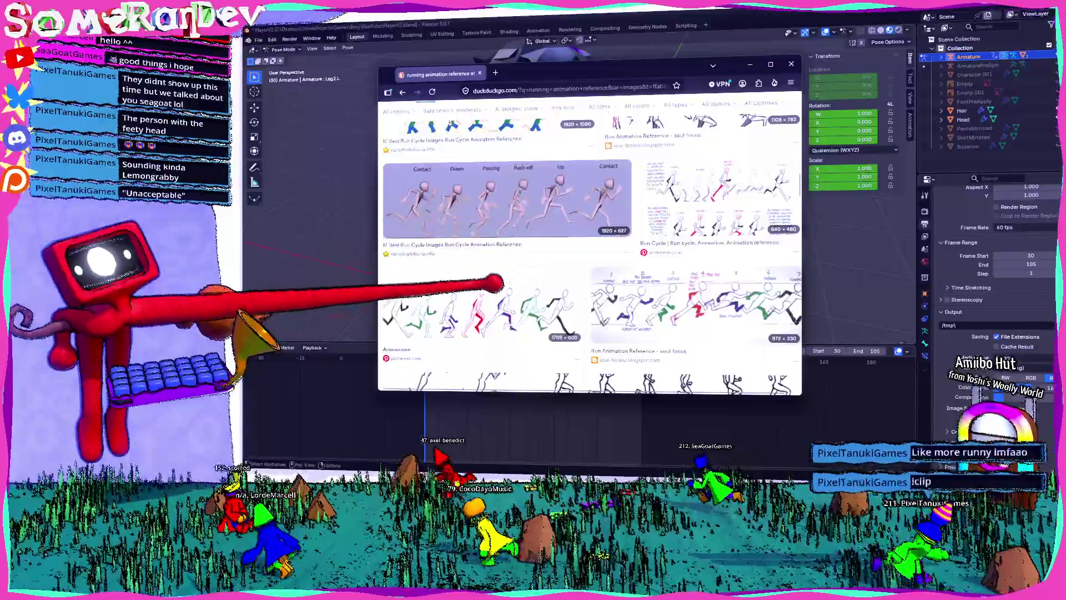
scroll(597, 285, "down", 6)
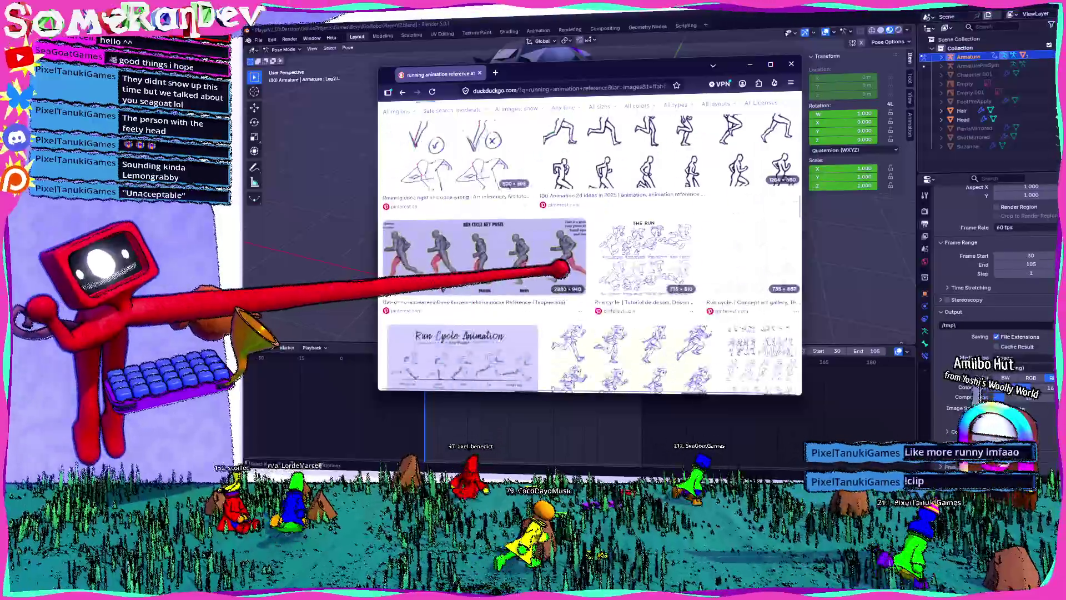
scroll(556, 259, "down", 5)
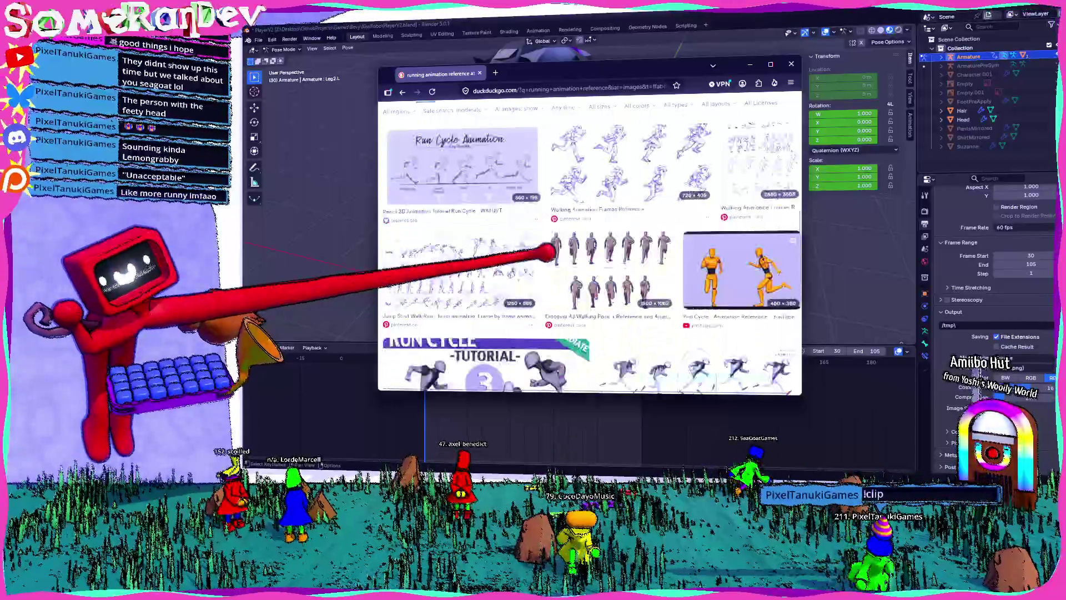
scroll(547, 253, "up", 2)
scroll(547, 252, "down", 5)
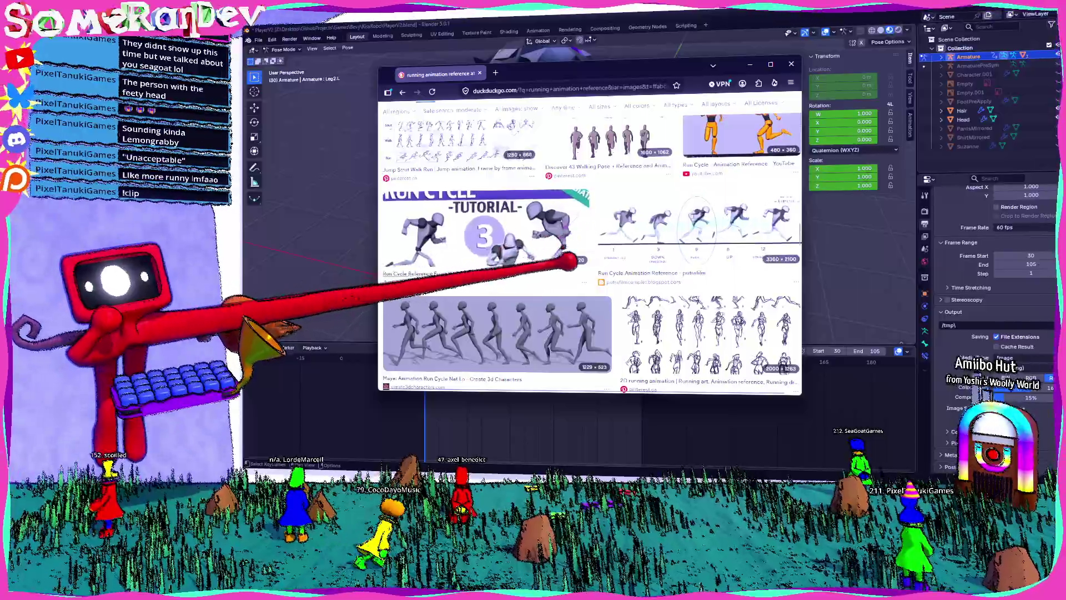
scroll(572, 244, "down", 2)
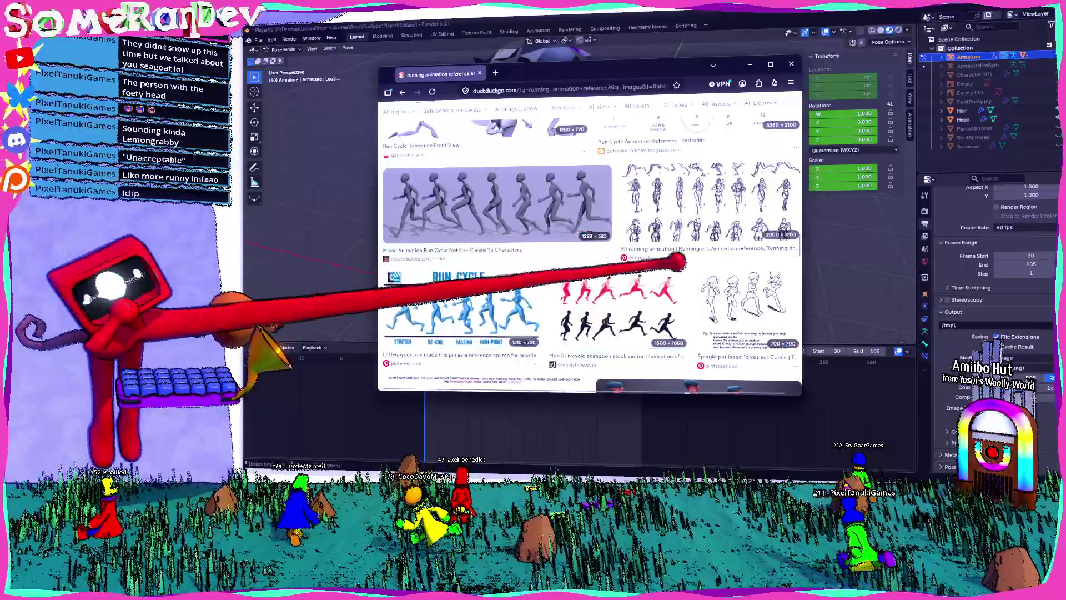
scroll(689, 233, "down", 3)
scroll(600, 214, "down", 3)
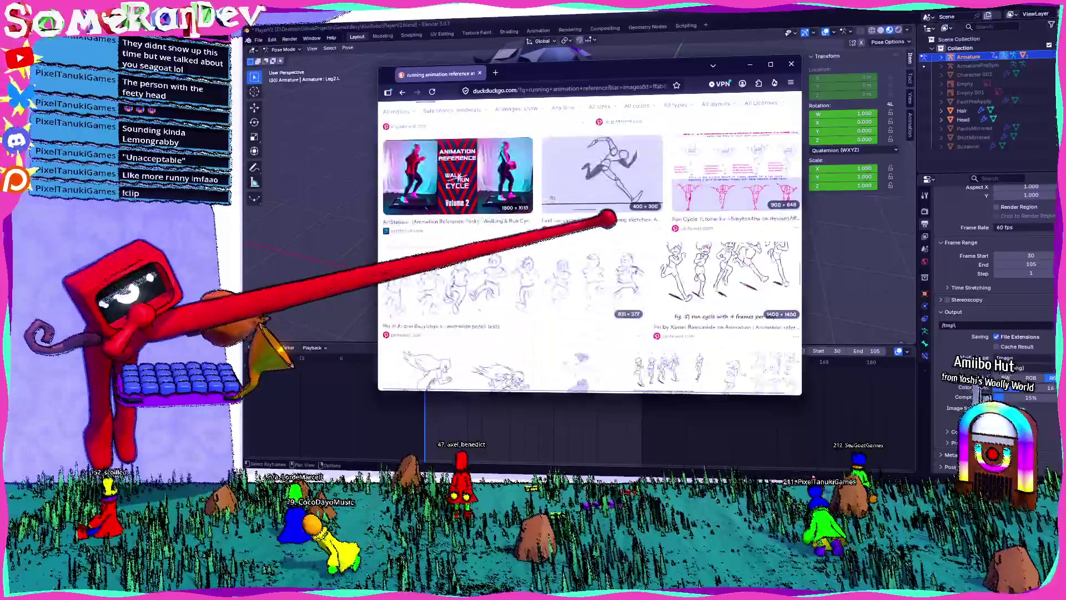
scroll(608, 219, "down", 2)
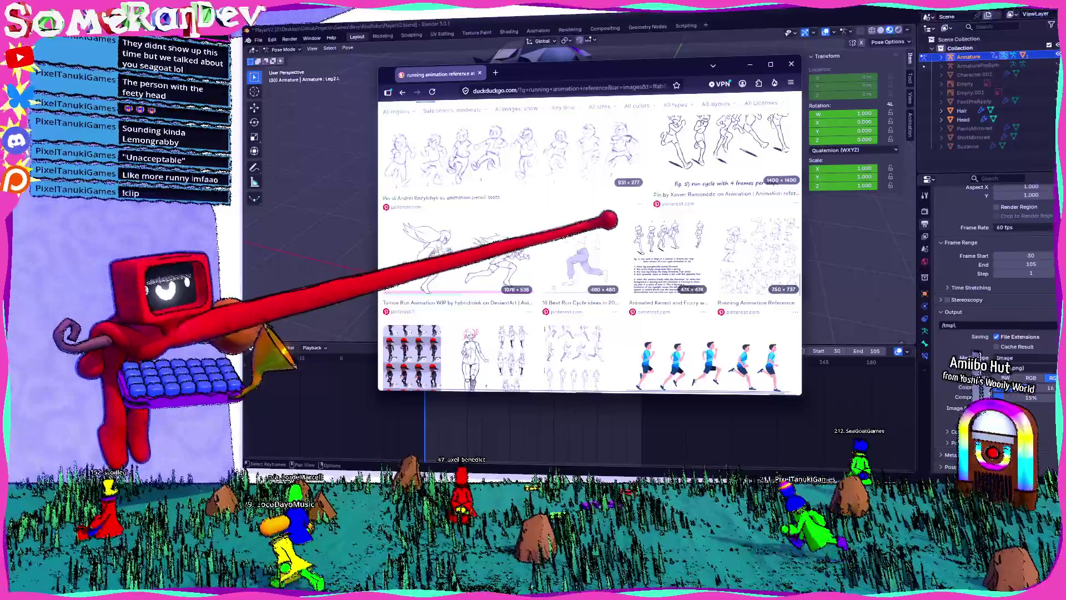
scroll(610, 219, "down", 3)
scroll(644, 228, "down", 3)
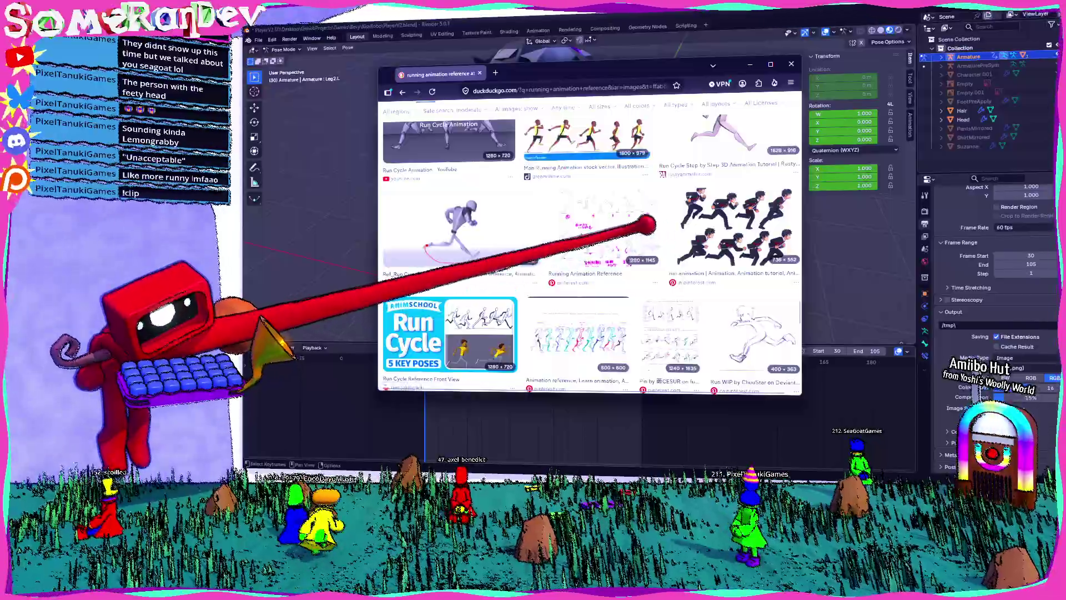
scroll(644, 225, "down", 3)
scroll(639, 239, "down", 5)
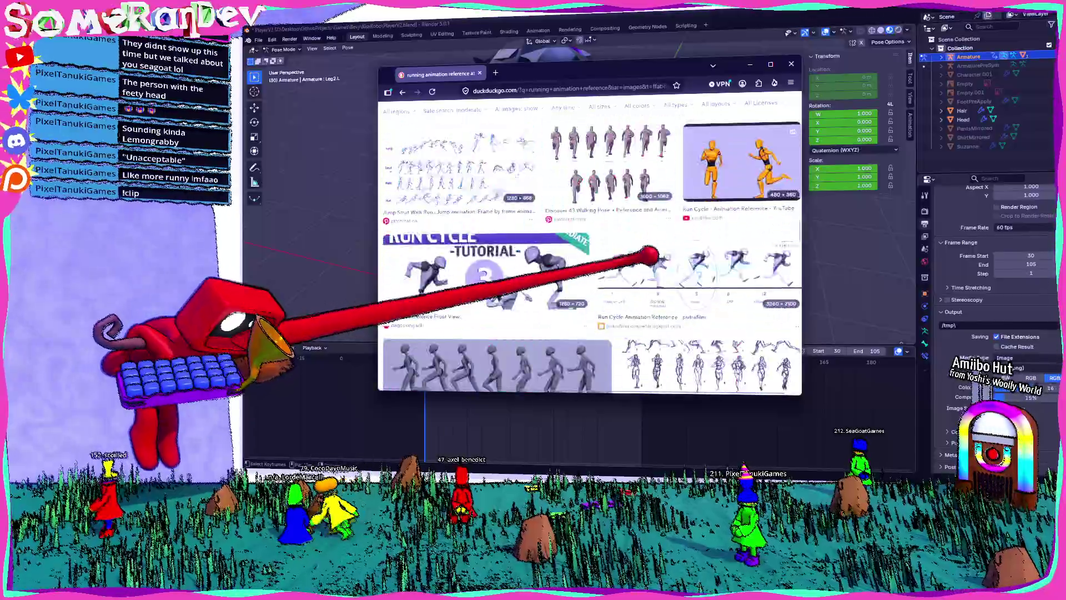
scroll(651, 256, "down", 8)
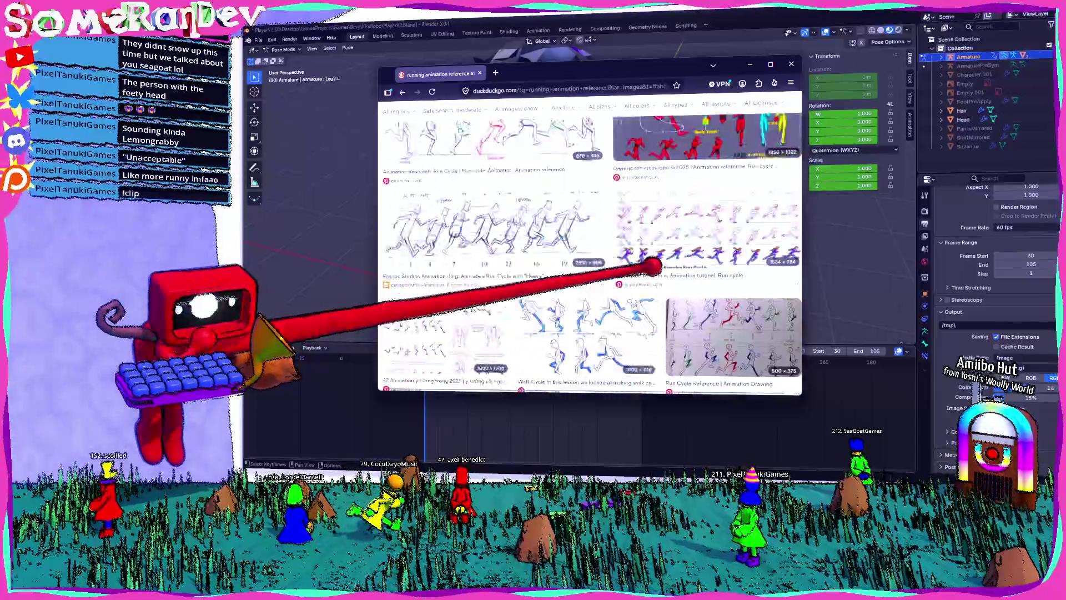
scroll(652, 267, "up", 5)
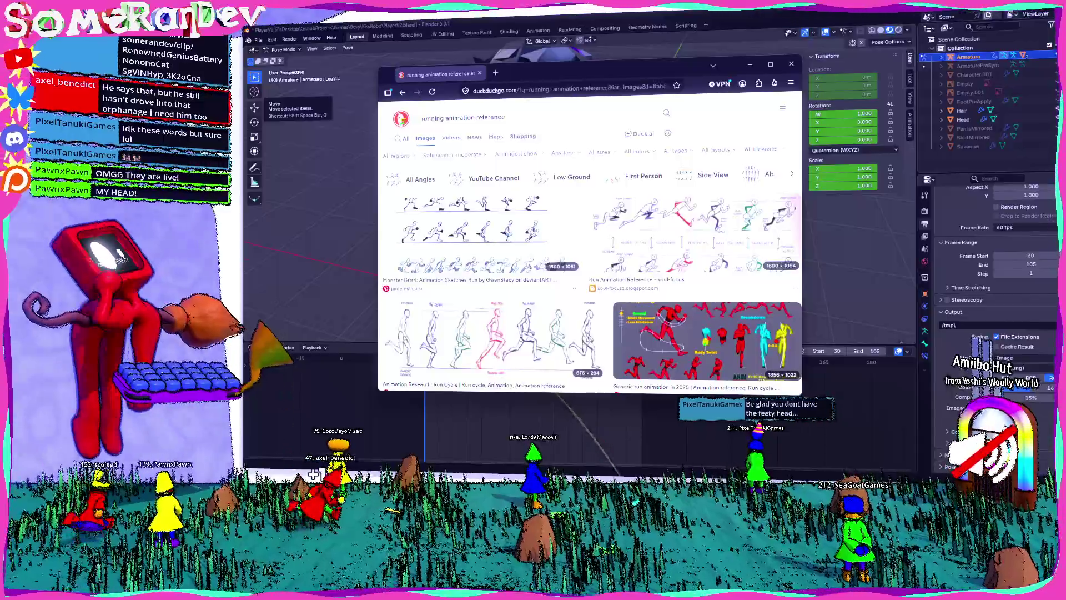
key("alt+Tab")
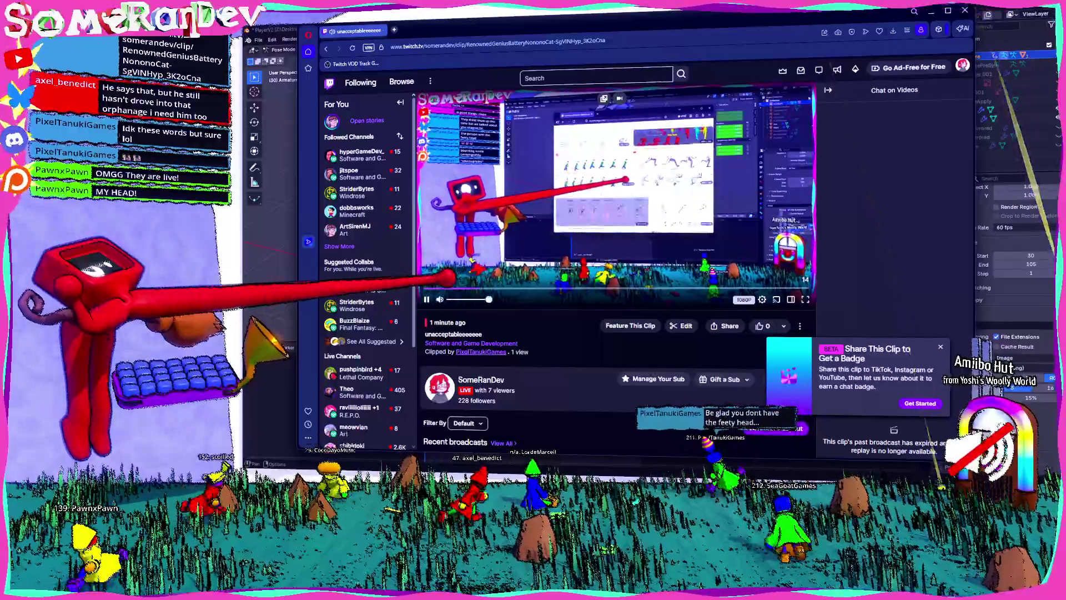
left_click(456, 299)
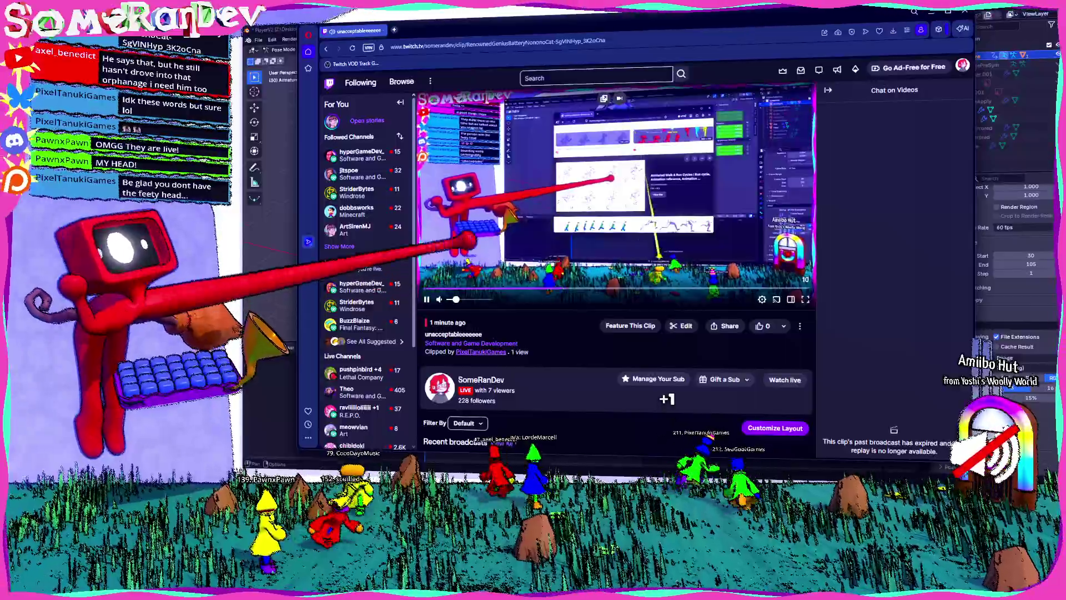
key("ctrl+w")
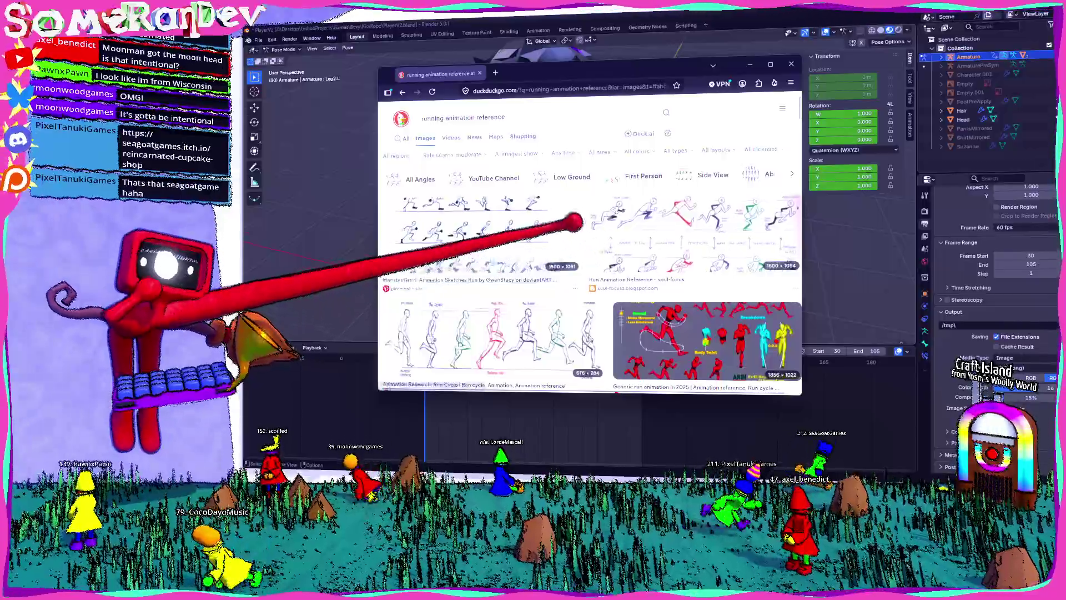
- Enlarge the soul-focus run animation reference image
scroll(561, 239, "down", 5)
scroll(561, 255, "down", 2)
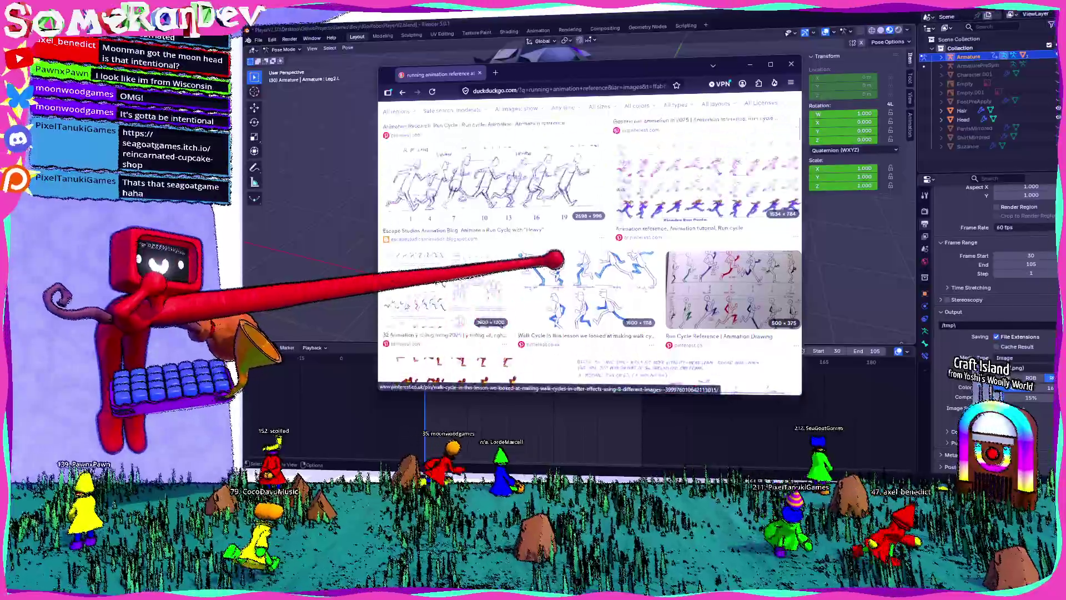
left_click(634, 300)
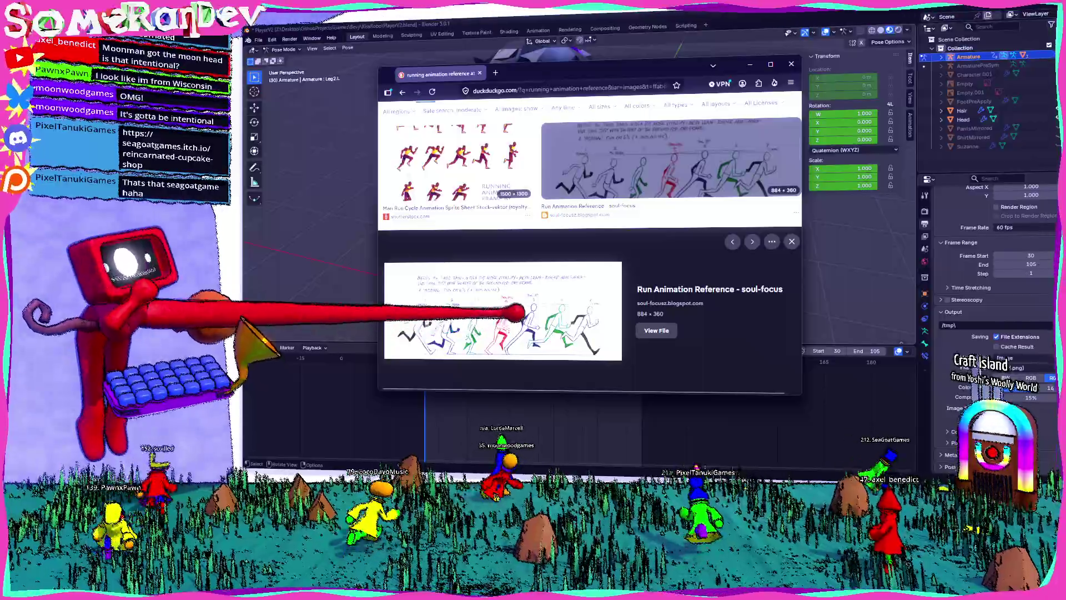
scroll(589, 255, "down", 3)
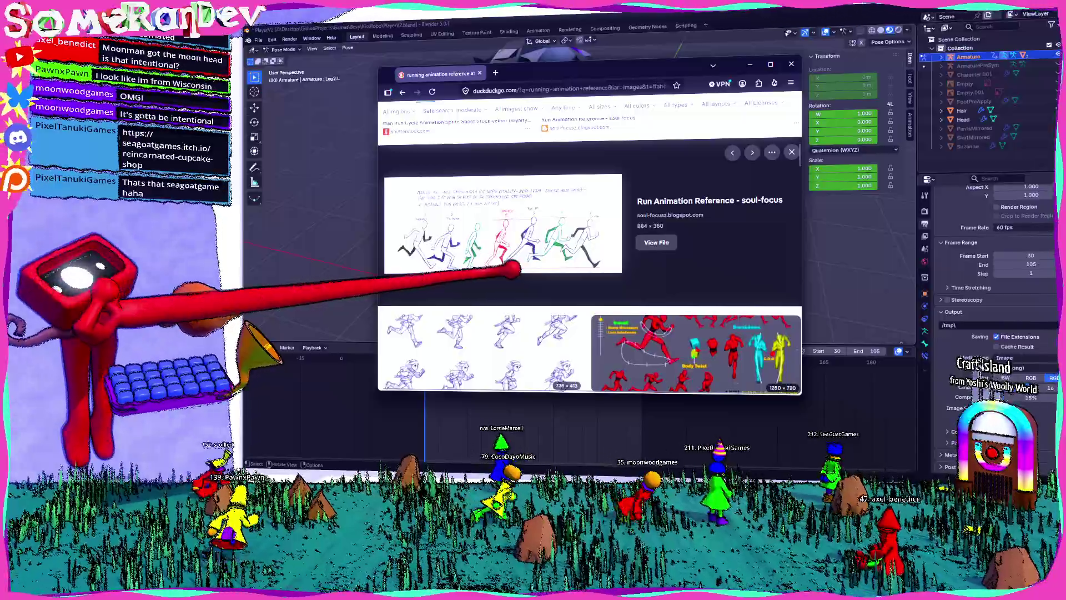
- Save the reference image to disk with Save Image As, then close the browser tab
right_click(507, 207)
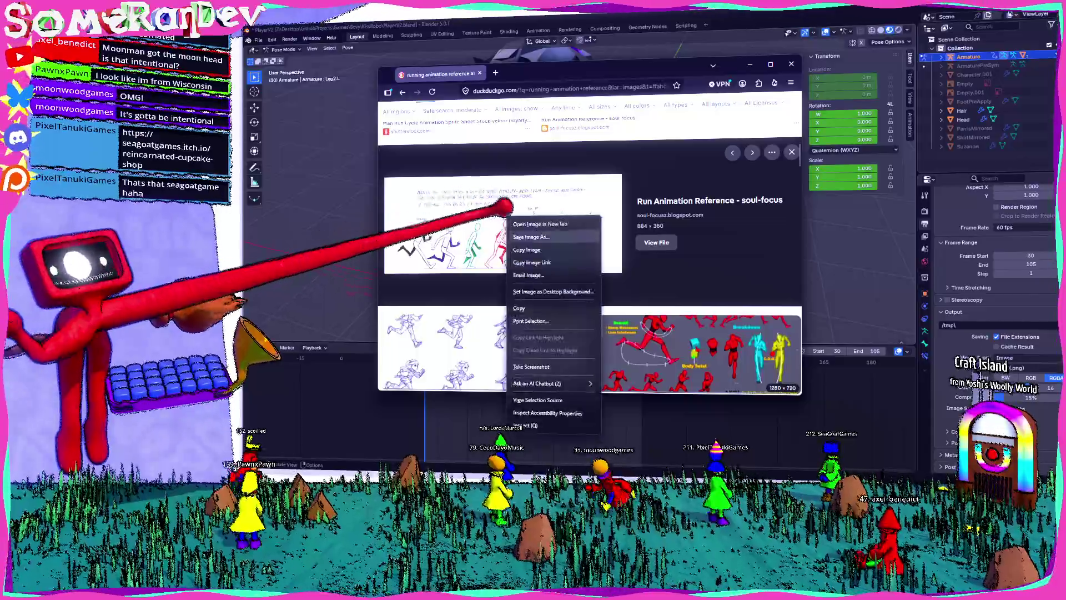
left_click(534, 239)
key("Return")
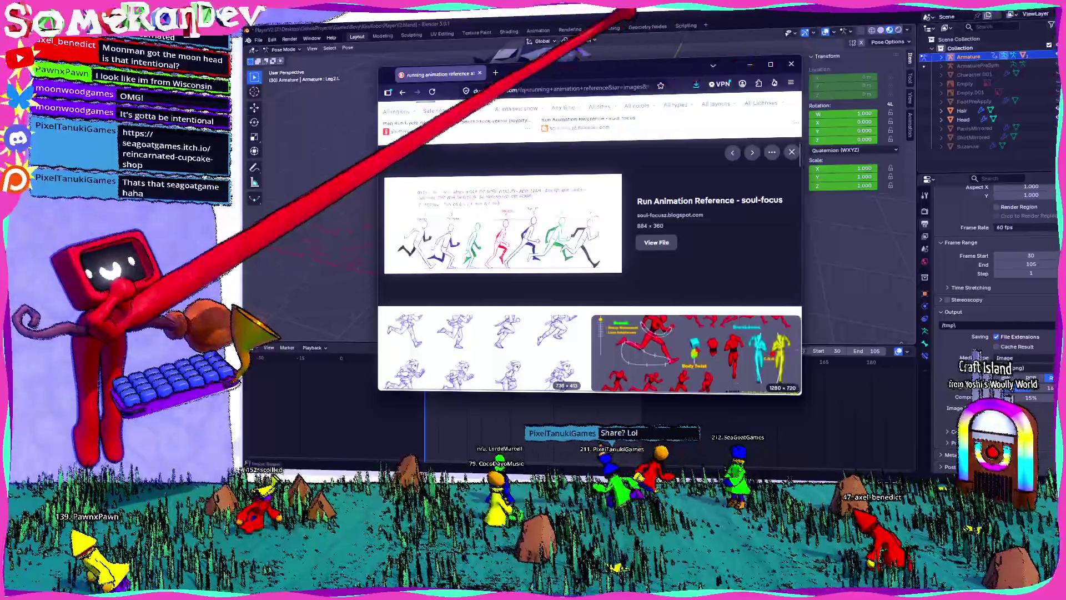
key("ctrl+w")
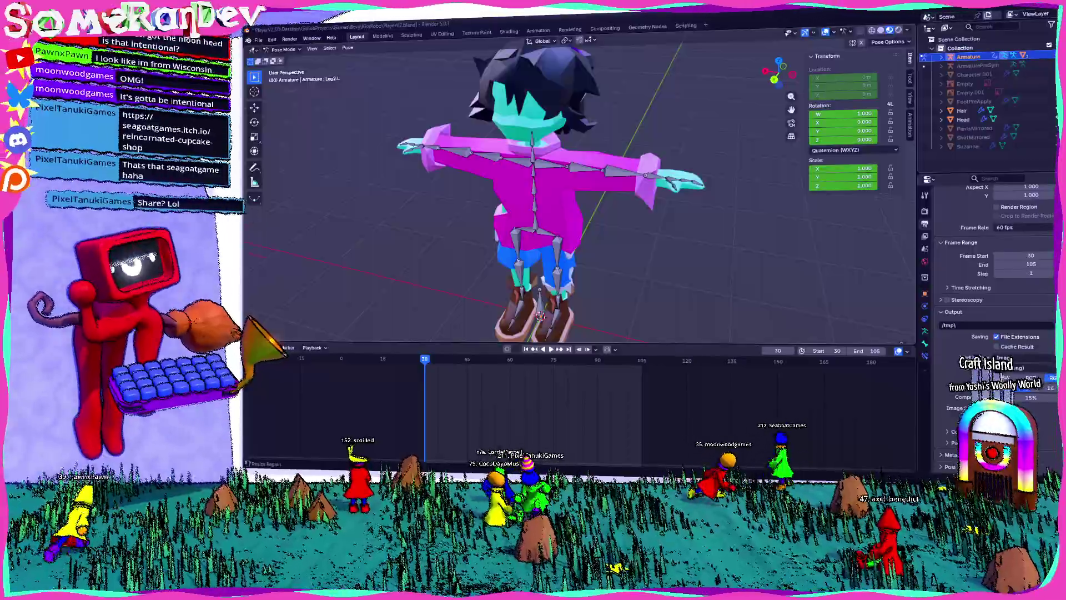
- Glance at the File menu, then zoom out and orbit to face the T-posed character
left_click(258, 40)
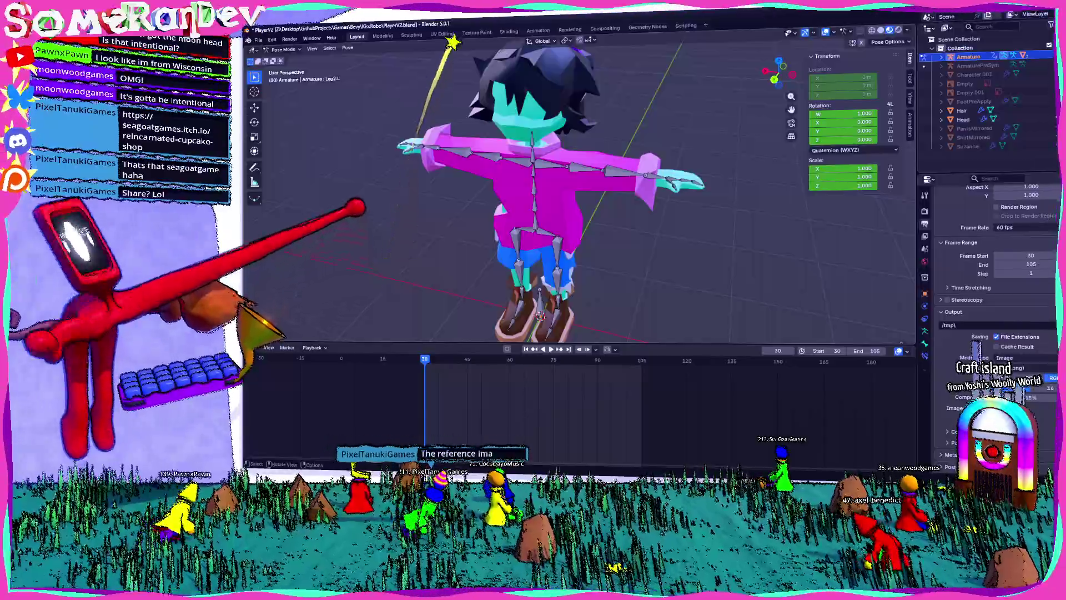
scroll(555, 194, "down", 5)
middle_click_drag(555, 194, 589, 194)
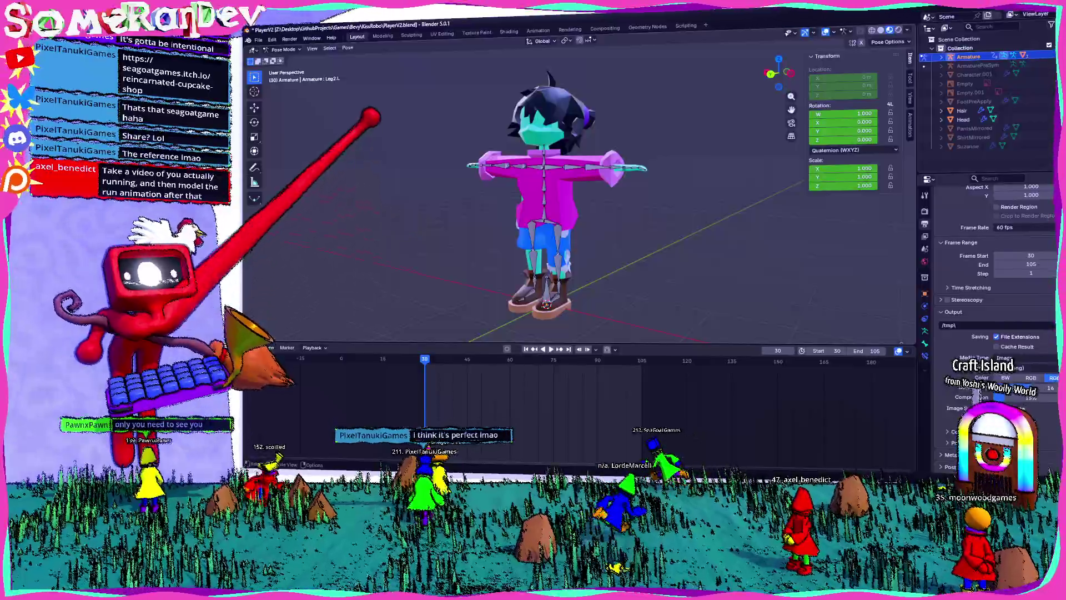
middle_click_drag(555, 222, 611, 227)
mouse_move(373, 228)
middle_mouse_down()
mouse_move(476, 198)
mouse_move(493, 231)
middle_mouse_up()
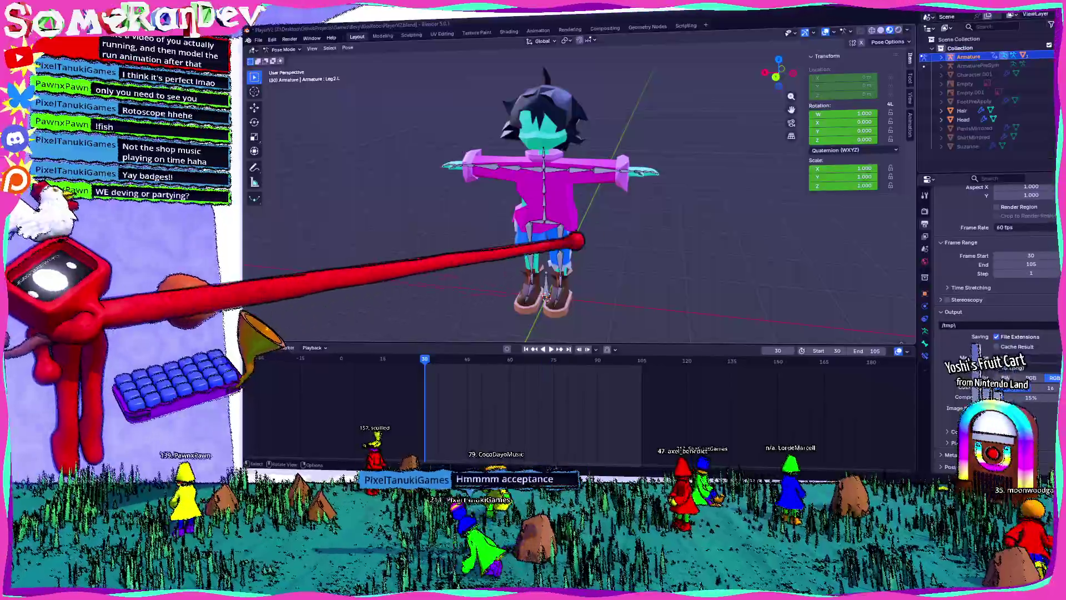
mouse_move(578, 237)
middle_mouse_down()
mouse_move(509, 240)
mouse_move(578, 265)
mouse_move(476, 267)
mouse_move(578, 257)
middle_mouse_up()
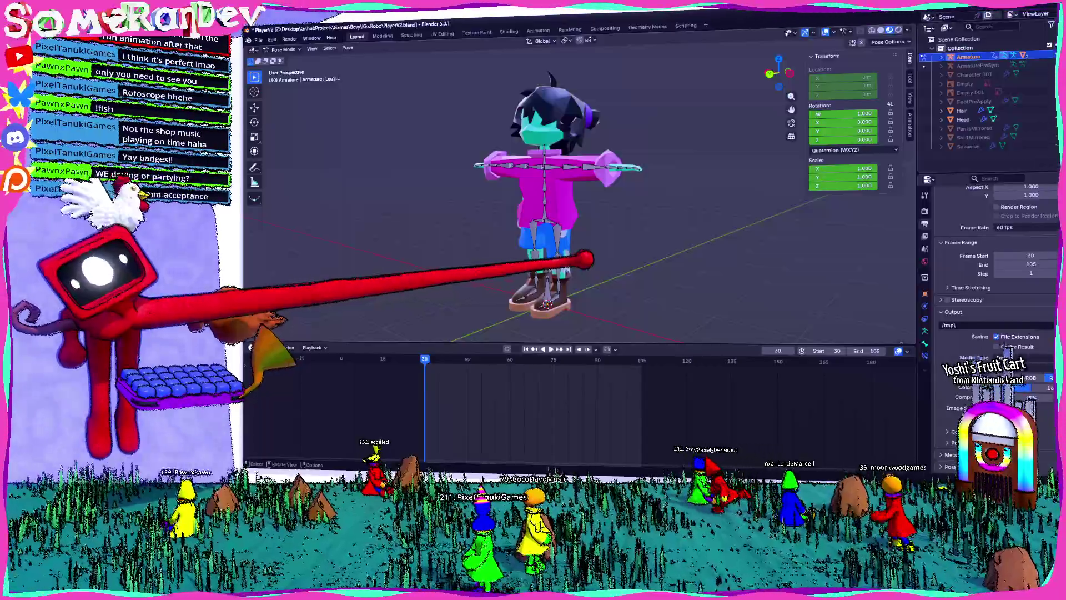
mouse_move(667, 300)
middle_mouse_down()
mouse_move(581, 235)
mouse_move(488, 211)
middle_mouse_up()
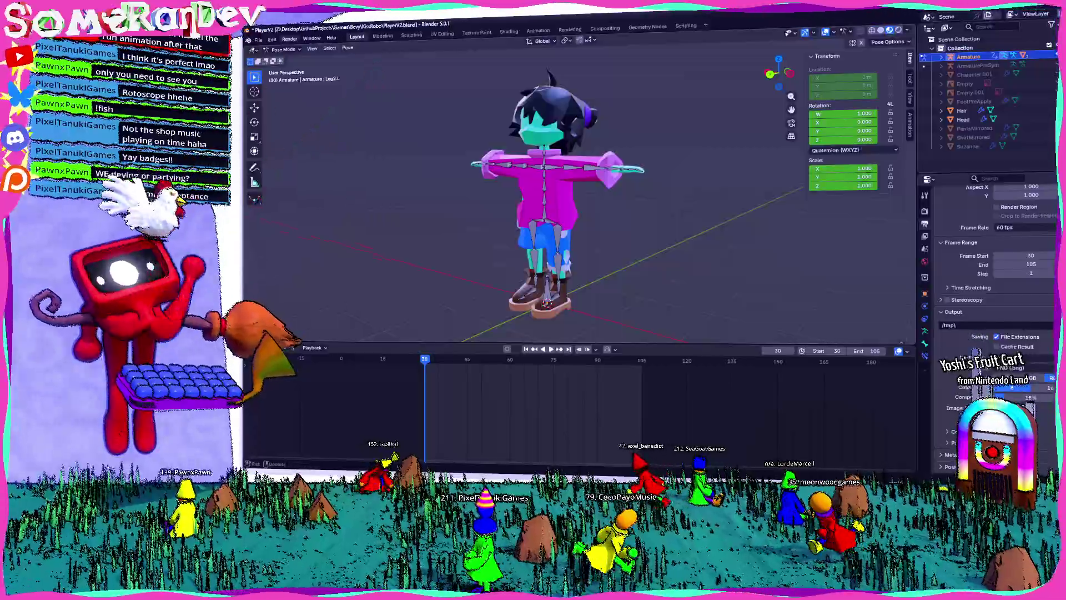
left_click(259, 39)
- Orbit back to face the character and open the File menu to look for importing
mouse_move(331, 38)
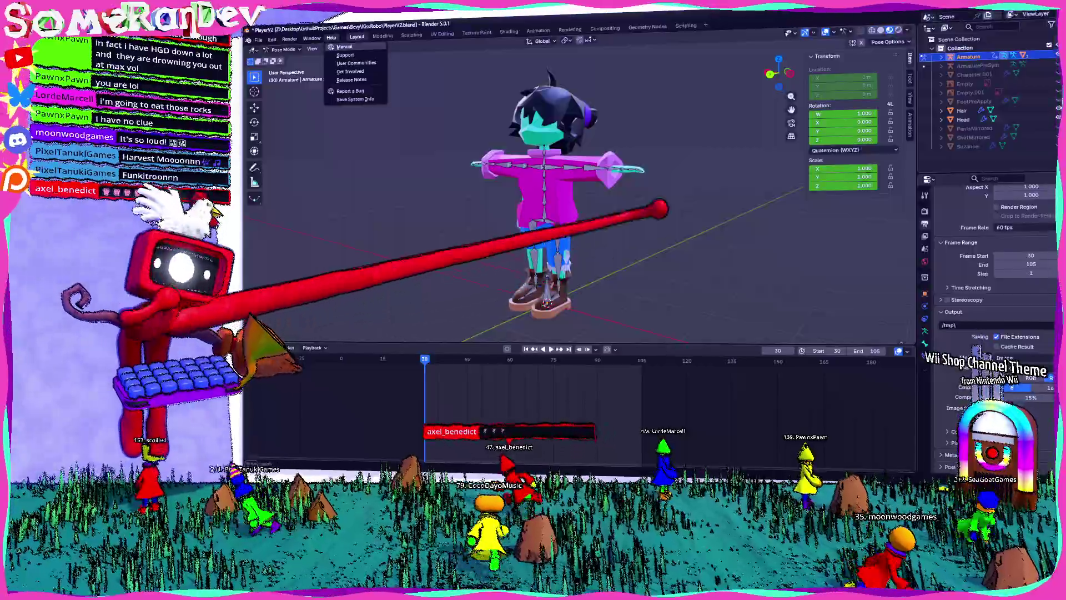
middle_click_drag(616, 128, 555, 133)
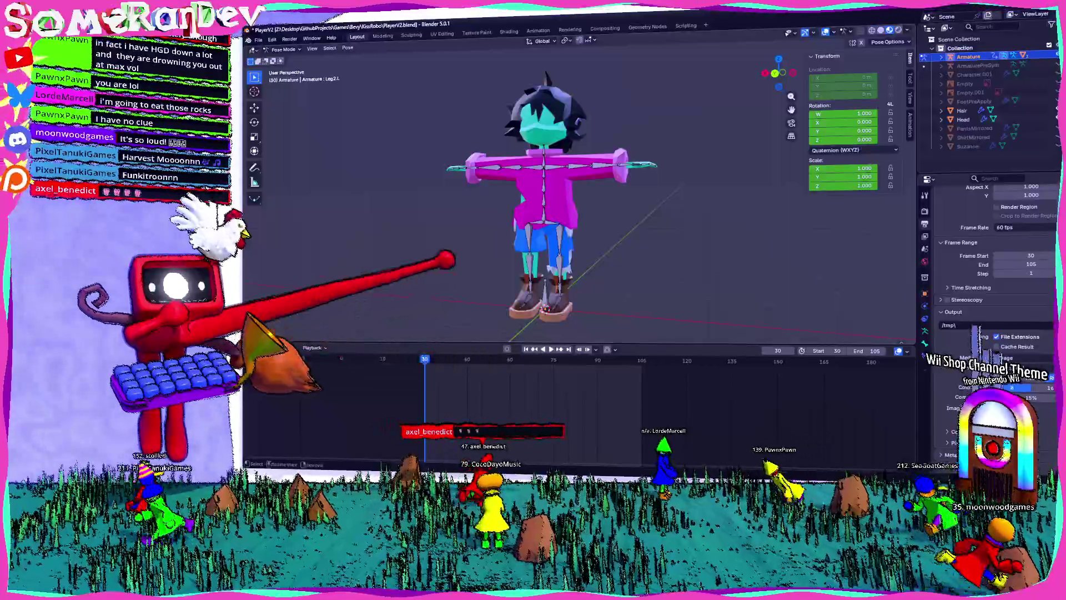
scroll(550, 194, "down", 4)
scroll(549, 194, "up", 3)
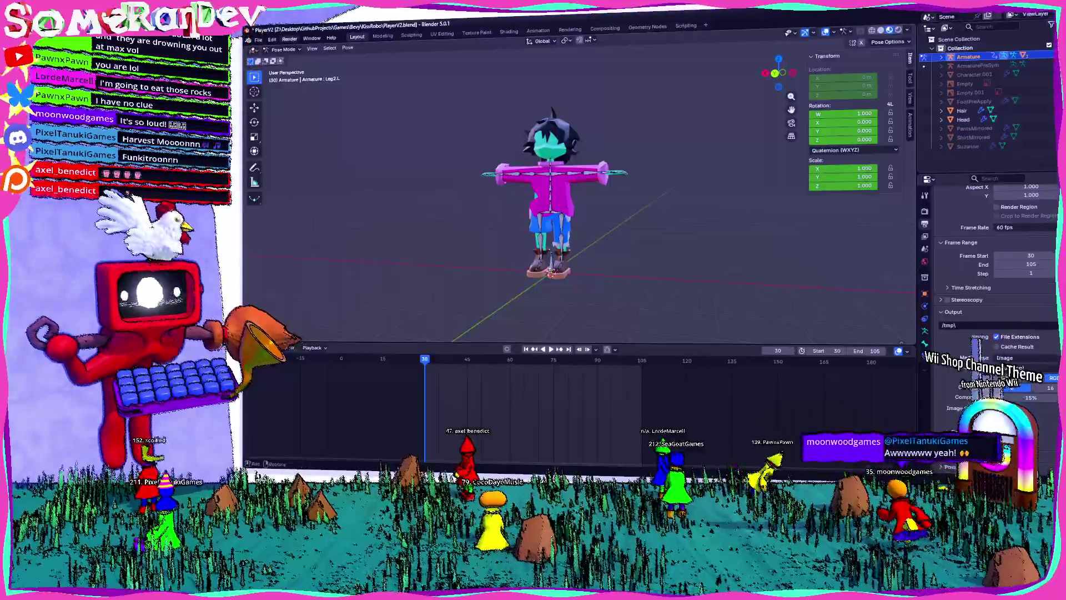
left_click(258, 40)
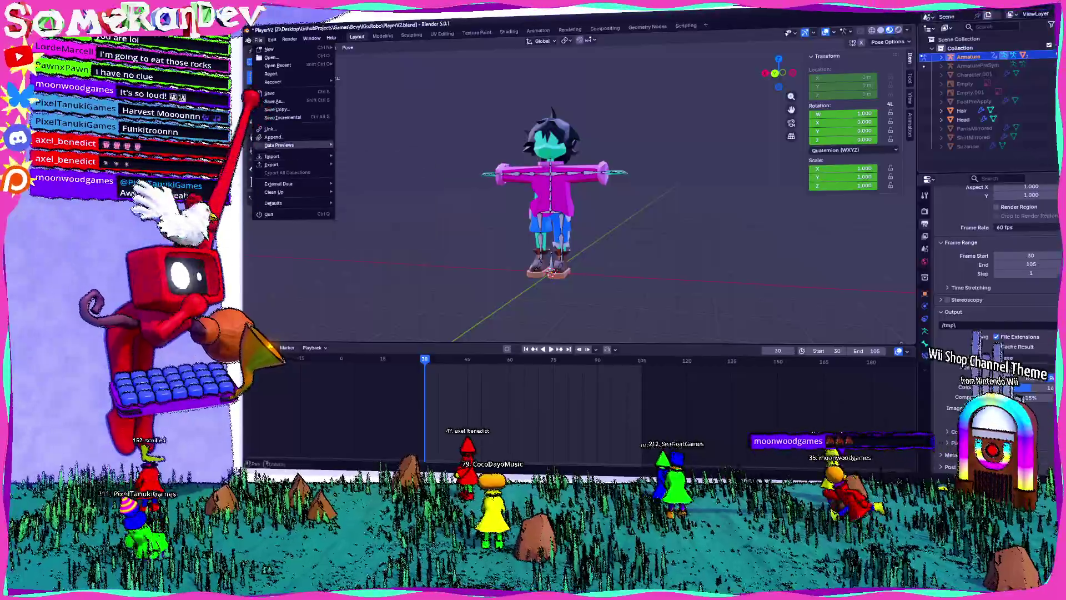
- Switch to Object Mode and add the saved running sketch as a reference image empty (Empty.002)
mouse_move(273, 156)
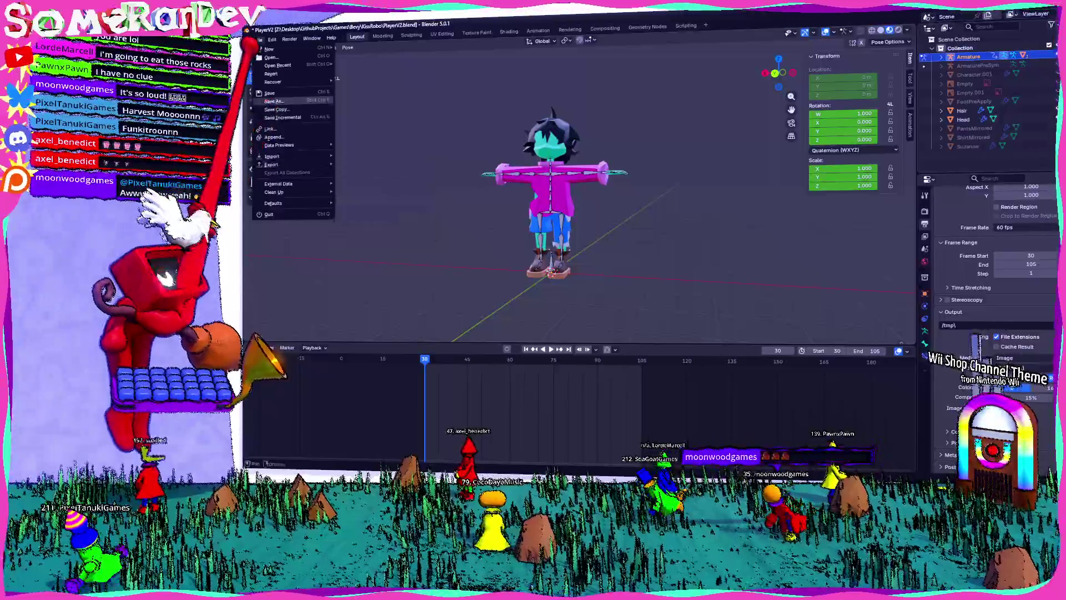
mouse_move(290, 39)
key("Escape")
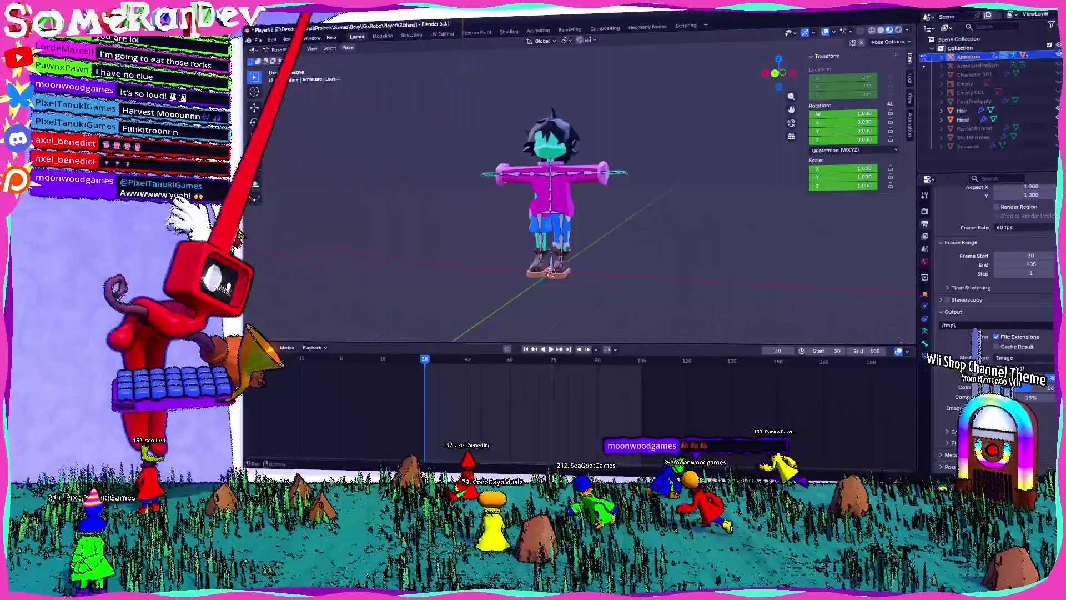
key("ctrl+Tab")
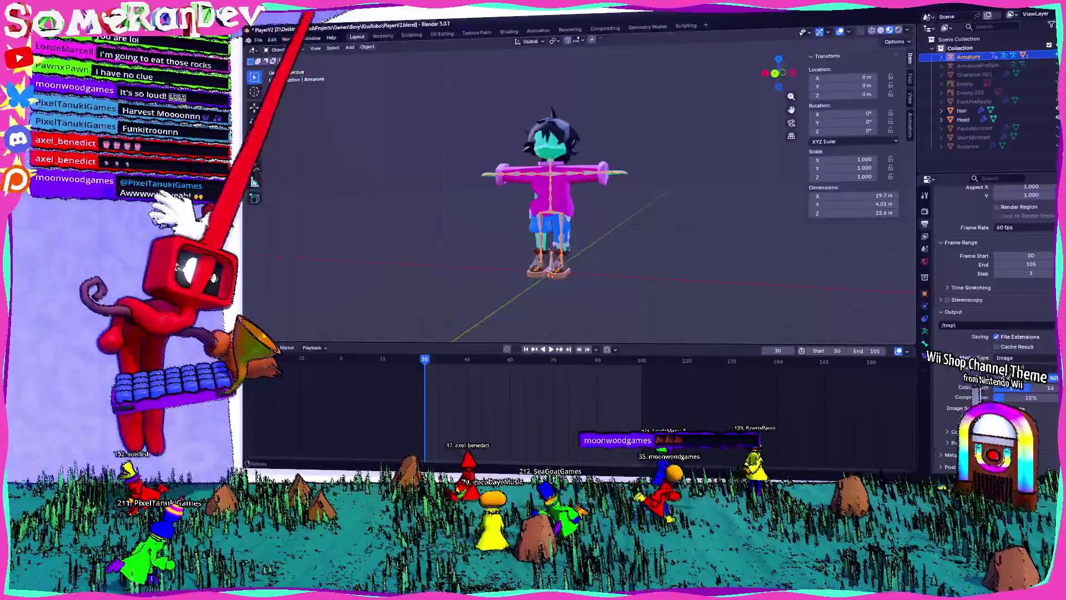
left_click(350, 47)
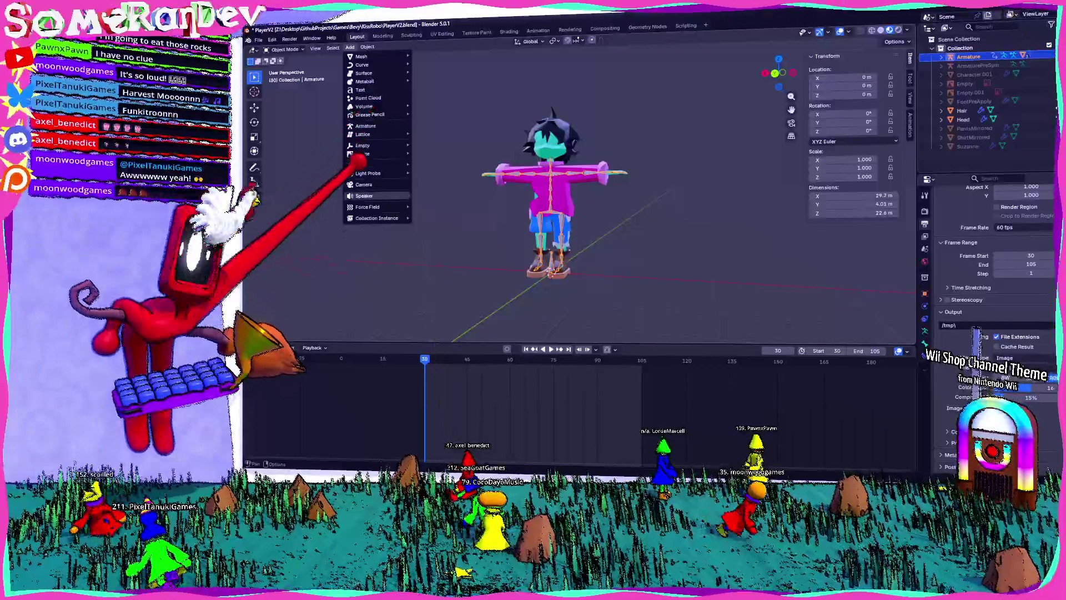
mouse_move(364, 154)
key("Escape")
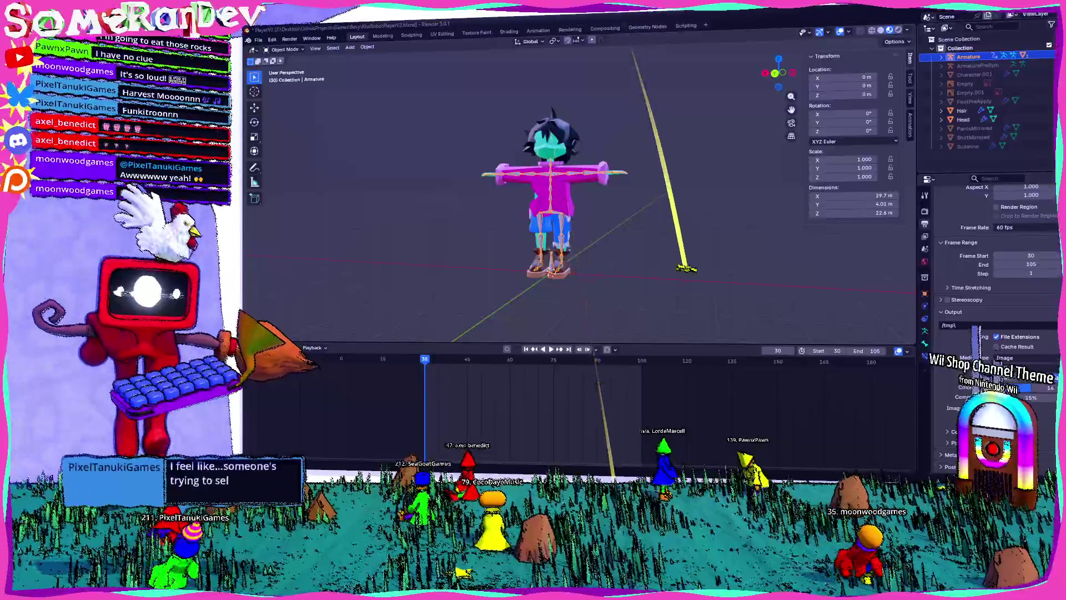
key("Return")
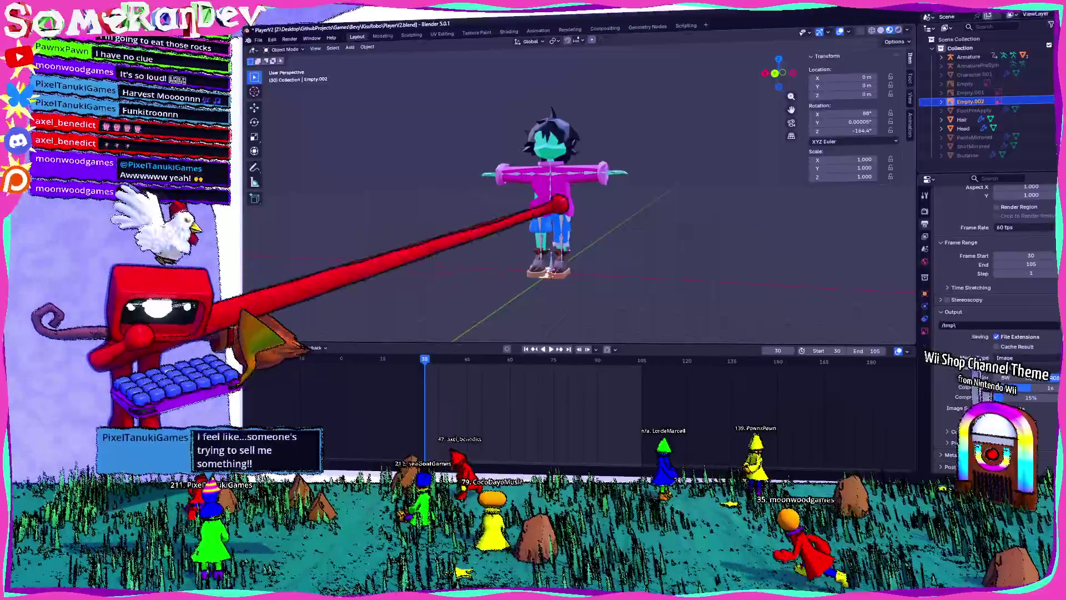
- Scale the reference image up to 18.735, checking it from the back view
mouse_move(547, 238)
middle_mouse_down()
mouse_move(495, 240)
mouse_move(607, 286)
mouse_move(597, 266)
middle_mouse_up()
scroll(555, 282, "up", 2)
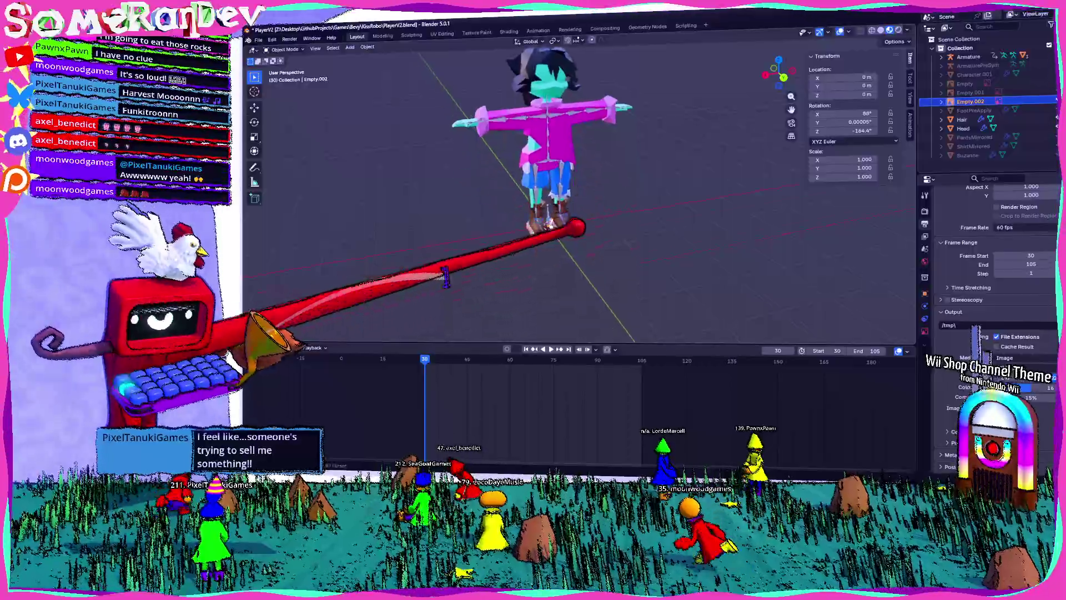
key("s")
key("Return")
key("ctrl+KP_1")
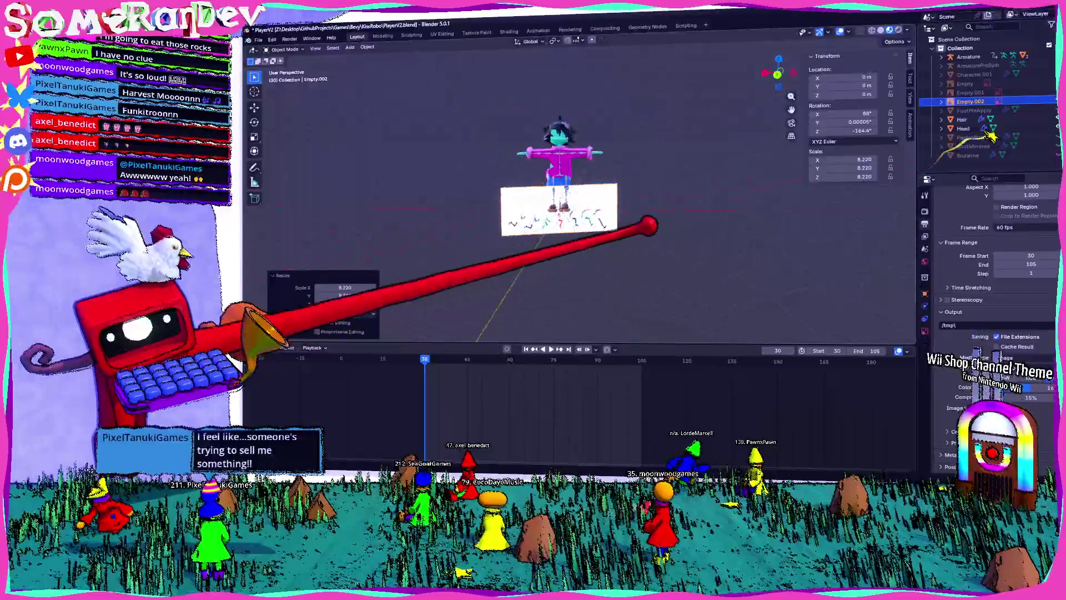
key("s")
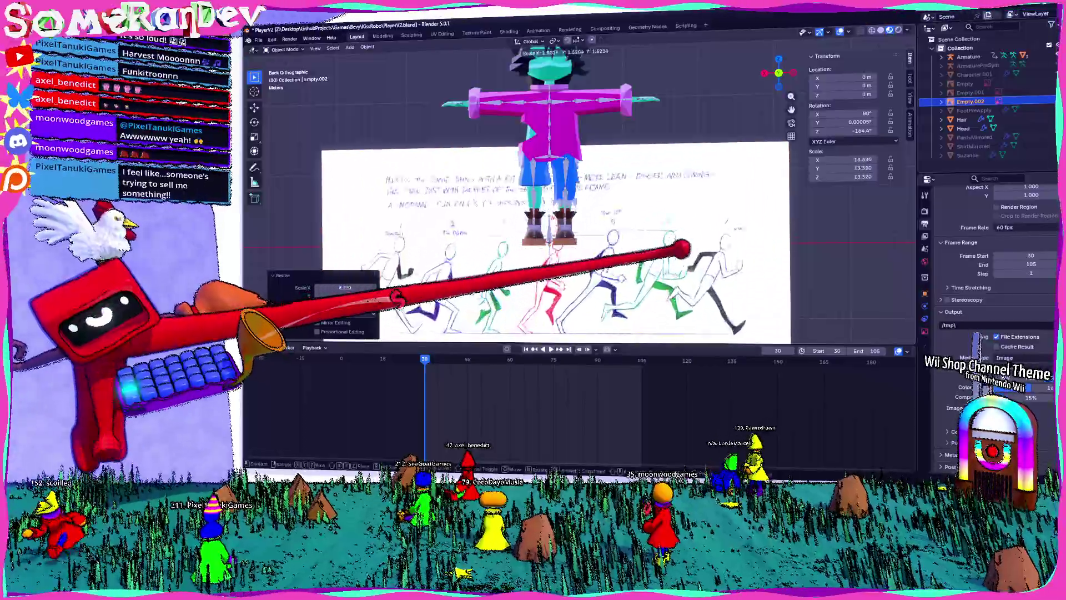
key("Return")
scroll(555, 211, "down", 5)
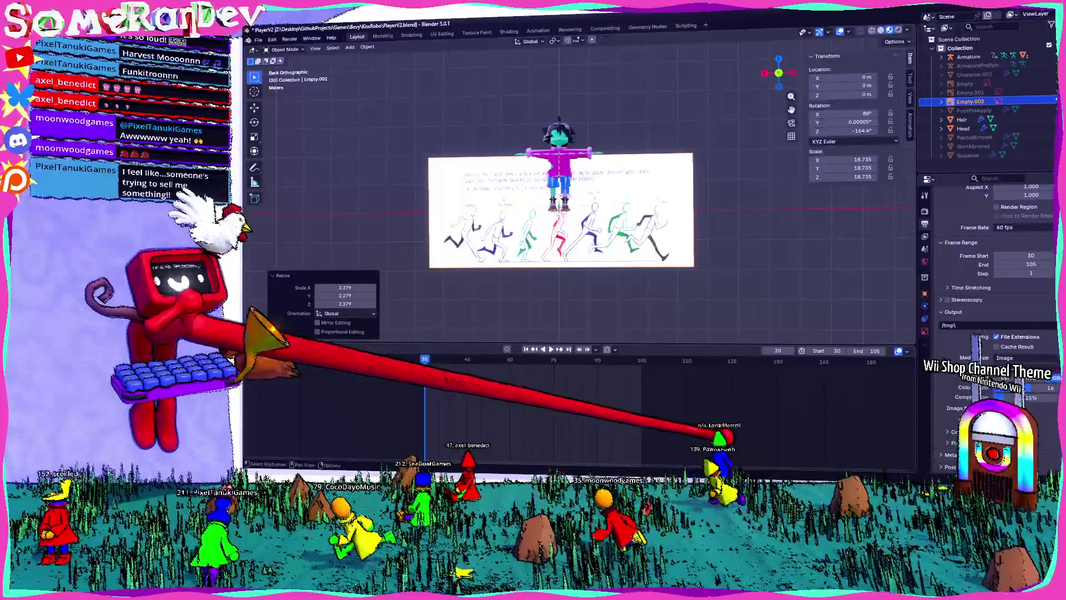
- Rotate the reference image around the vertical axis and mirror it along Y
mouse_move(726, 222)
middle_mouse_down()
mouse_move(675, 219)
mouse_move(762, 167)
mouse_move(716, 33)
middle_mouse_up()
key("KP_7")
key("r")
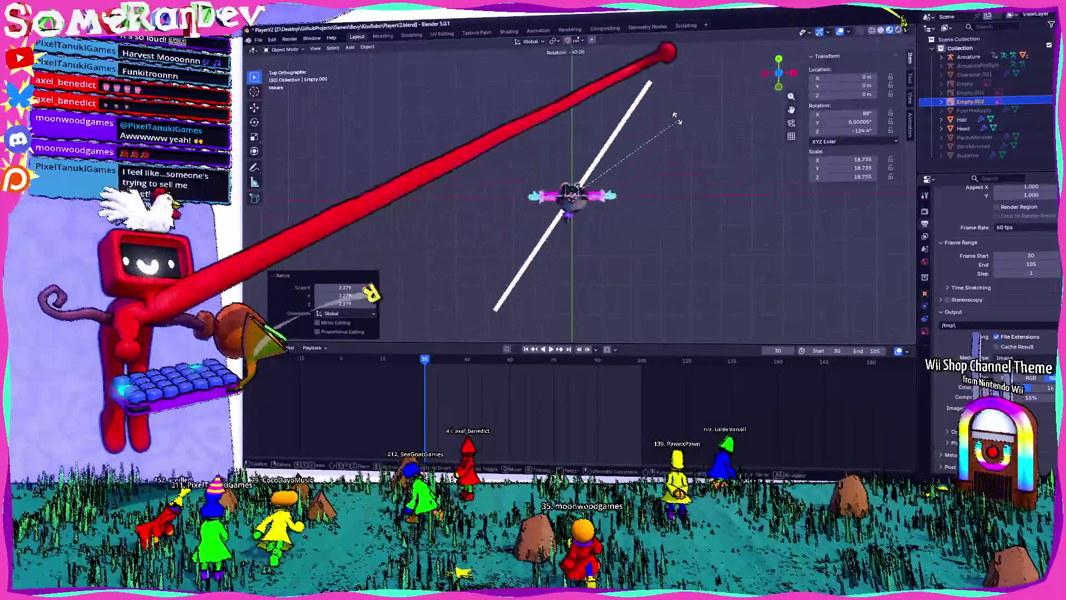
left_click(689, 183)
middle_click_drag(689, 183, 600, 183)
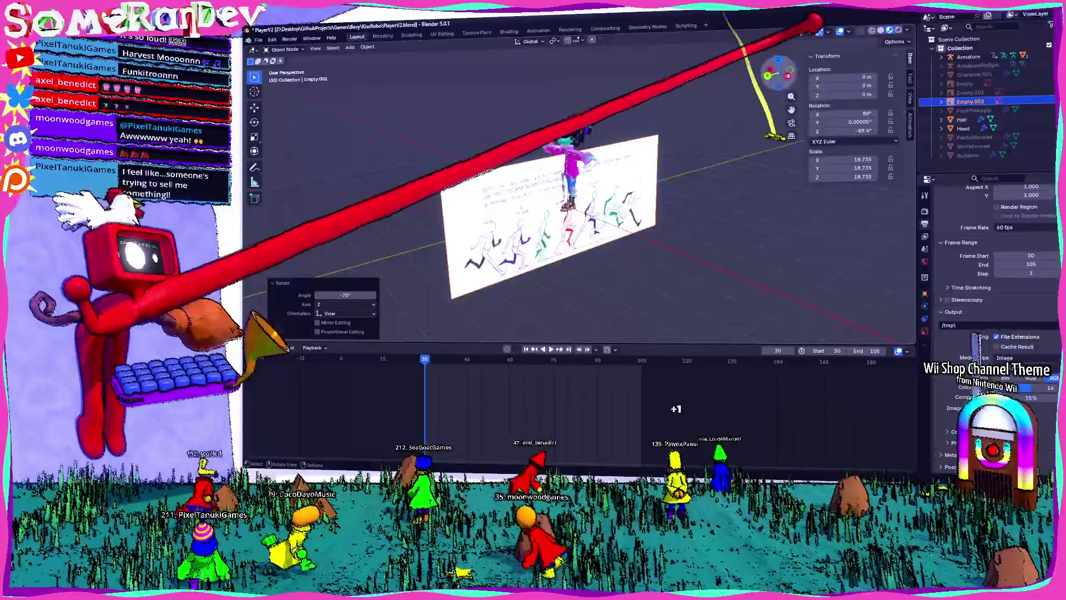
mouse_move(702, 161)
middle_mouse_down()
mouse_move(697, 172)
mouse_move(683, 160)
middle_mouse_up()
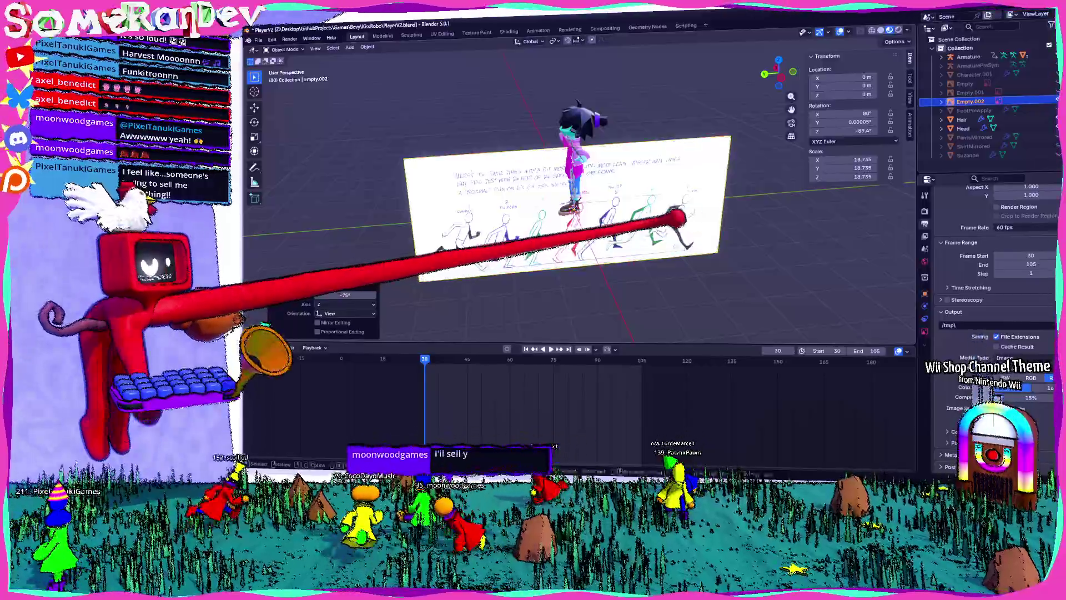
key("s")
key("x")
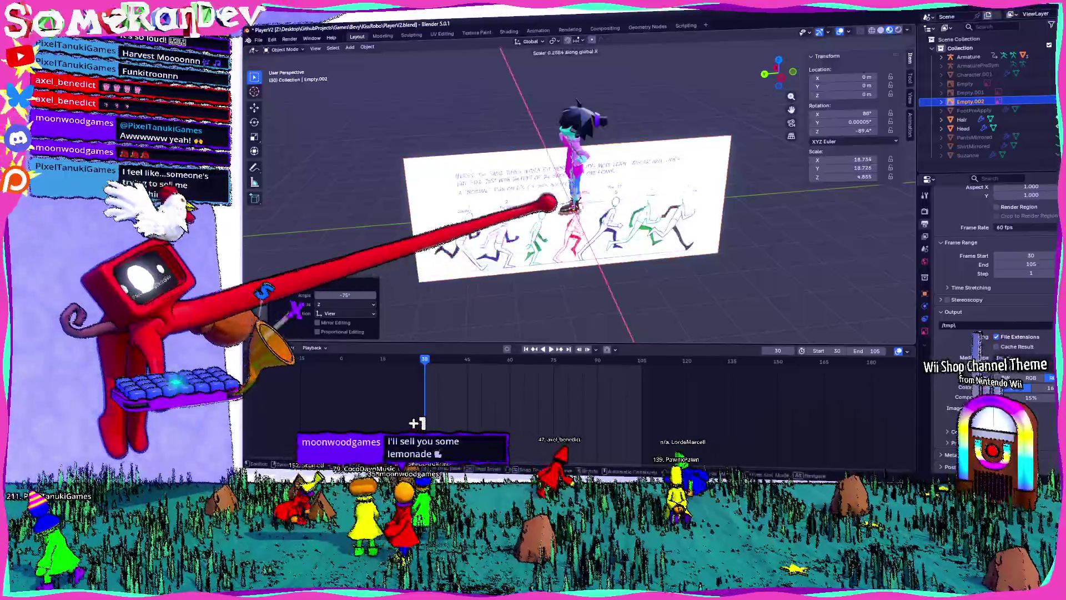
key("x")
key("x")
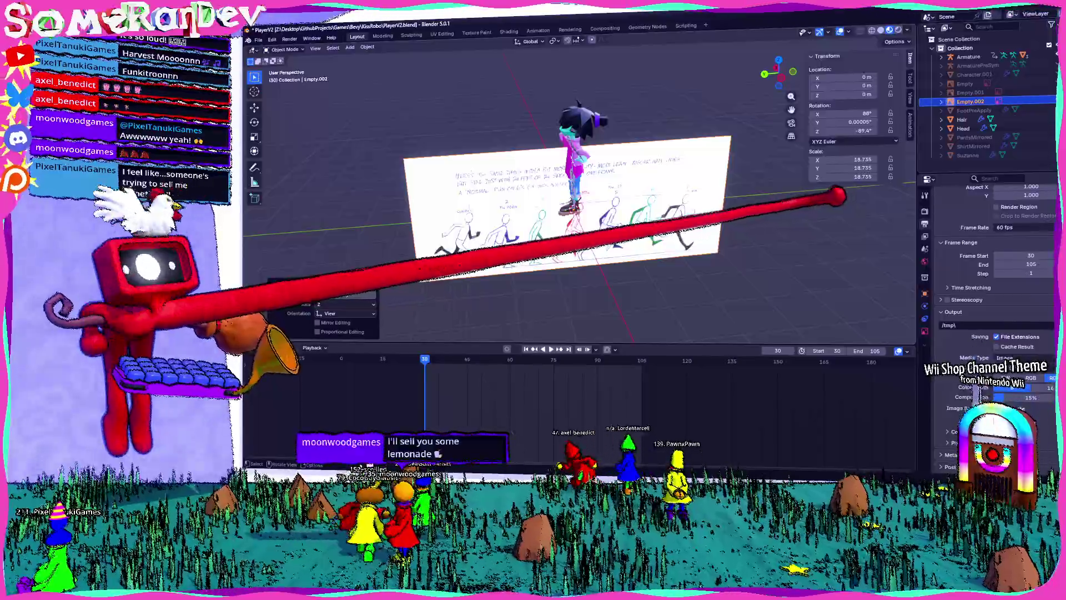
key("y")
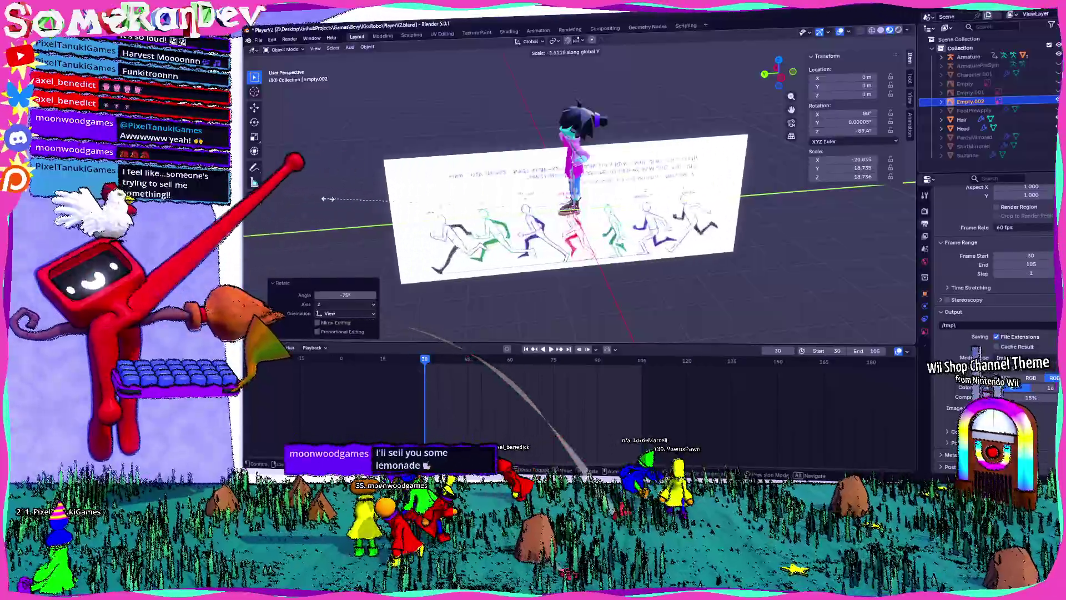
left_click(345, 202)
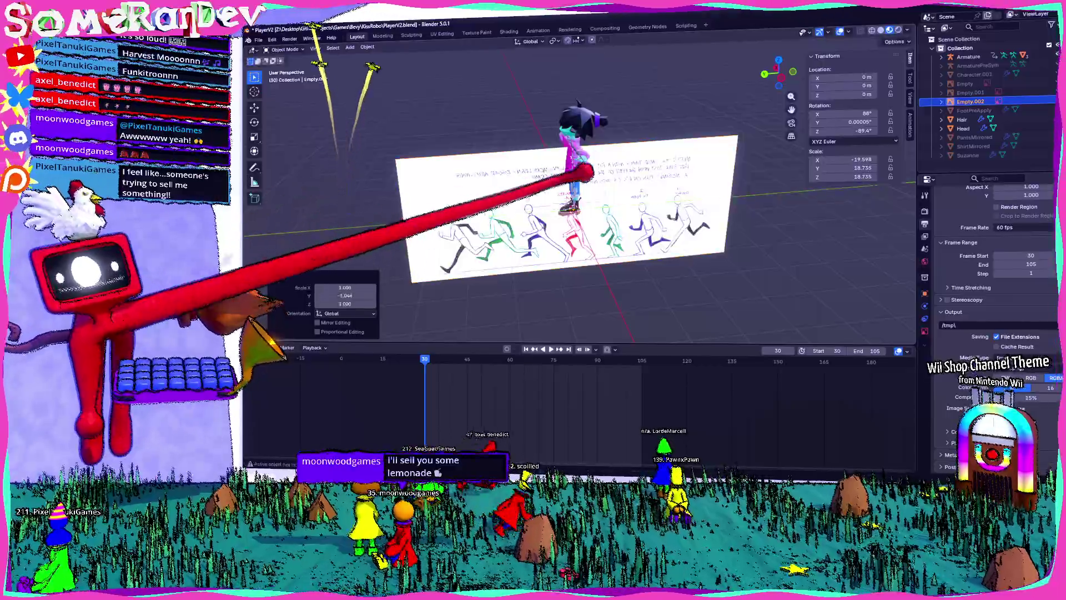
- Raise the reference image along Z and move it 22.025 m along X behind the character
left_click(779, 78)
key("g")
key("z")
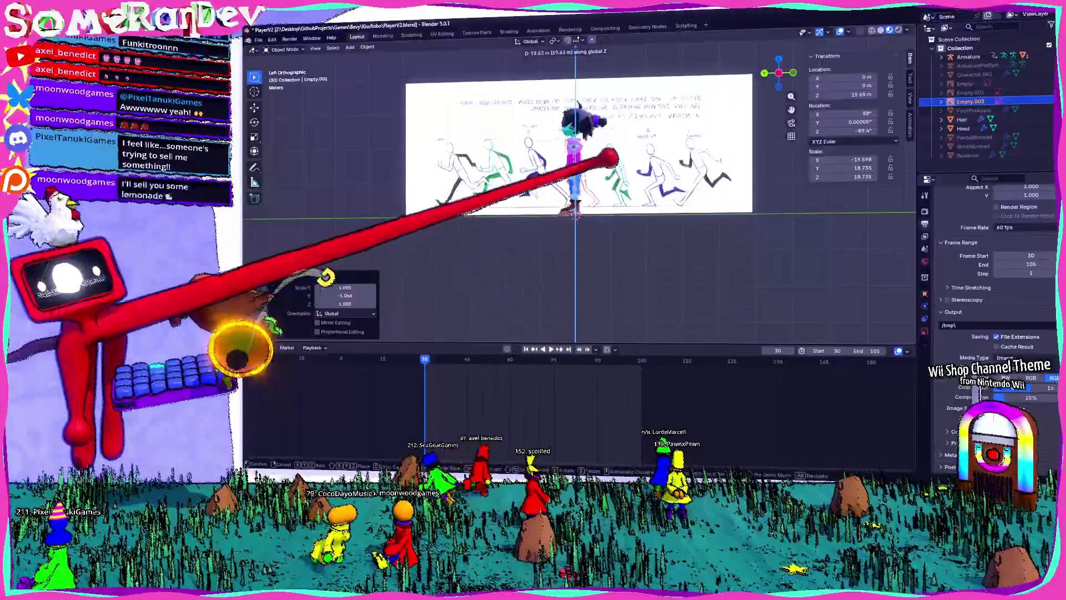
left_click(920, 43)
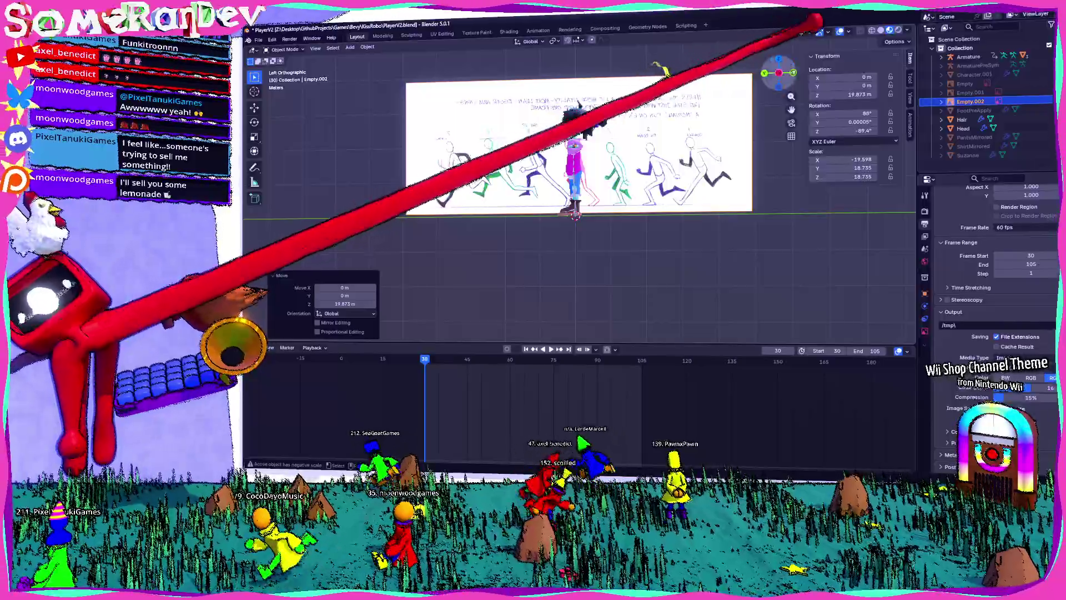
left_click(780, 59)
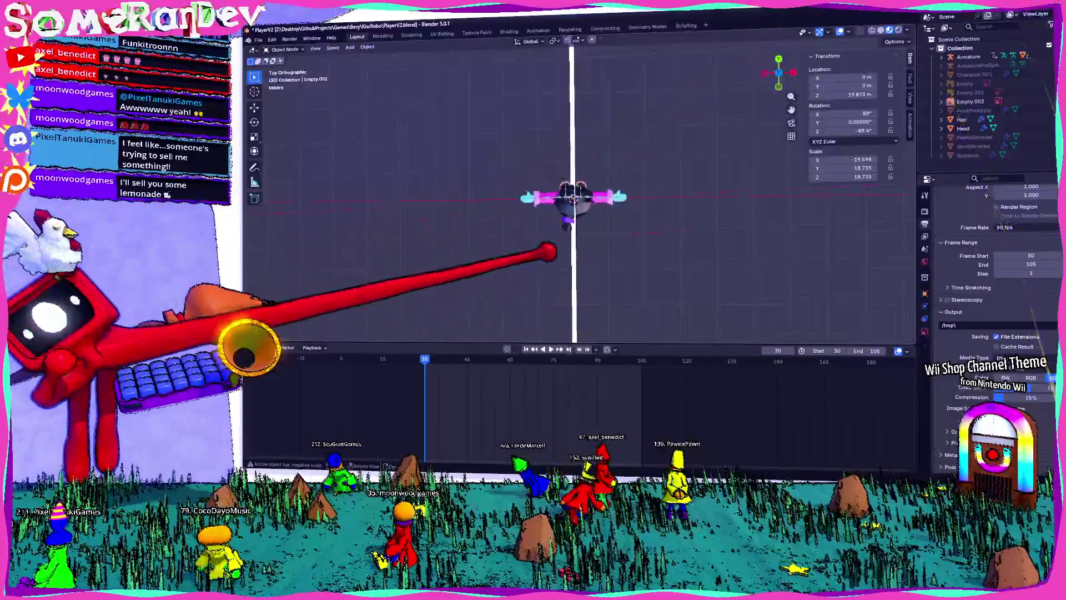
mouse_move(780, 73)
left_mouse_down()
mouse_move(791, 86)
mouse_move(775, 73)
left_mouse_up()
key("g")
left_click(541, 439)
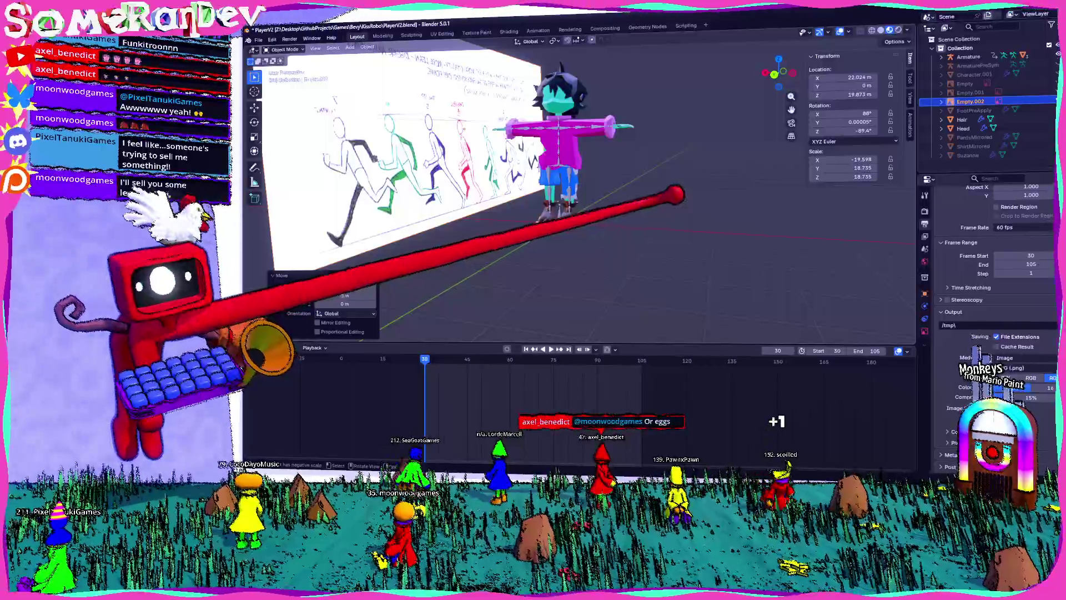
scroll(578, 194, "up", 5)
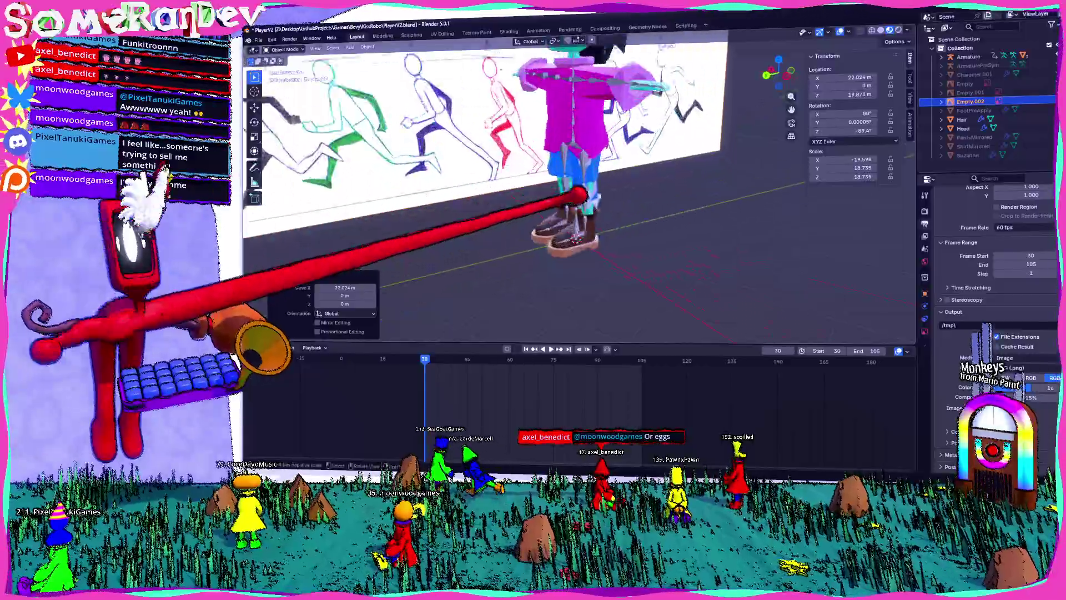
- Select the armature, enter Pose Mode, and view the character straight from the front
left_click(724, 61)
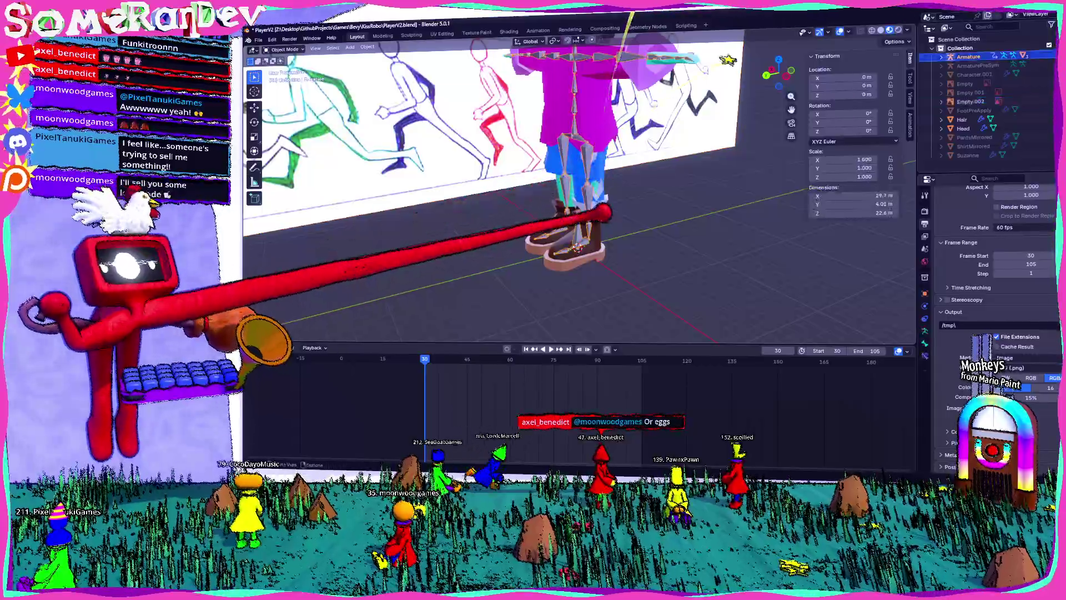
key("ctrl+Tab")
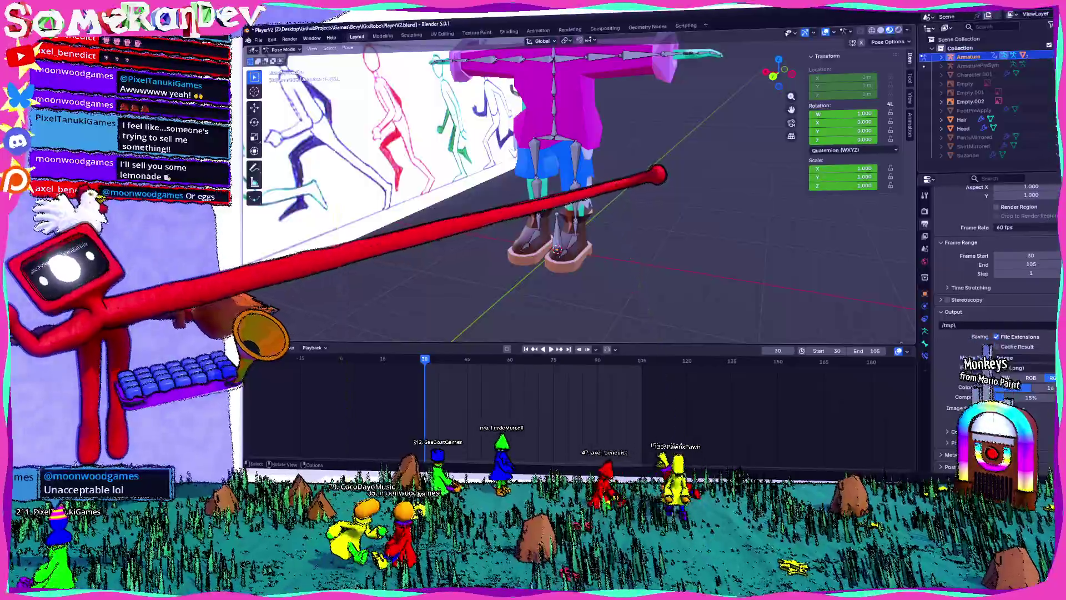
middle_click_drag(624, 194, 683, 219)
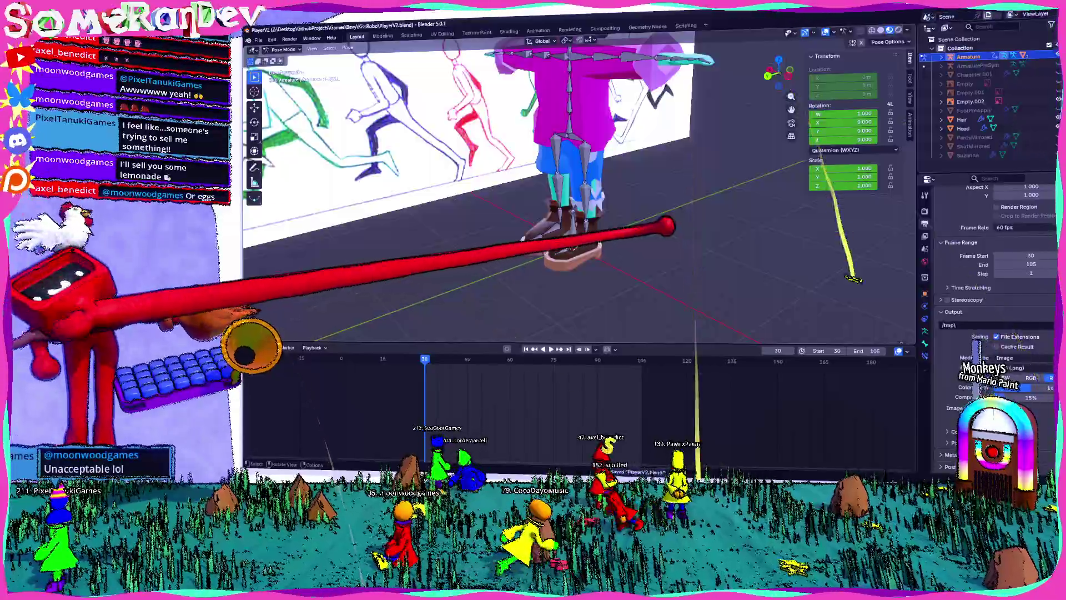
mouse_move(665, 224)
middle_mouse_down()
mouse_move(732, 189)
mouse_move(714, 219)
mouse_move(555, 47)
mouse_move(528, 66)
mouse_move(560, 98)
mouse_move(560, 233)
mouse_move(590, 172)
middle_mouse_up()
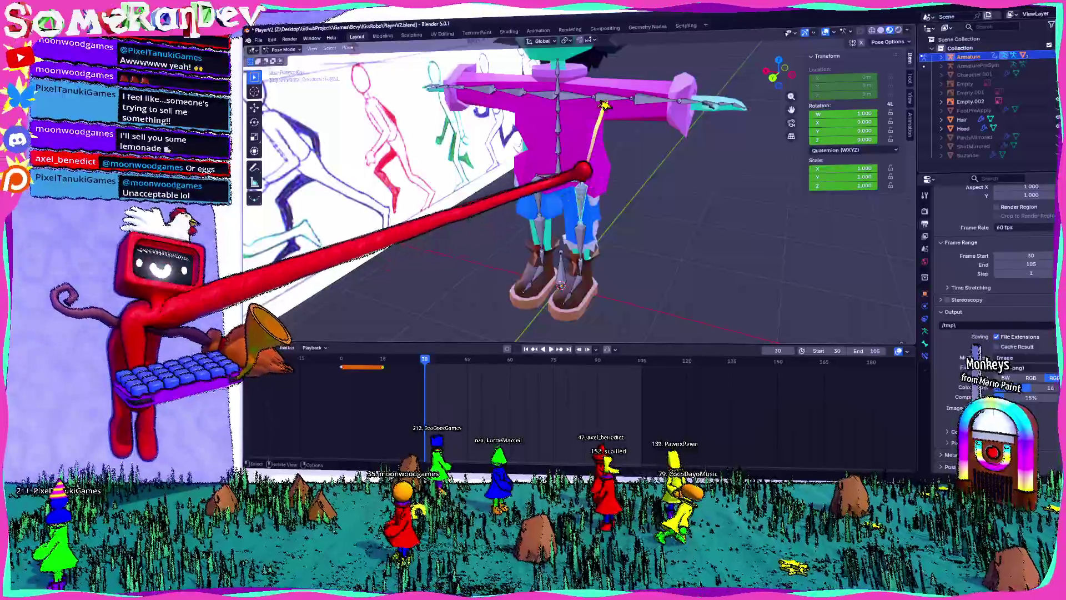
key("KP_1")
scroll(584, 184, "up", 5)
- Swing the leg bone forward, then at frame 41 reset its rotation and key it
key("r")
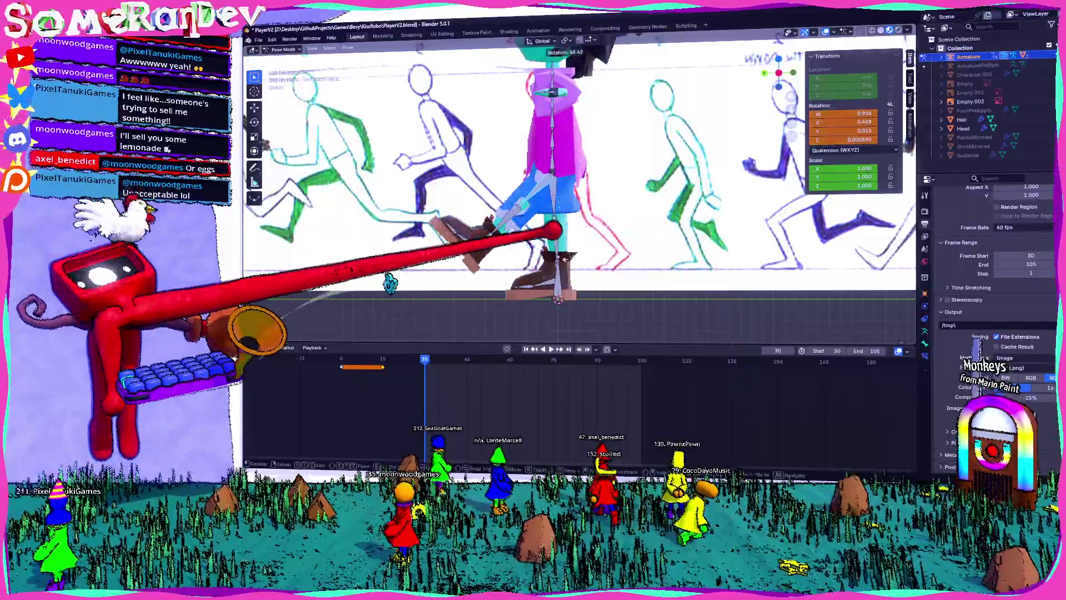
left_click(561, 233)
middle_click_drag(561, 233, 633, 200)
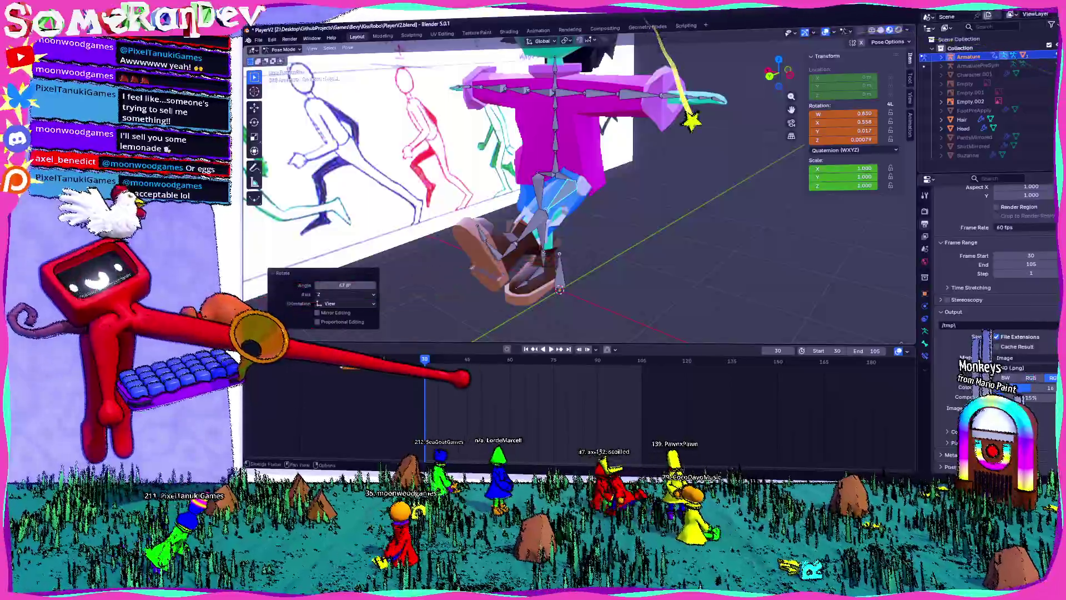
mouse_move(533, 277)
middle_mouse_down()
mouse_move(564, 245)
mouse_move(572, 255)
middle_mouse_up()
key("i")
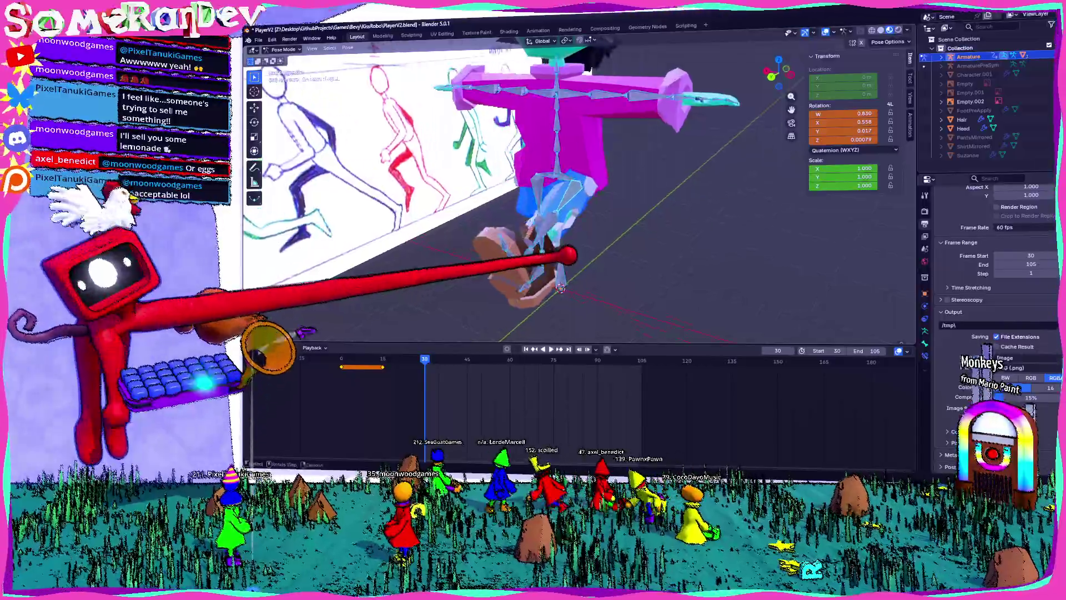
left_click(456, 358)
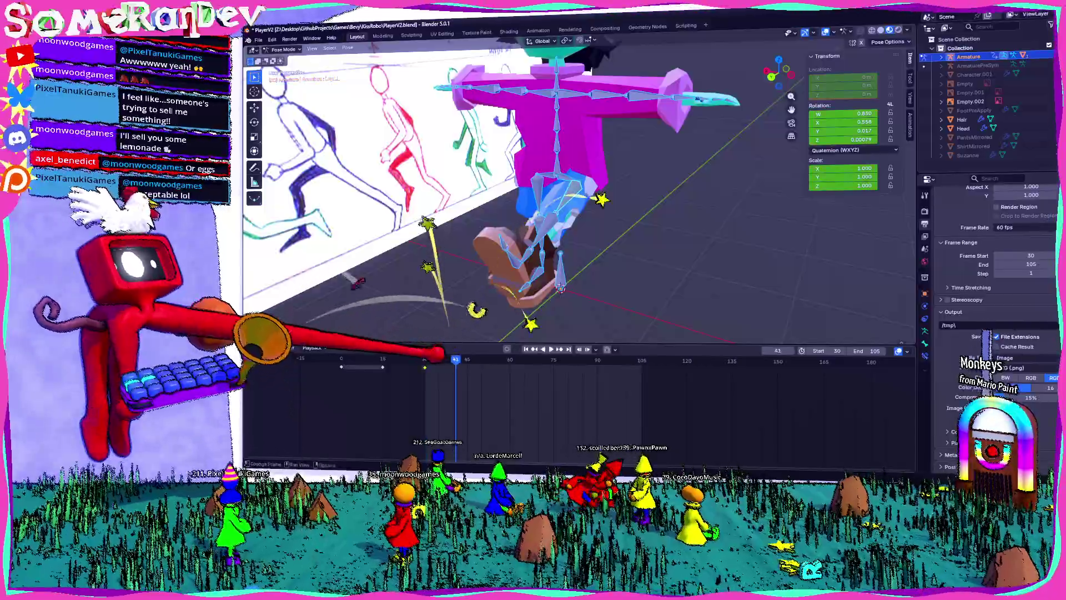
key("alt+r")
key("i")
mouse_move(552, 293)
middle_mouse_down()
mouse_move(690, 207)
mouse_move(500, 177)
mouse_move(489, 186)
mouse_move(614, 183)
mouse_move(688, 200)
middle_mouse_up()
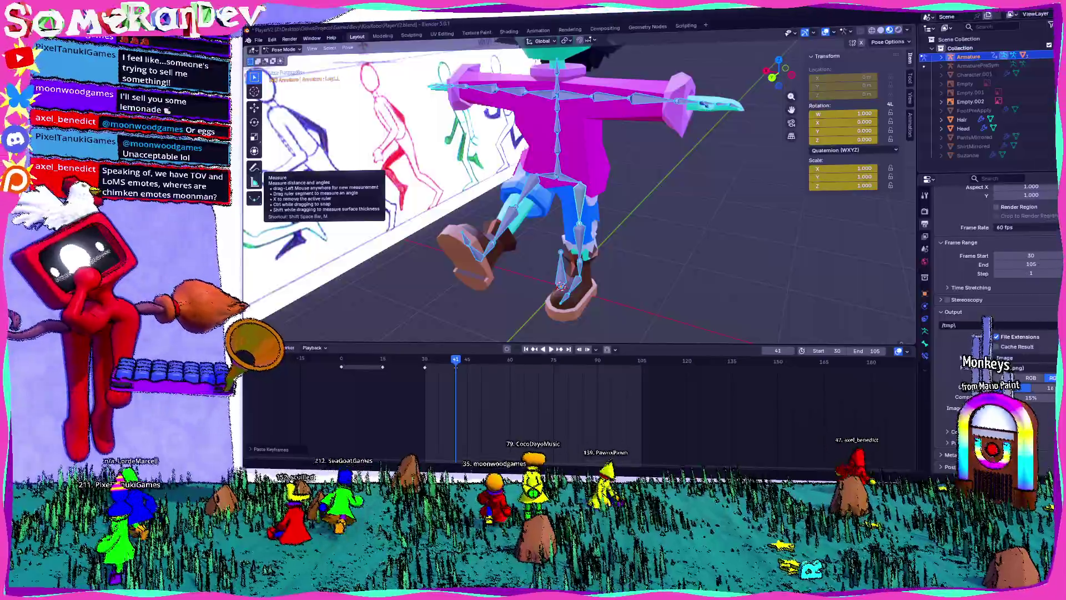
- Orbit and zoom around the character, then centre it in Back Orthographic view
middle_click_drag(561, 286, 528, 267)
scroll(527, 267, "down", 3)
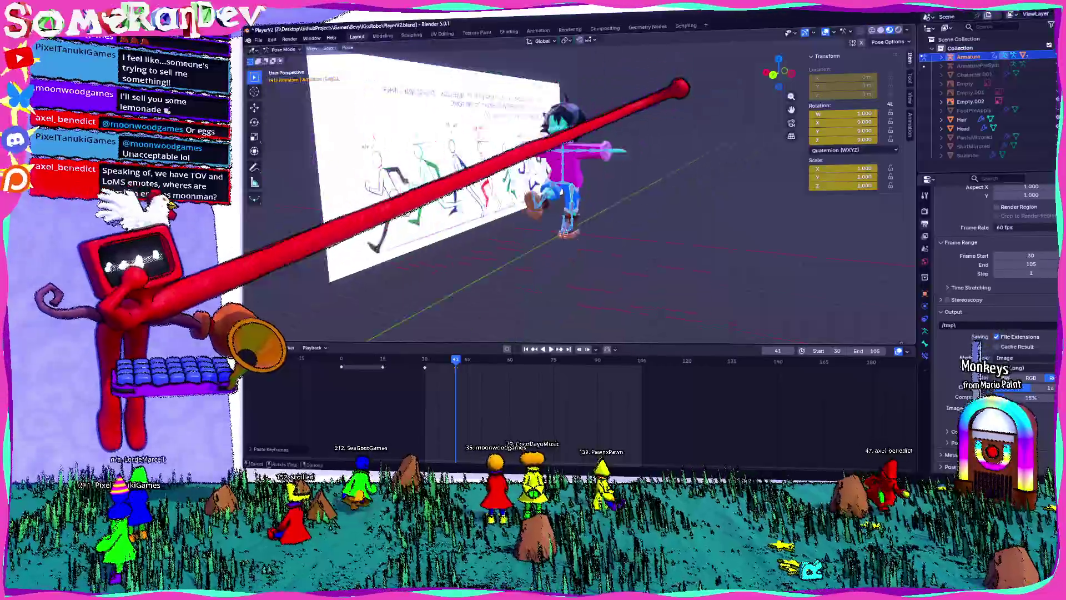
mouse_move(680, 88)
middle_mouse_down()
mouse_move(572, 124)
mouse_move(660, 152)
middle_mouse_up()
scroll(660, 152, "up", 4)
mouse_move(595, 179)
middle_mouse_down()
mouse_move(689, 89)
mouse_move(636, 114)
mouse_move(684, 90)
middle_mouse_up()
scroll(689, 89, "down", 3)
scroll(684, 90, "up", 3)
left_click(780, 74)
scroll(602, 75, "up", 3)
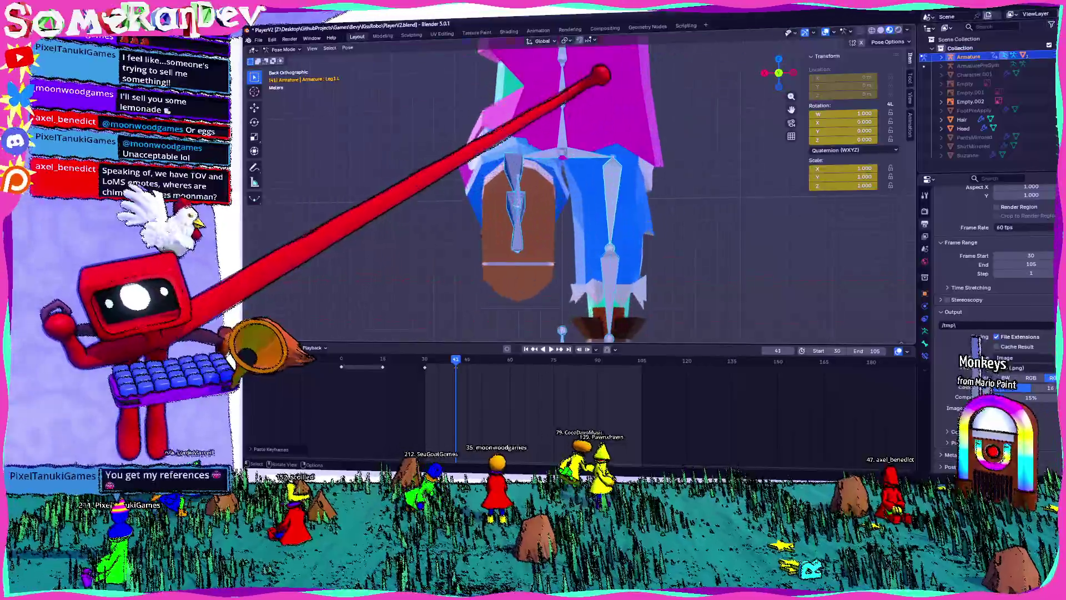
scroll(602, 75, "down", 4)
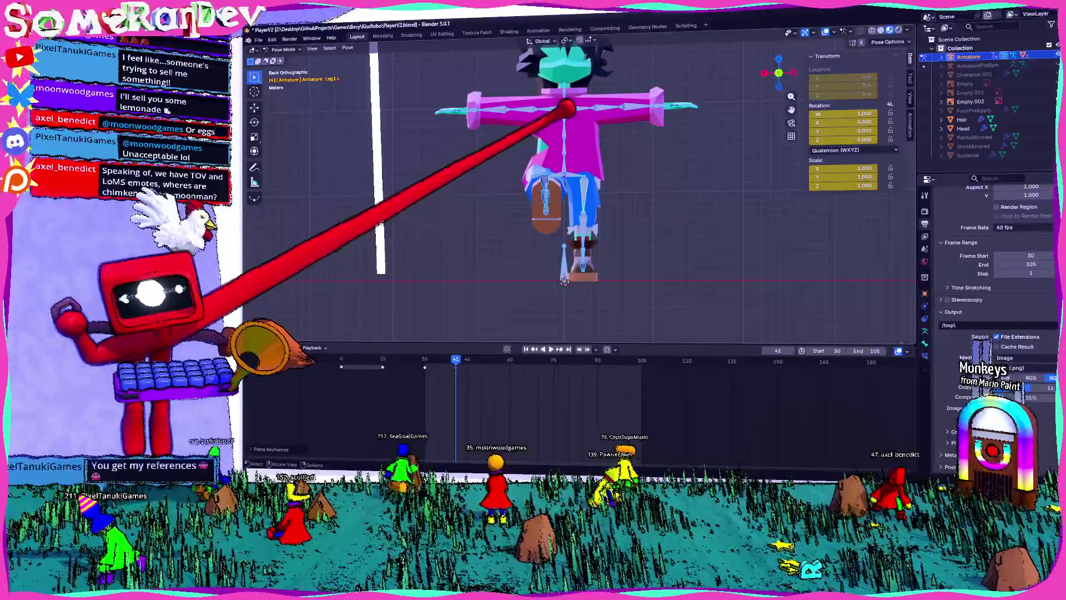
middle_click_drag(566, 105, 580, 123, "shift")
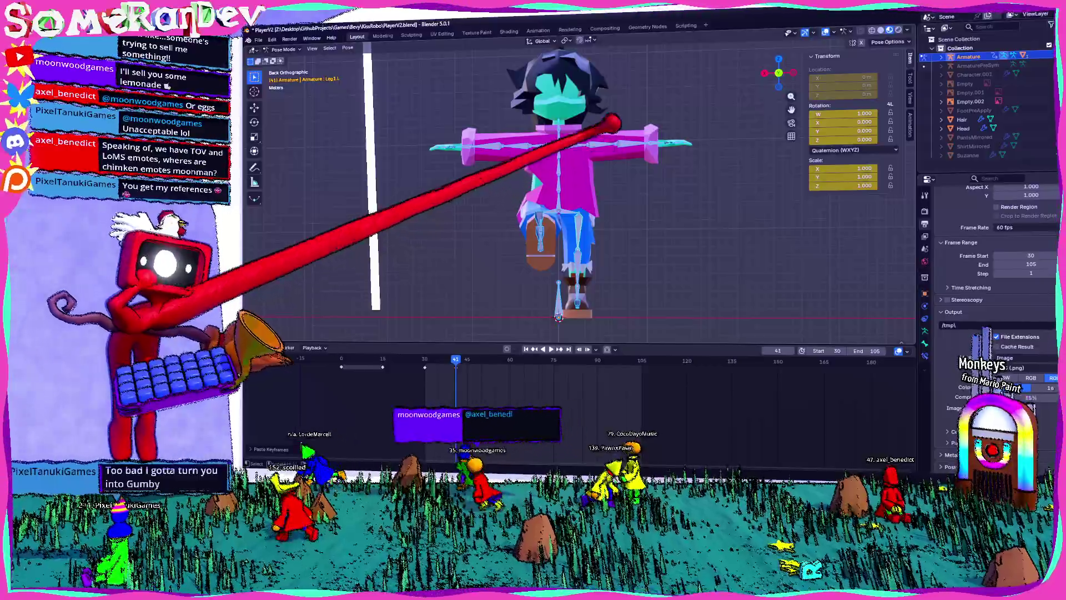
- Select the UpperArm.L bone and orbit to compare the pose with the reference sheet
left_click(508, 146)
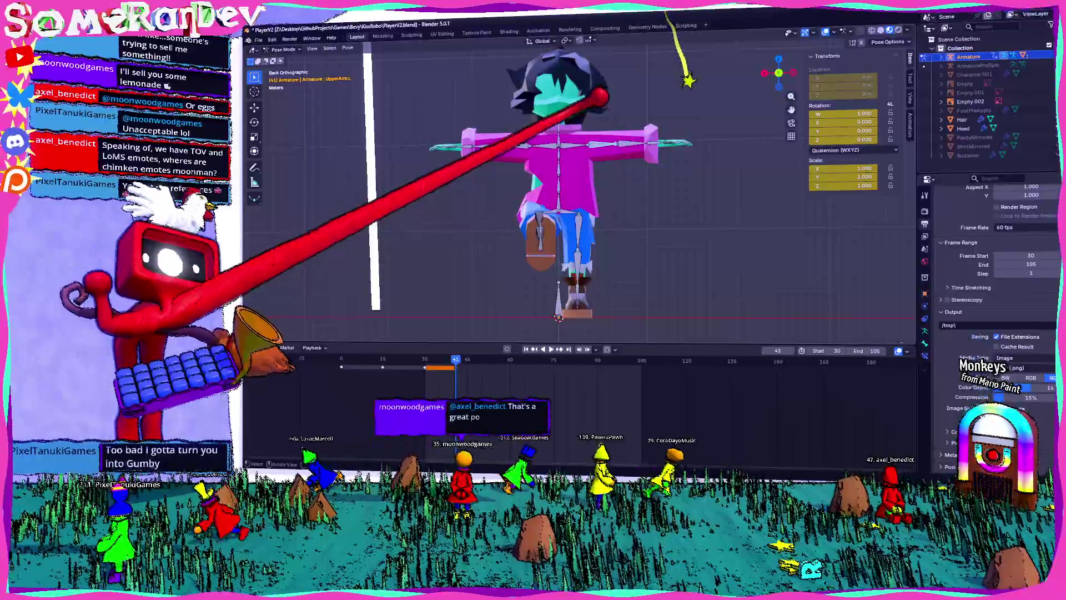
middle_click_drag(556, 195, 633, 192)
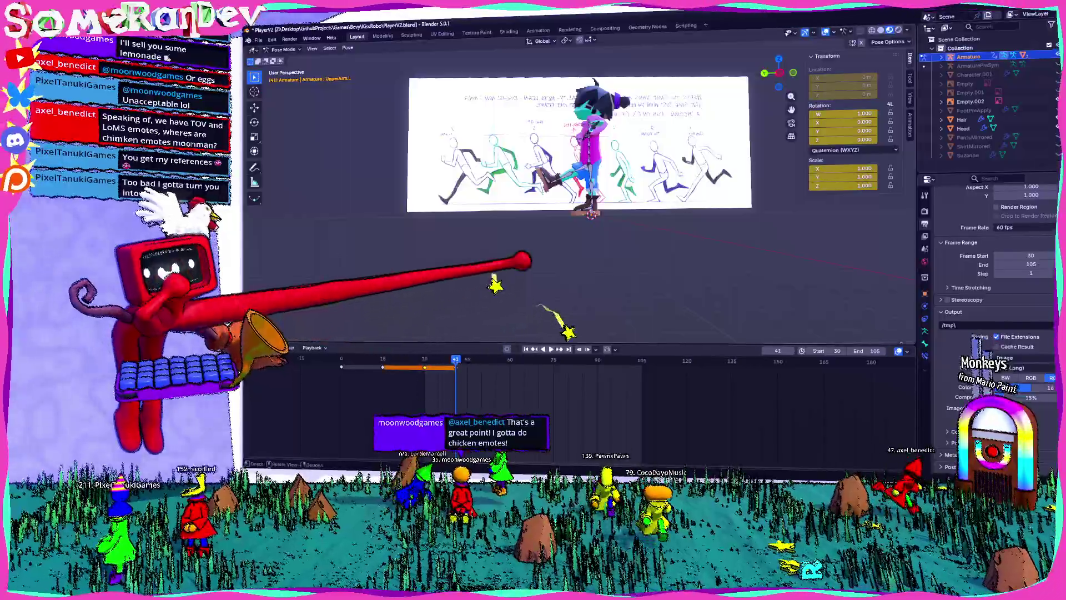
middle_click_drag(577, 266, 555, 261)
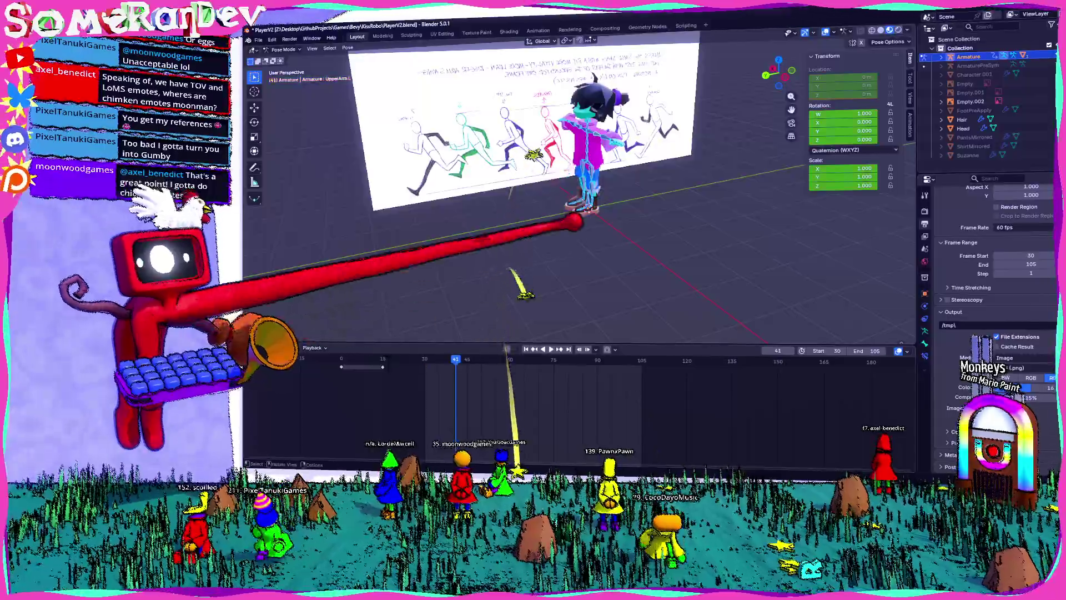
scroll(577, 223, "up", 6)
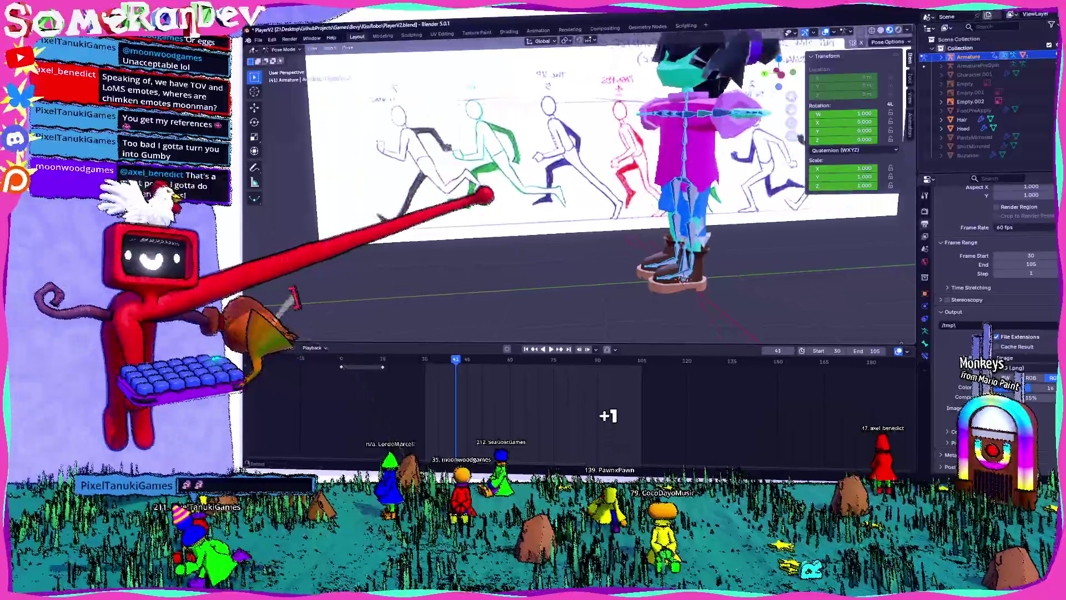
mouse_move(555, 233)
middle_mouse_down()
mouse_move(588, 234)
mouse_move(544, 222)
middle_mouse_up()
scroll(578, 194, "down", 4)
middle_click_drag(327, 281, 377, 433)
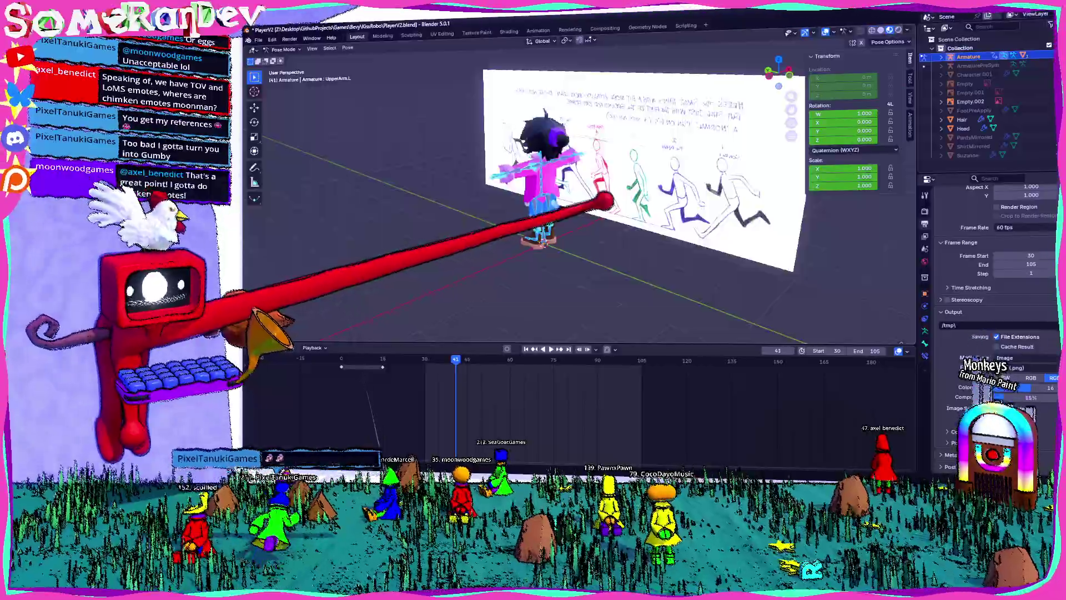
middle_click_drag(555, 222, 500, 222)
mouse_move(661, 206)
middle_mouse_down()
mouse_move(522, 175)
mouse_move(586, 183)
mouse_move(583, 194)
mouse_move(631, 174)
mouse_move(747, 161)
mouse_move(431, 119)
middle_mouse_up()
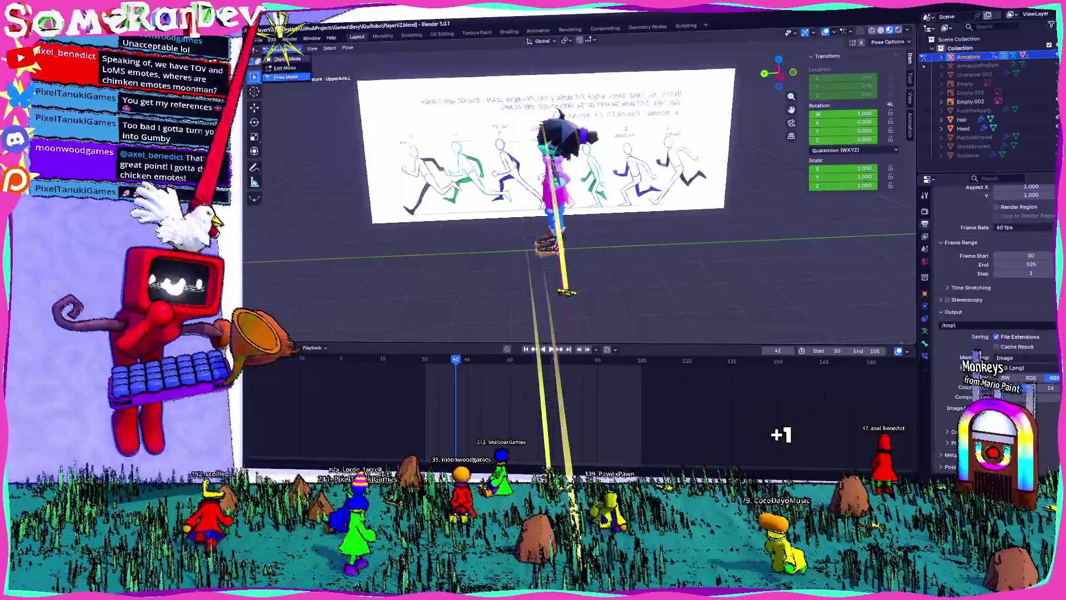
- Return to Object Mode with Empty.002 selected and show its Object transform properties
left_click(970, 101)
left_click(951, 102)
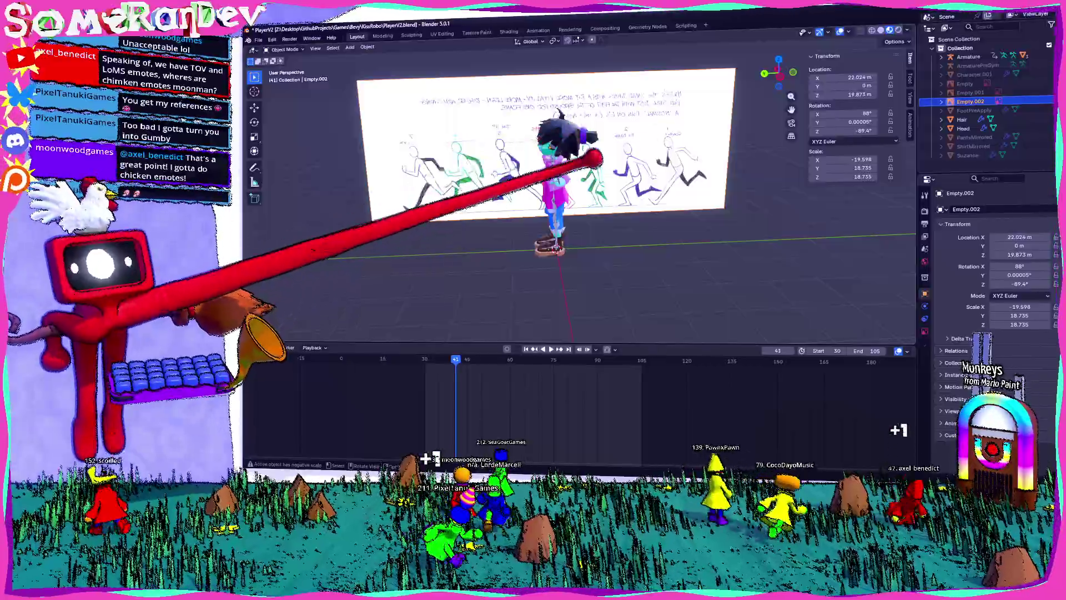
mouse_move(632, 154)
middle_mouse_down()
mouse_move(656, 167)
mouse_move(739, 162)
mouse_move(436, 201)
middle_mouse_up()
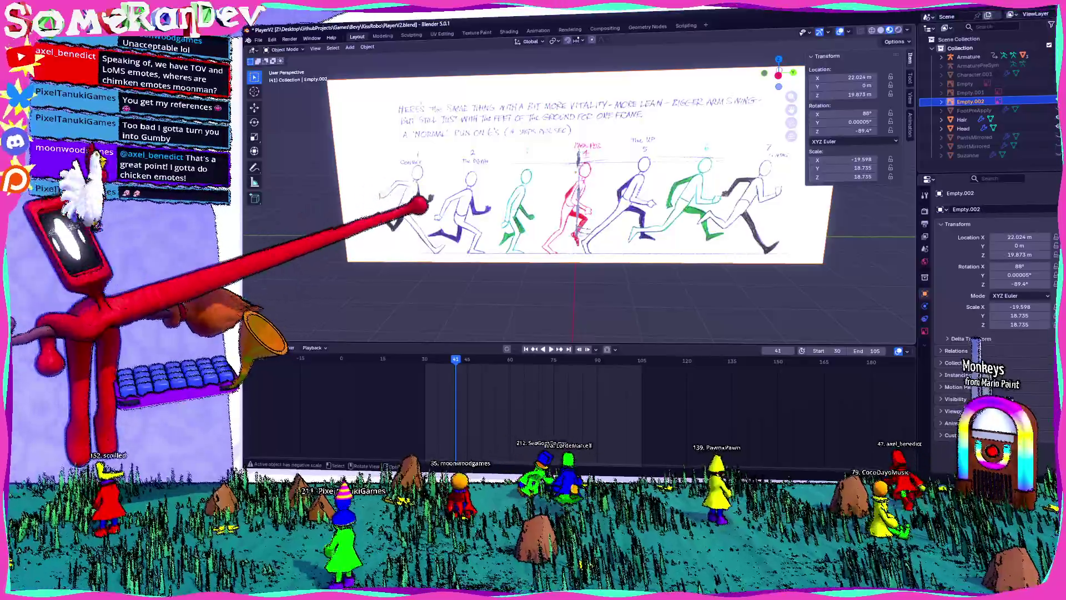
middle_click_drag(500, 161, 526, 151)
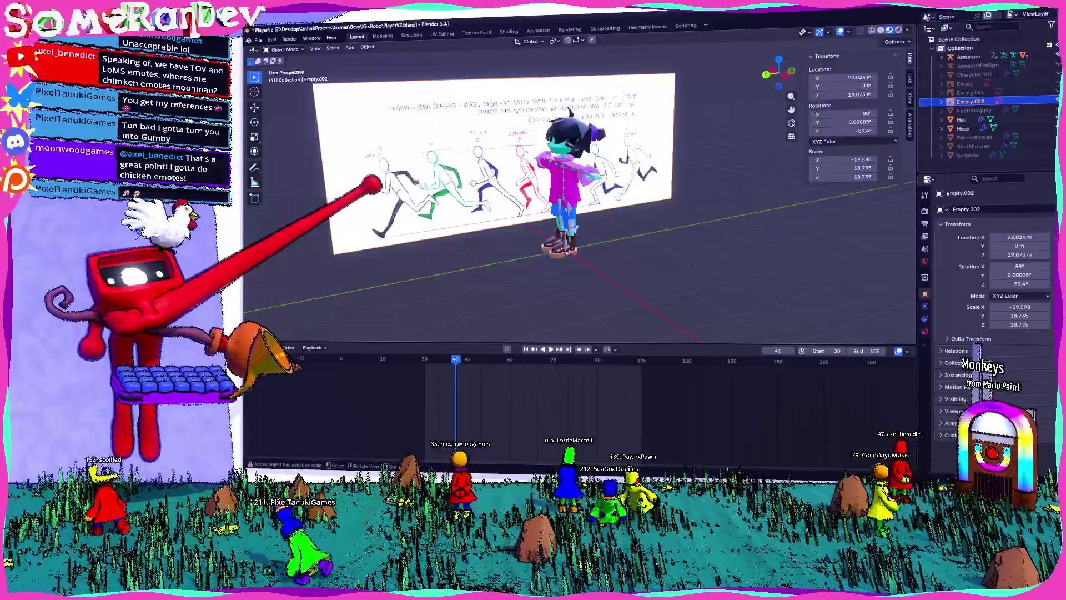
mouse_move(715, 202)
middle_mouse_down()
mouse_move(648, 209)
mouse_move(707, 190)
mouse_move(698, 214)
mouse_move(740, 222)
mouse_move(688, 191)
mouse_move(545, 236)
mouse_move(667, 189)
mouse_move(655, 161)
mouse_move(558, 172)
mouse_move(589, 191)
middle_mouse_up()
- Move the reference image along X to -23.754 m so it sits behind the character
key("g")
key("x")
left_click(707, 186)
scroll(589, 191, "up", 3)
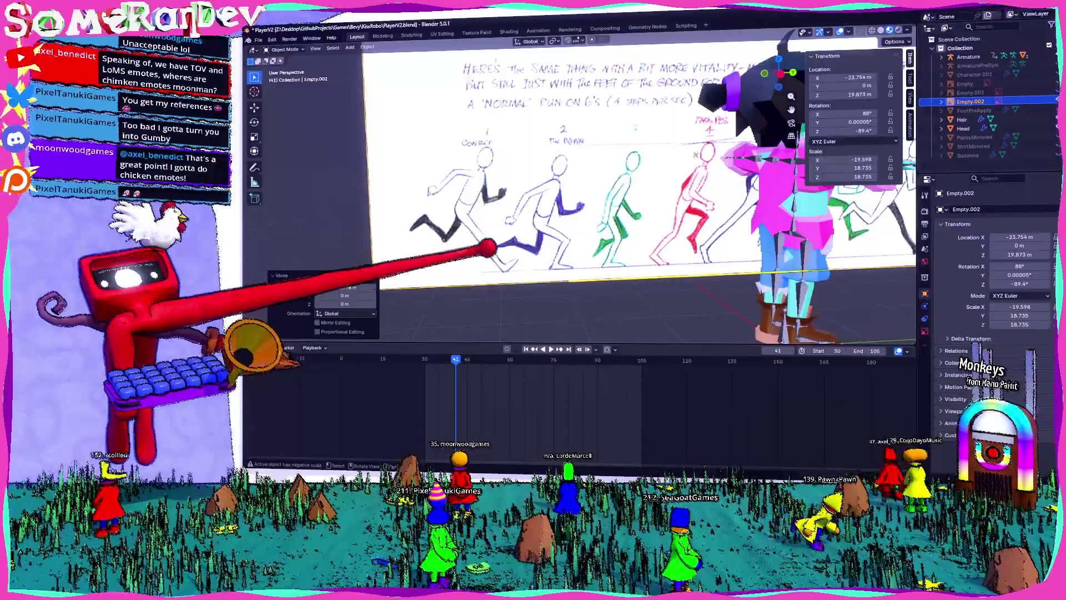
scroll(589, 191, "down", 2)
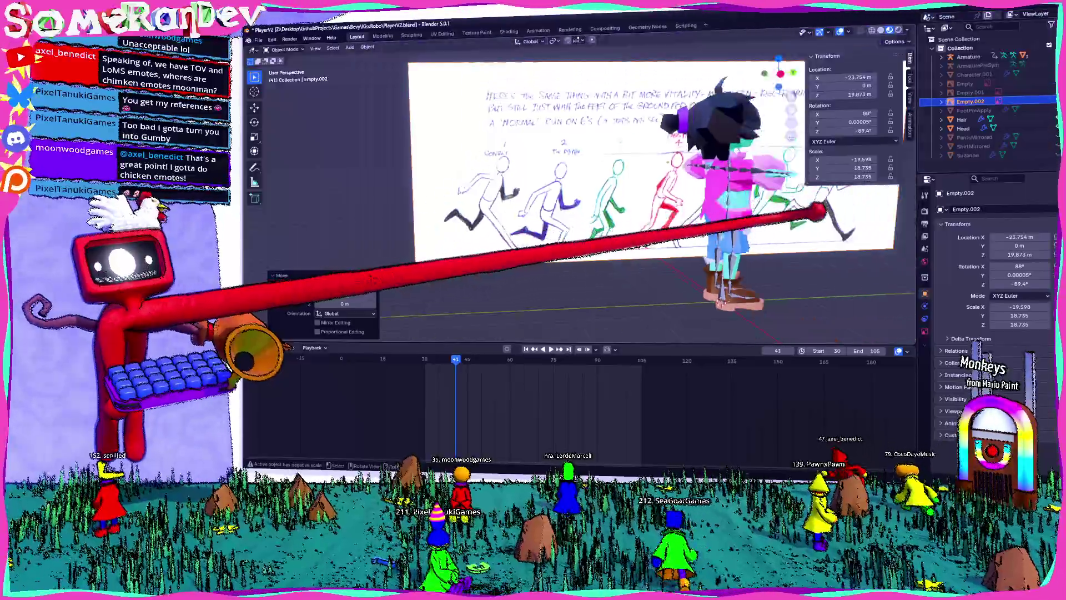
mouse_move(819, 211)
middle_mouse_down("shift")
mouse_move(833, 209)
mouse_move(726, 202)
mouse_move(745, 181)
mouse_move(400, 148)
middle_mouse_up("shift")
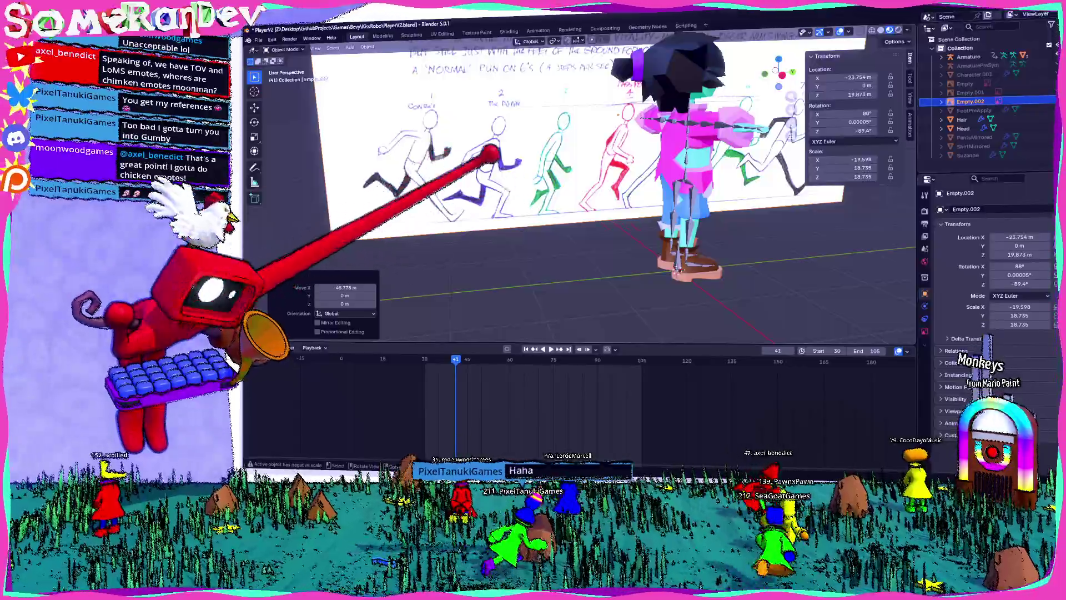
middle_click_drag(400, 148, 467, 145)
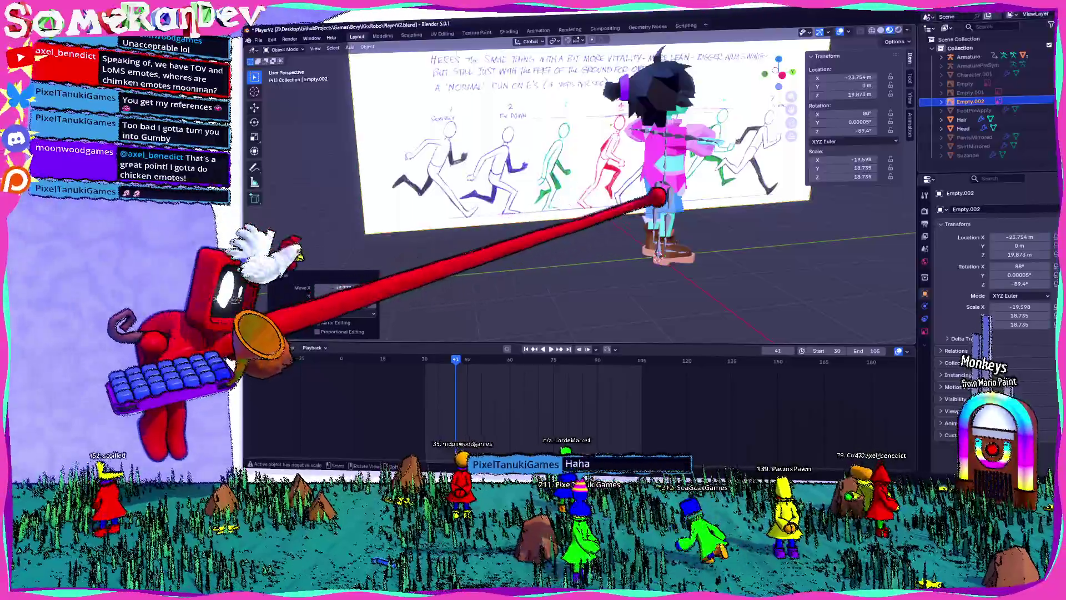
mouse_move(658, 195)
middle_mouse_down()
mouse_move(709, 189)
mouse_move(678, 178)
mouse_move(672, 208)
mouse_move(572, 194)
mouse_move(605, 194)
middle_mouse_up()
- Reselect the armature in Pose Mode at a side view and start rotating, then resetting, a leg bone
left_click(604, 211)
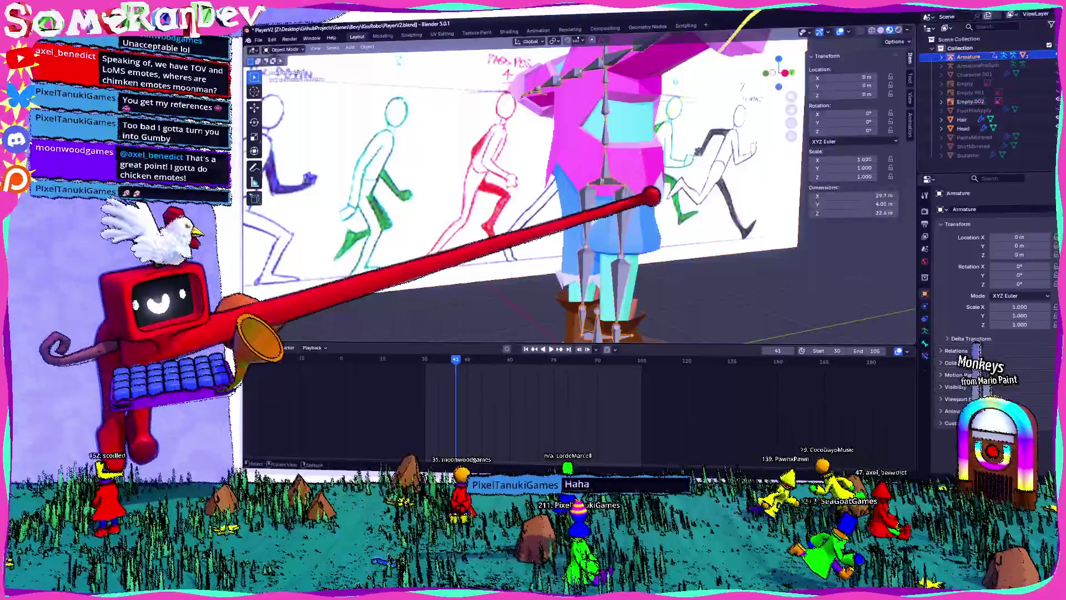
scroll(580, 194, "down", 3)
left_click(286, 76)
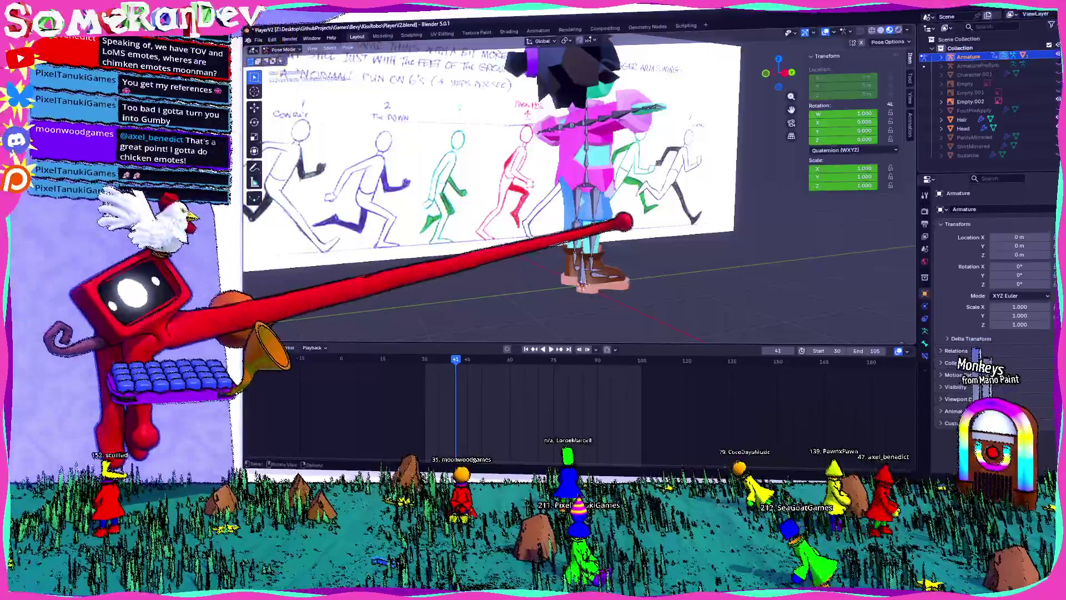
left_click(792, 72)
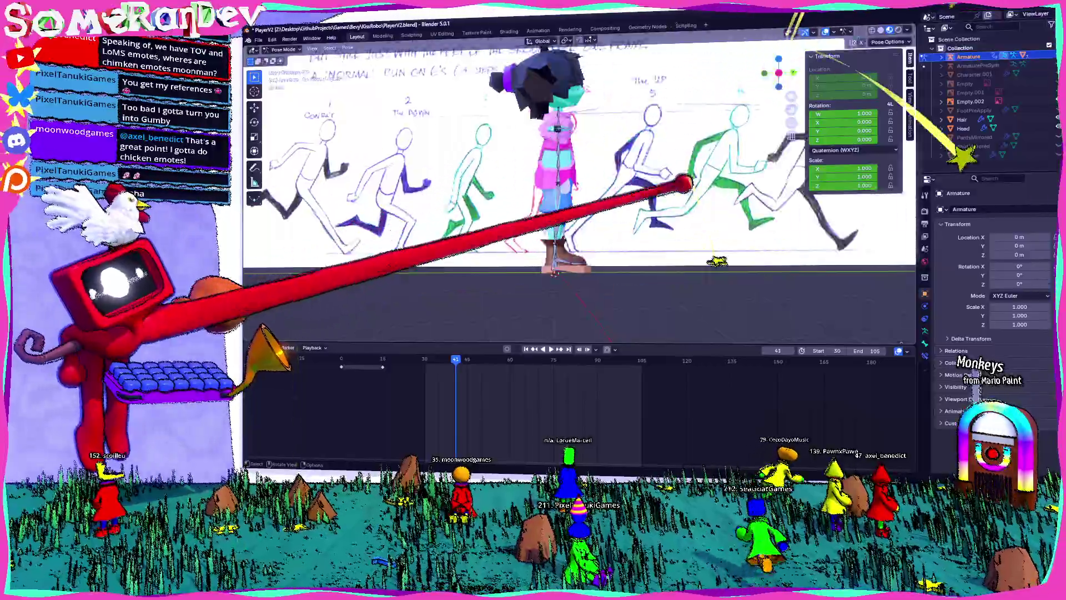
key("r")
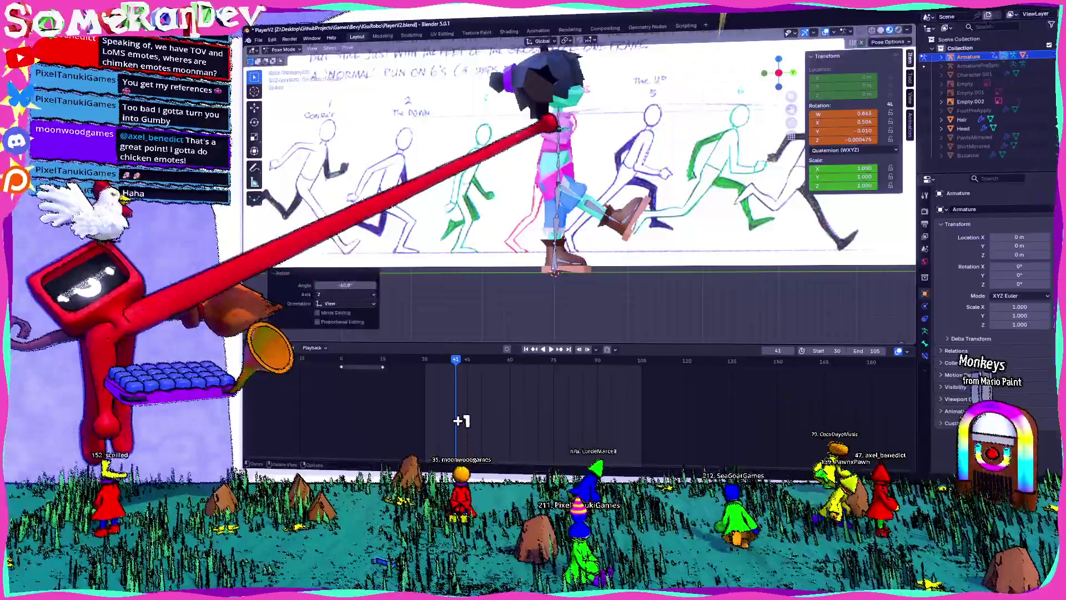
key("alt+r")
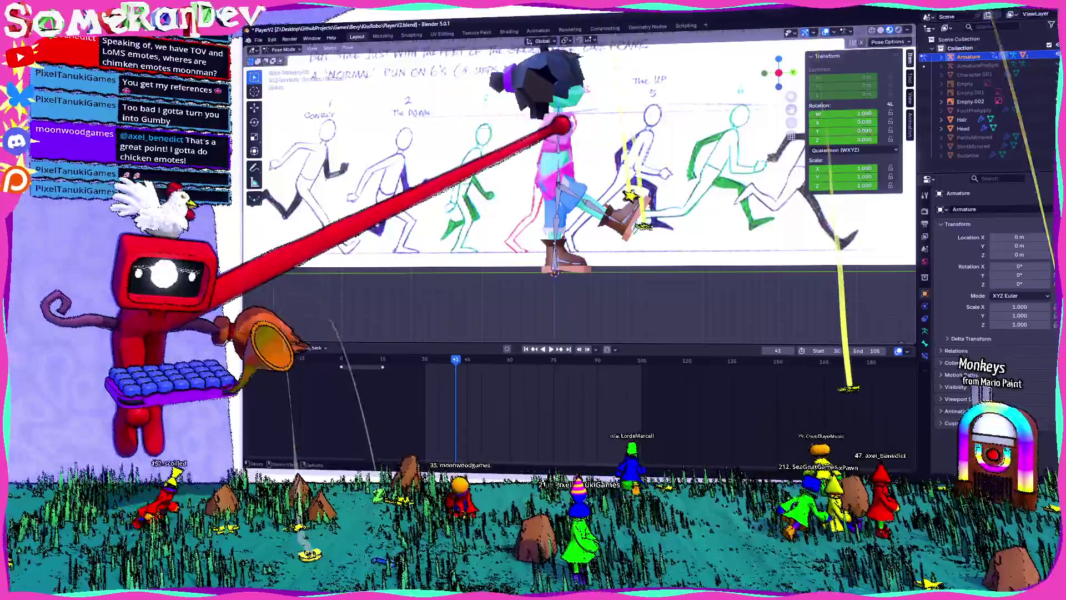
- Cancel the pending bone rotate and move, then snap to Right Orthographic view against the sketch
right_click(542, 135)
mouse_move(543, 136)
middle_mouse_down()
mouse_move(564, 154)
mouse_move(511, 162)
mouse_move(811, 69)
middle_mouse_up()
right_click(486, 177)
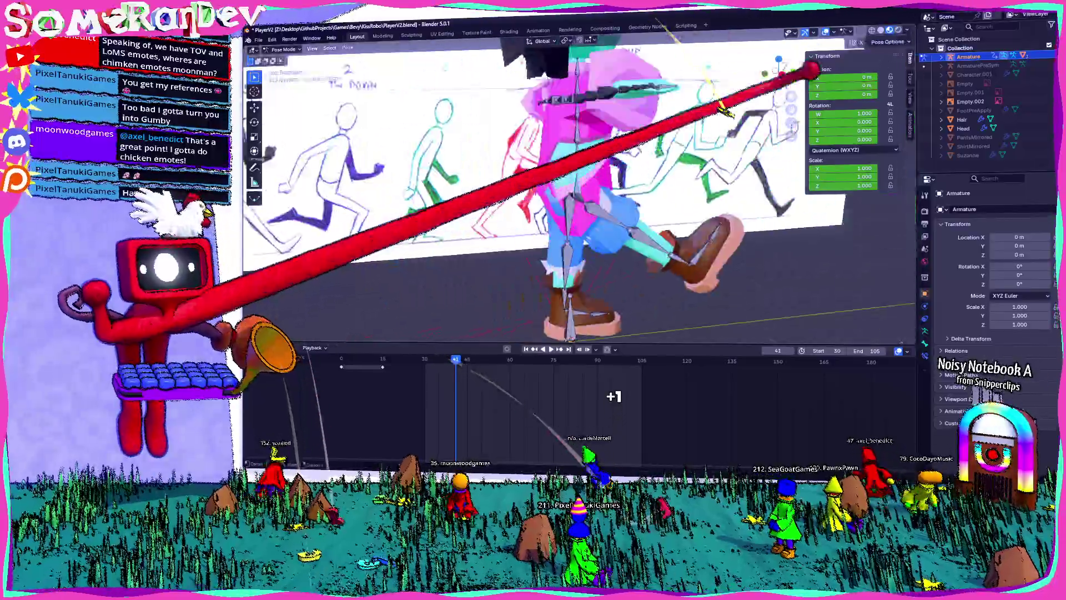
middle_click_drag(815, 22, 783, 51)
scroll(792, 109, "down", 1)
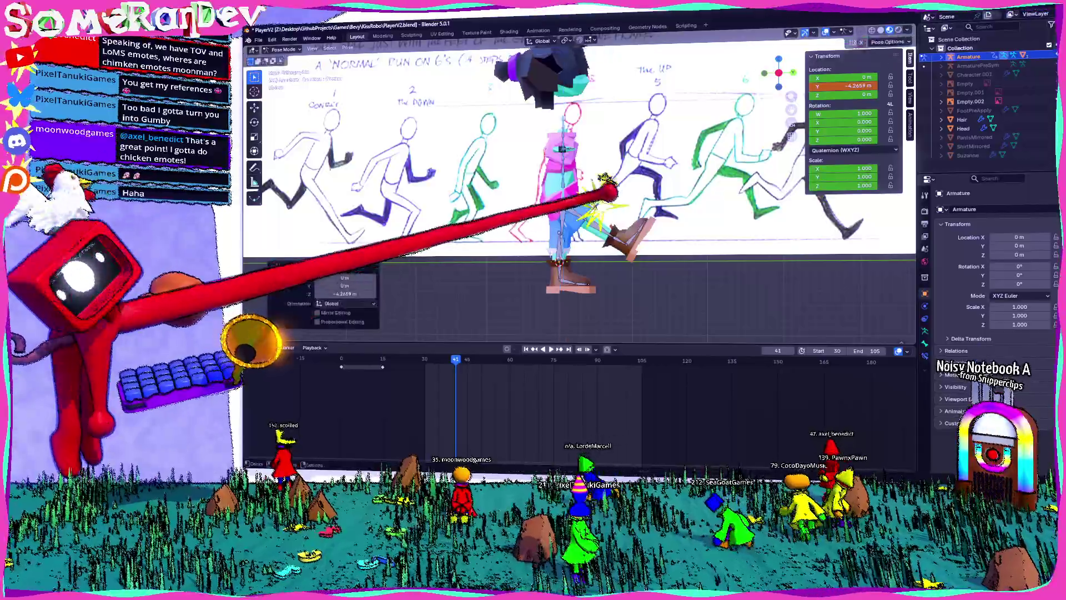
middle_click_drag(791, 136, 722, 139)
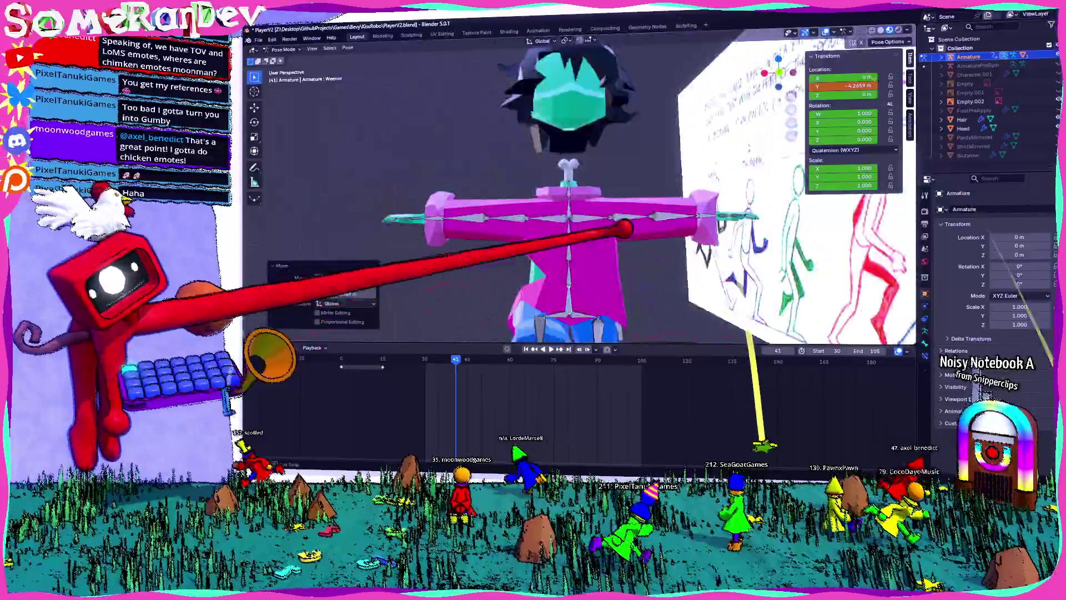
mouse_move(625, 228)
middle_mouse_down()
mouse_move(809, 331)
mouse_move(800, 312)
mouse_move(674, 233)
mouse_move(742, 231)
mouse_move(733, 278)
mouse_move(642, 239)
mouse_move(657, 200)
mouse_move(785, 256)
mouse_move(714, 231)
mouse_move(571, 233)
mouse_move(710, 246)
mouse_move(650, 221)
mouse_move(671, 286)
mouse_move(666, 229)
middle_mouse_up()
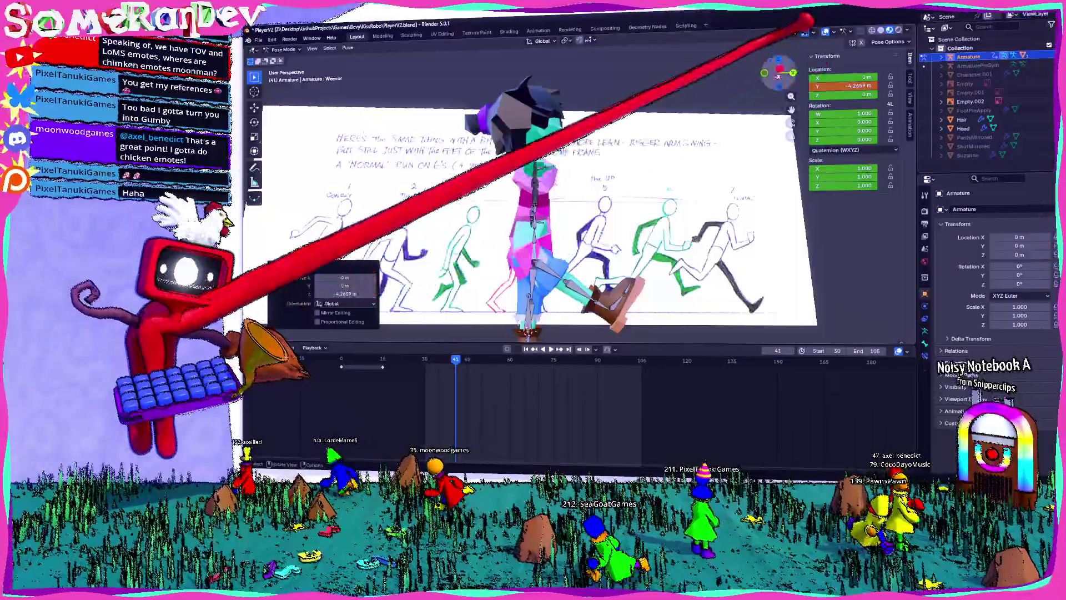
left_click(779, 69)
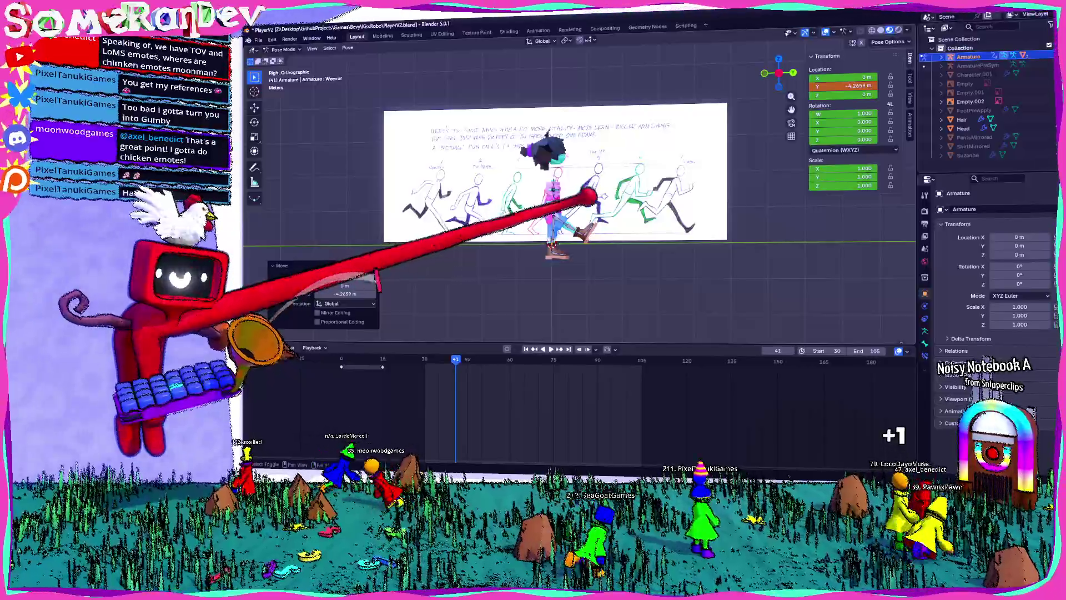
- Frame the character side-on against the sketch and cancel the pending leg-bone rotation
middle_click_drag(590, 195, 601, 161, "shift")
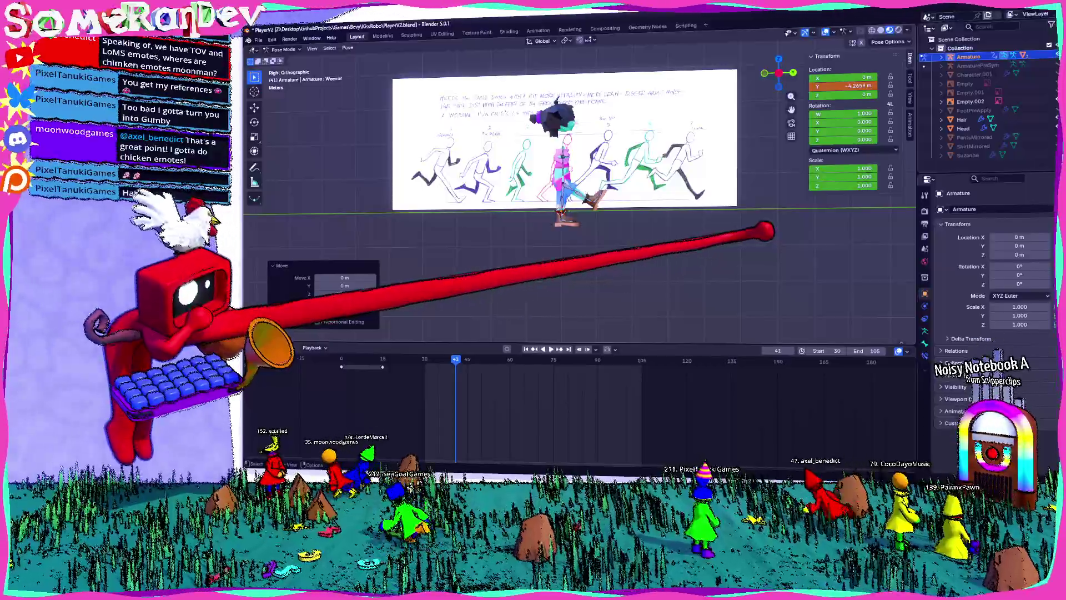
scroll(604, 169, "up", 5)
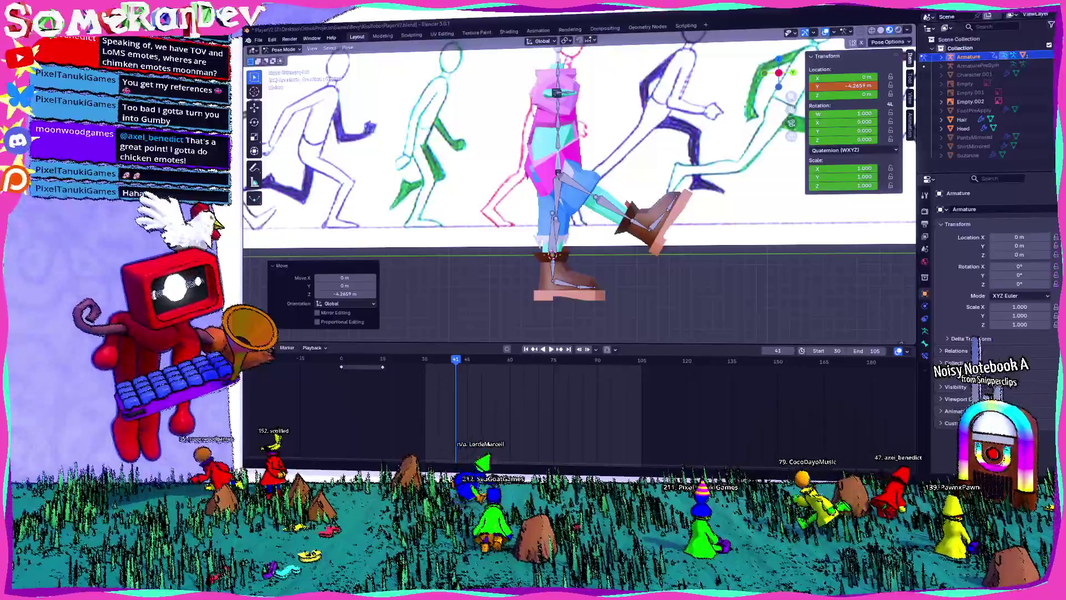
mouse_move(690, 142)
middle_mouse_down()
mouse_move(643, 167)
mouse_move(805, 198)
mouse_move(799, 51)
middle_mouse_up()
left_click(792, 73)
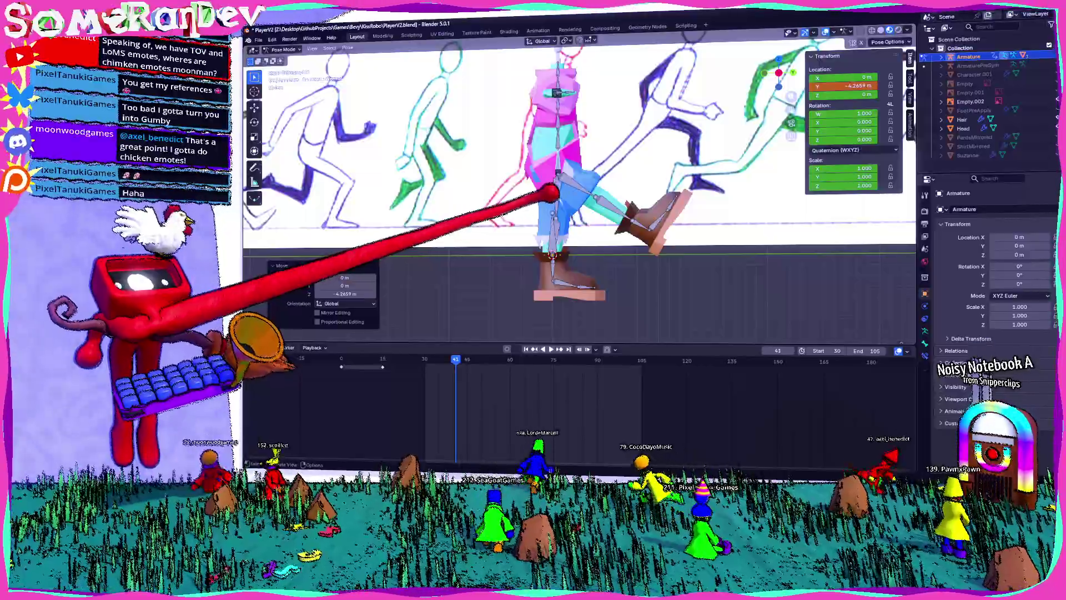
scroll(583, 210, "down", 3)
scroll(536, 200, "up", 3)
middle_click_drag(555, 167, 601, 166, "shift")
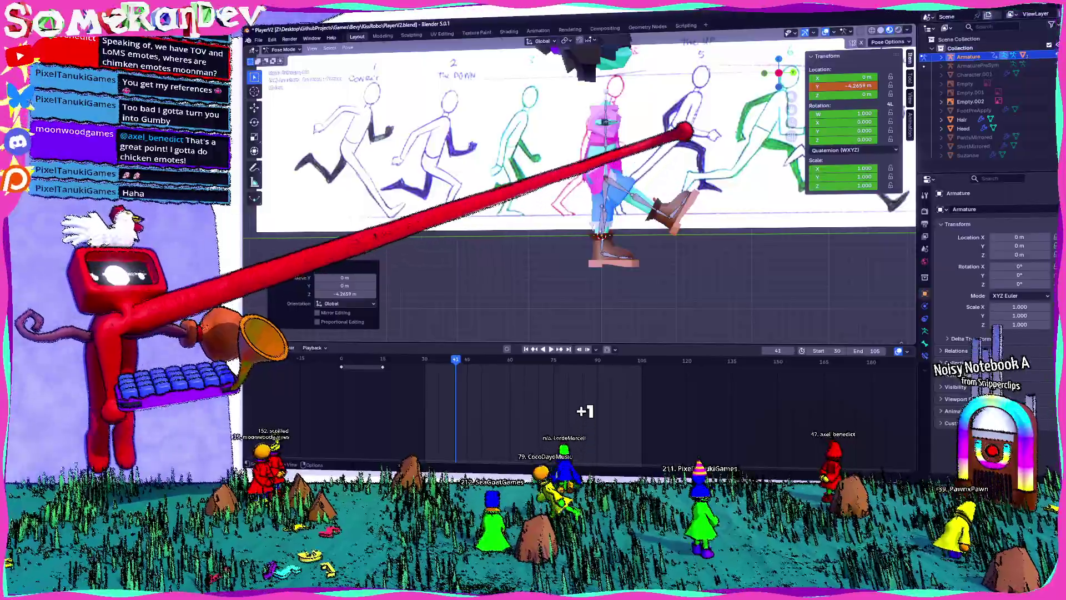
mouse_move(684, 131)
middle_mouse_down()
mouse_move(572, 178)
mouse_move(691, 119)
mouse_move(774, 143)
mouse_move(561, 119)
mouse_move(578, 90)
mouse_move(557, 101)
mouse_move(738, 119)
middle_mouse_up()
scroll(653, 133, "up", 3)
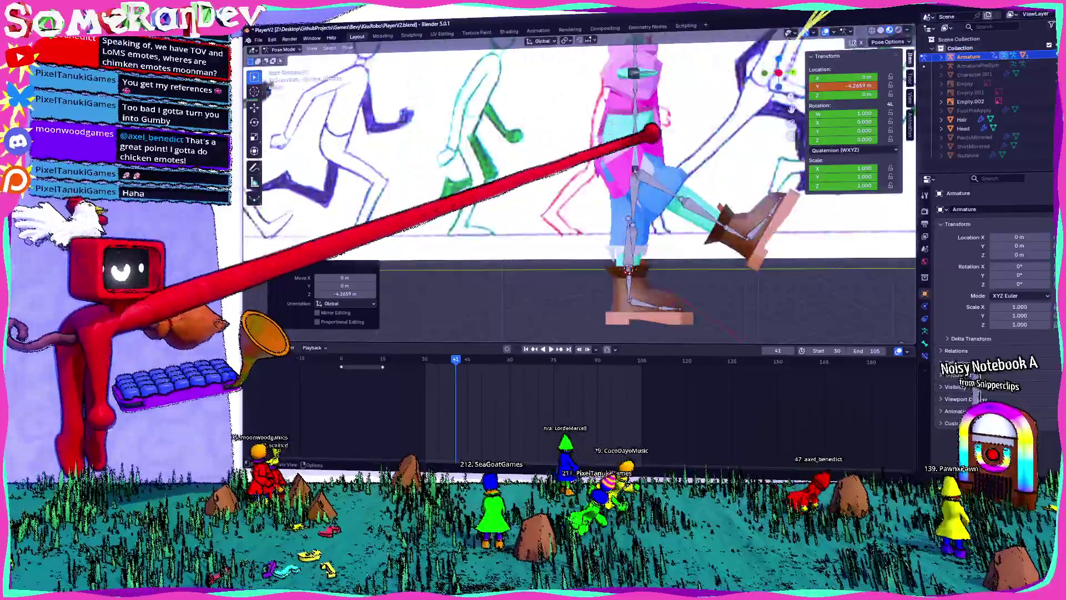
scroll(653, 134, "down", 3)
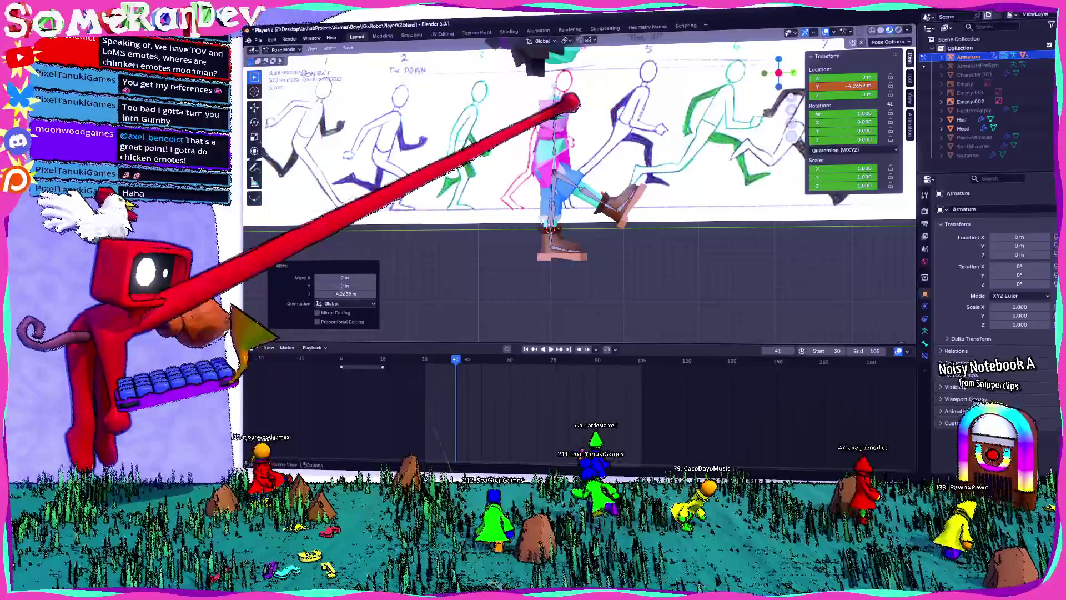
key("Escape")
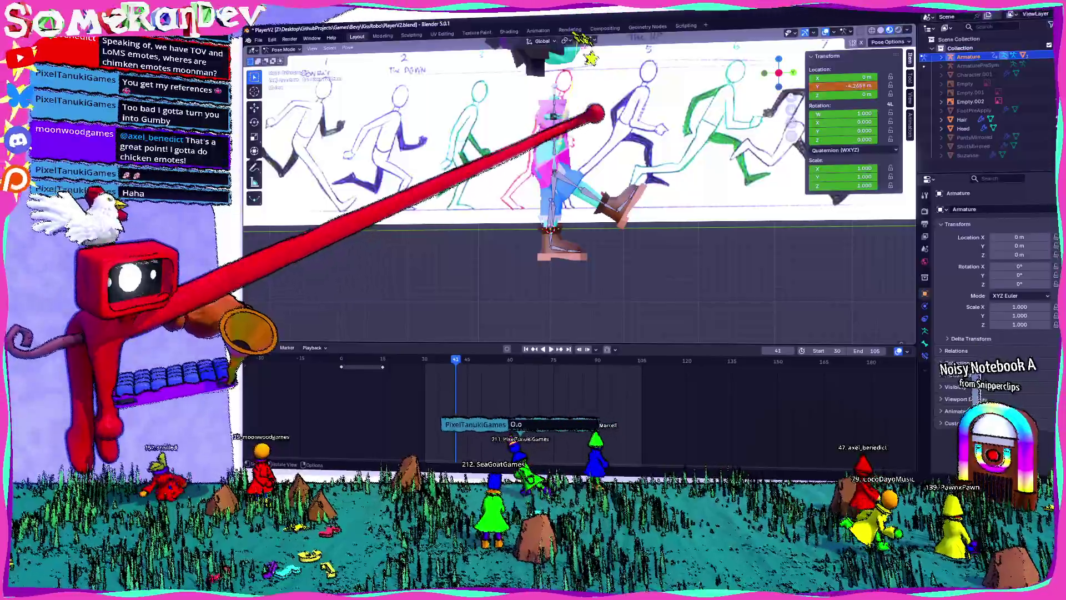
- Rotate the leg bone about -17°, then rotate it again by 85°
left_click(703, 233)
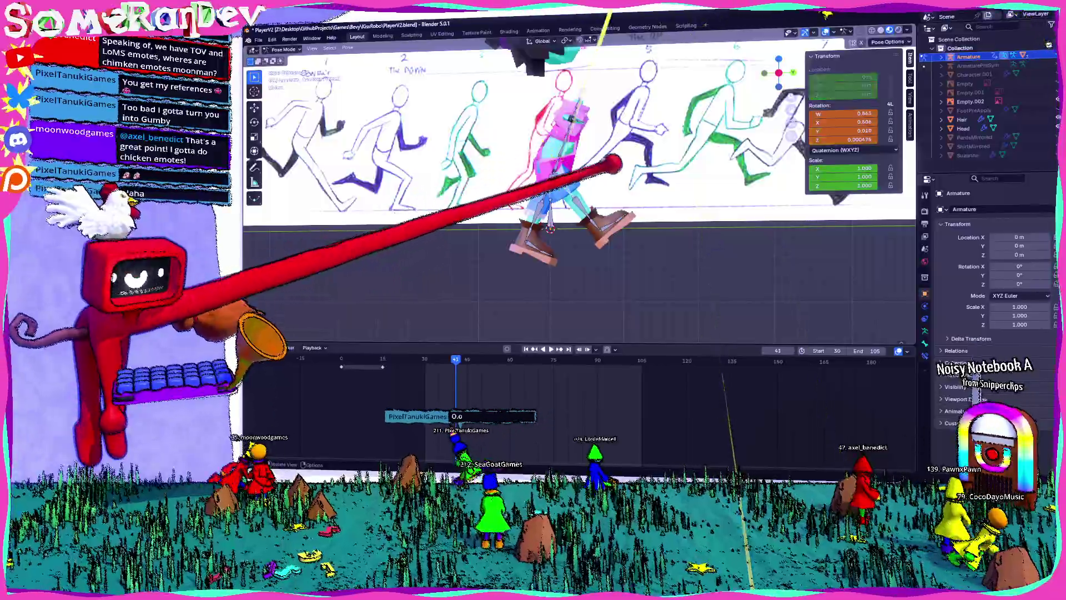
left_click(626, 134)
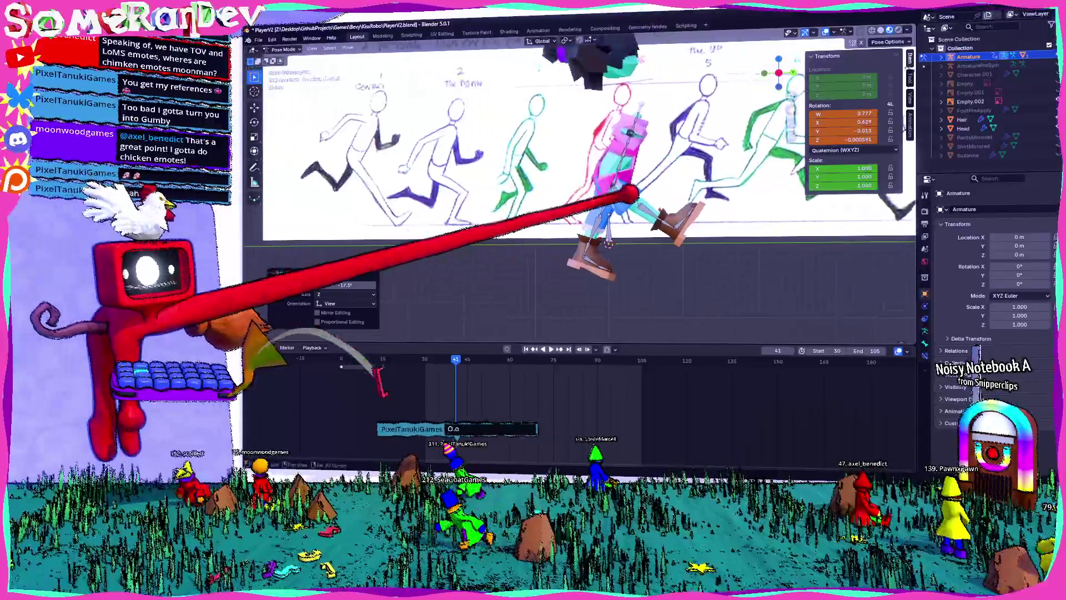
key("r")
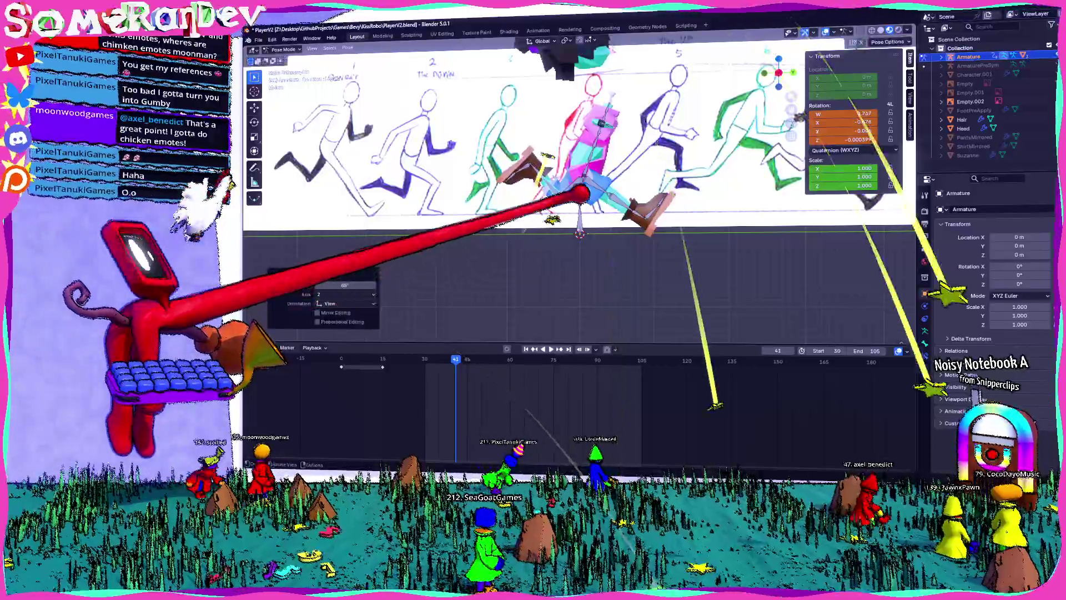
left_click(526, 255)
mouse_move(526, 254)
middle_mouse_down("shift")
mouse_move(494, 280)
mouse_move(533, 261)
middle_mouse_up("shift")
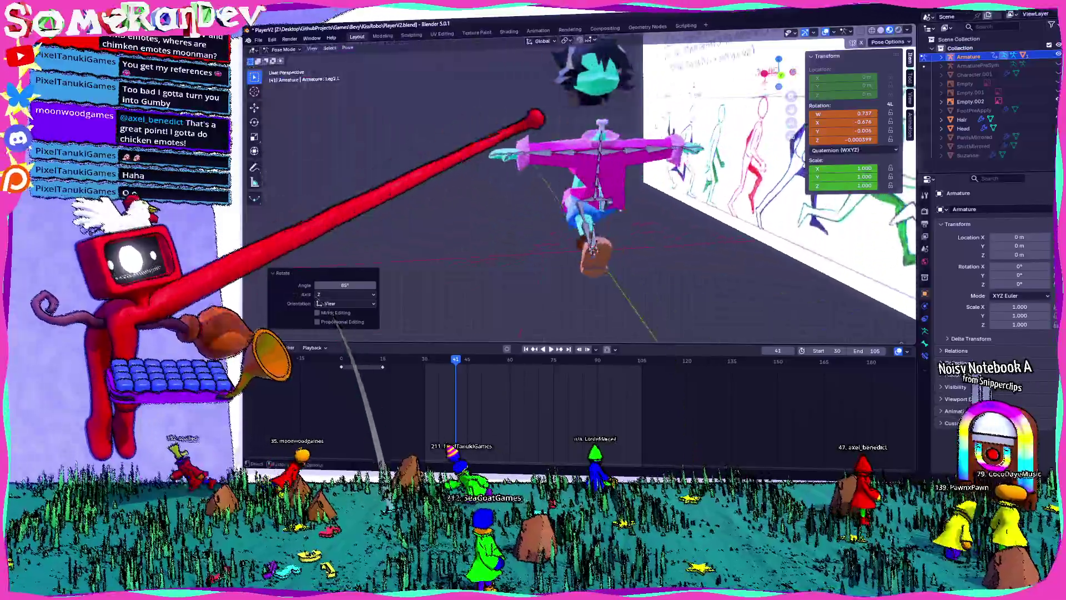
- Reset the bone, try a -74° turn on the right upper arm from behind, then clear it
key("alt+r")
key("ctrl+KP_1")
key("r")
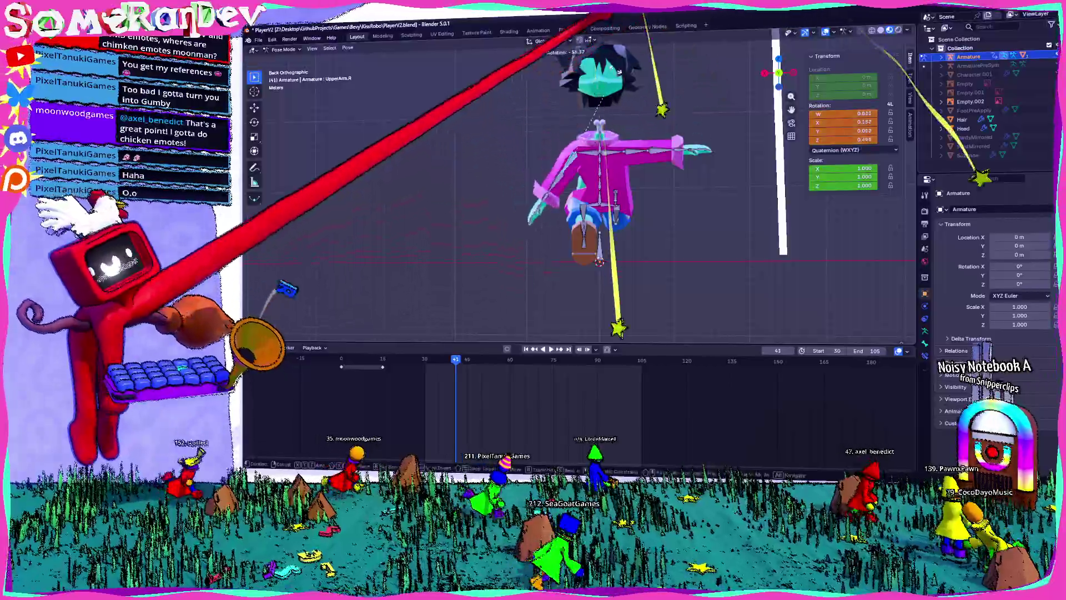
left_click(698, 381)
key("KP_1")
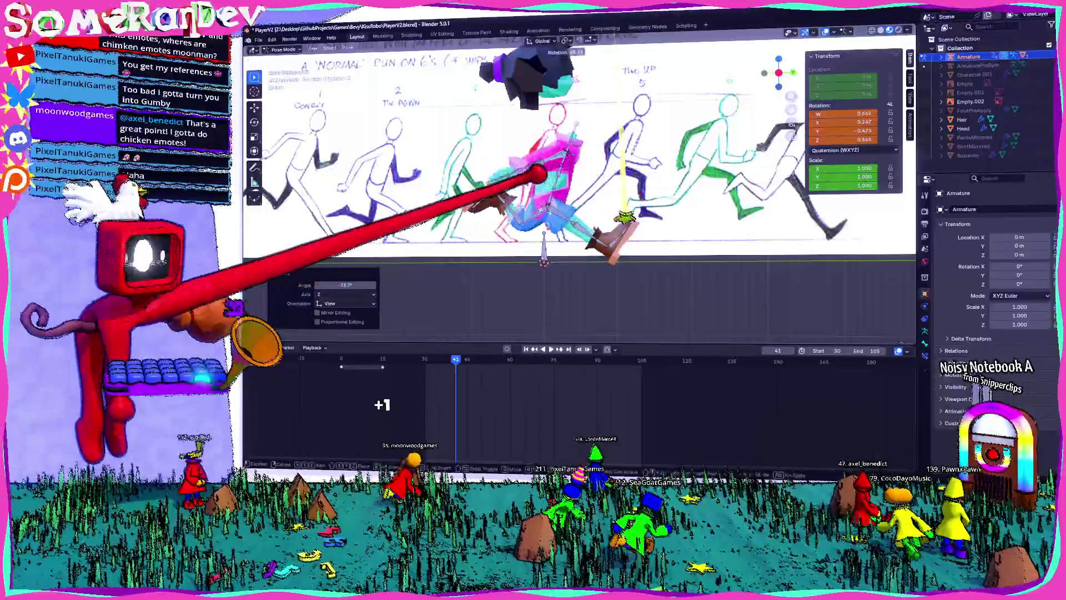
key("alt+r")
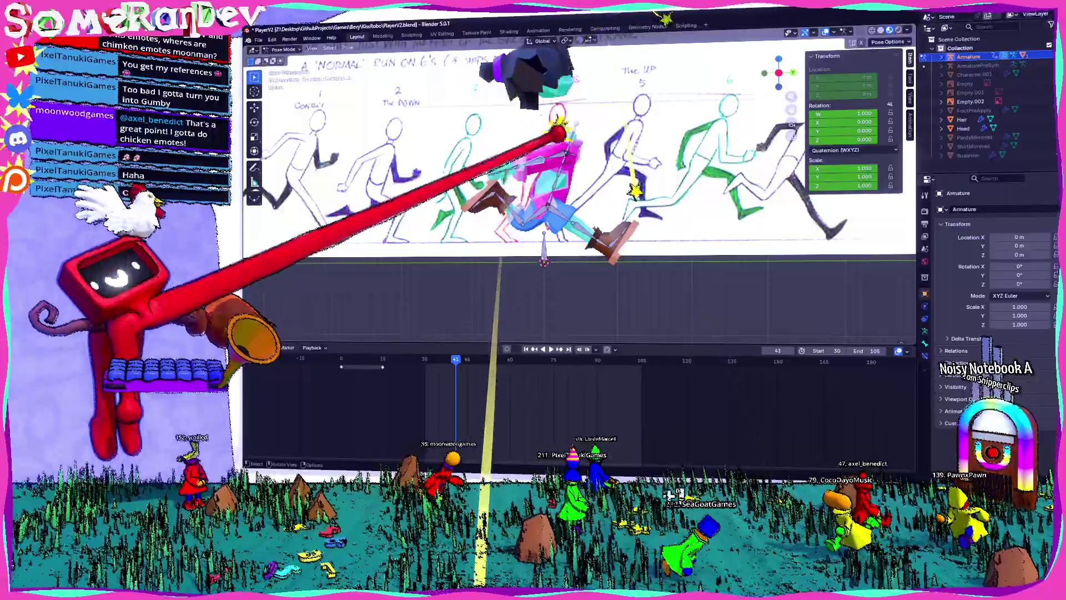
- Rotate the bone once more and orbit around to face the character's front
key("r")
key("r")
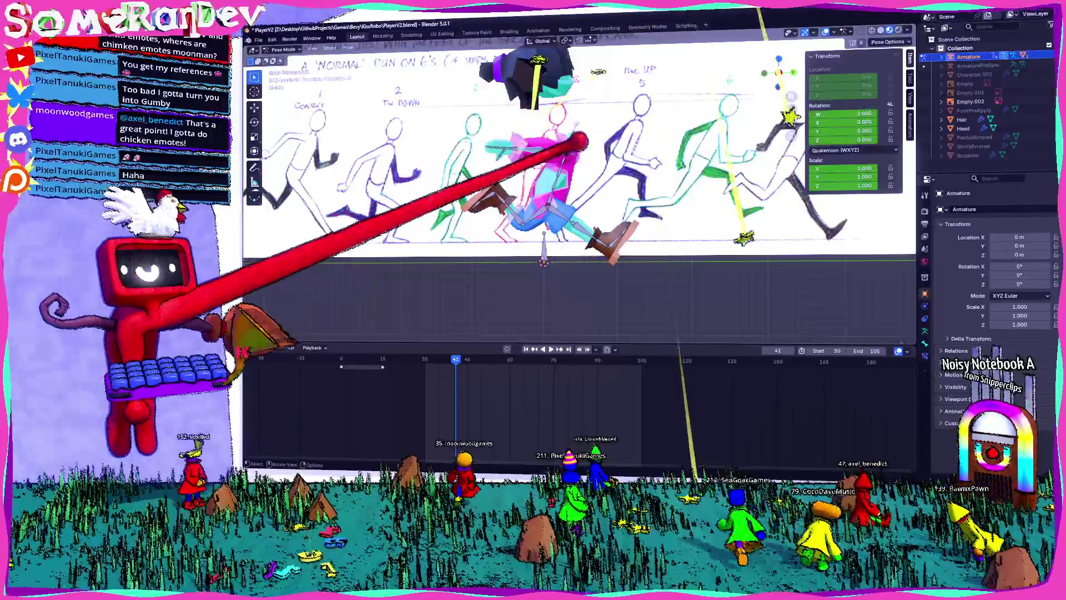
left_click(904, 369)
mouse_move(904, 369)
middle_mouse_down()
mouse_move(597, 371)
mouse_move(655, 345)
mouse_move(624, 311)
mouse_move(773, 386)
mouse_move(722, 361)
middle_mouse_up()
mouse_move(799, 162)
middle_mouse_down()
mouse_move(655, 148)
mouse_move(577, 125)
middle_mouse_up()
middle_click_drag(652, 134, 578, 136)
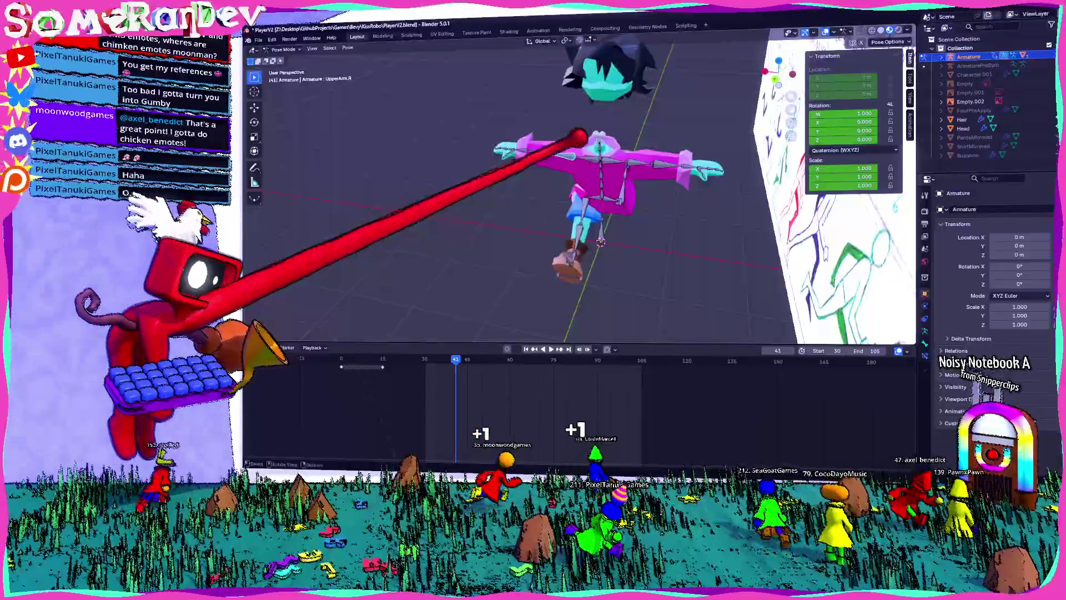
- From a top view, rotate the right upper arm about 88°
mouse_move(609, 172)
middle_mouse_down()
mouse_move(785, 150)
mouse_move(506, 169)
mouse_move(638, 189)
middle_mouse_up()
middle_click_drag(553, 184, 425, 209)
key("KP_7")
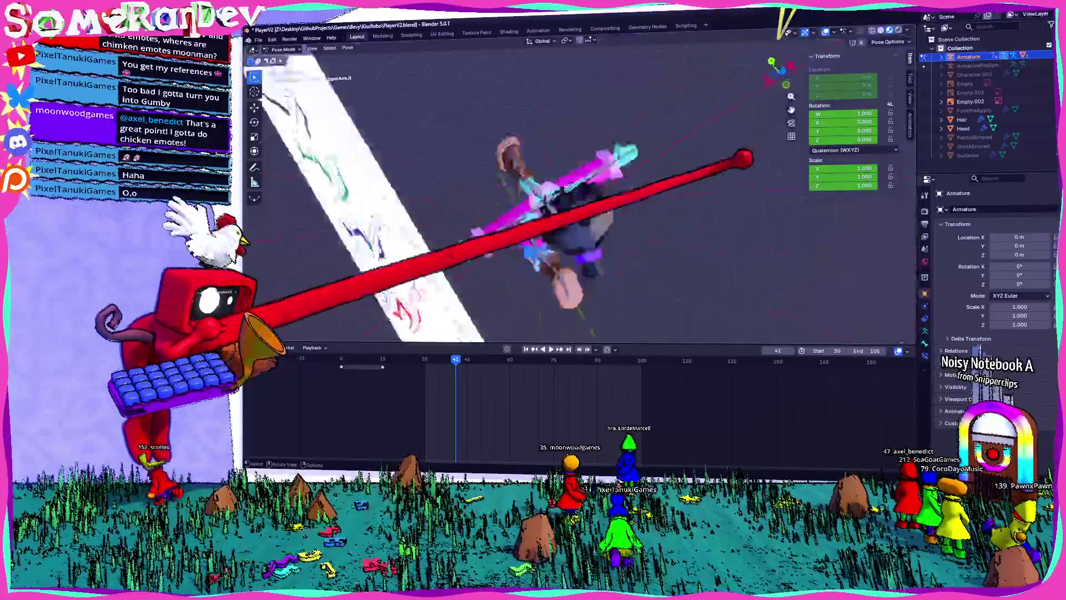
key("r")
key("r")
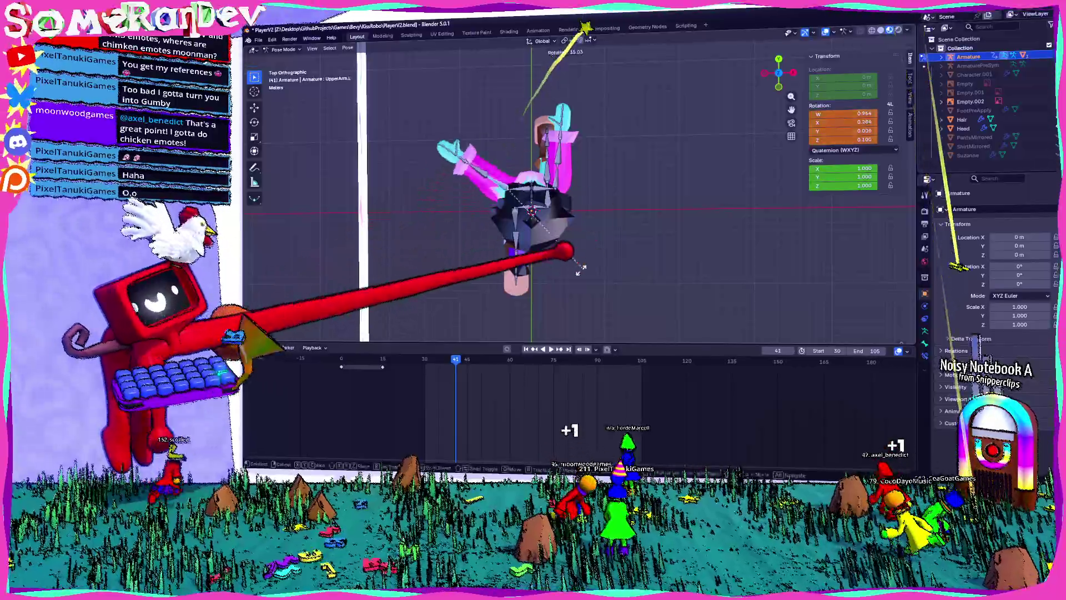
left_click(481, 280)
- Orbit around the rig, then select all bones and rotate the whole pose
mouse_move(481, 279)
middle_mouse_down()
mouse_move(527, 233)
mouse_move(561, 244)
middle_mouse_up()
mouse_move(733, 115)
middle_mouse_down()
mouse_move(681, 154)
mouse_move(704, 143)
mouse_move(709, 152)
mouse_move(640, 150)
mouse_move(683, 156)
mouse_move(633, 161)
middle_mouse_up()
mouse_move(590, 118)
middle_mouse_down()
mouse_move(688, 84)
mouse_move(756, 33)
middle_mouse_up()
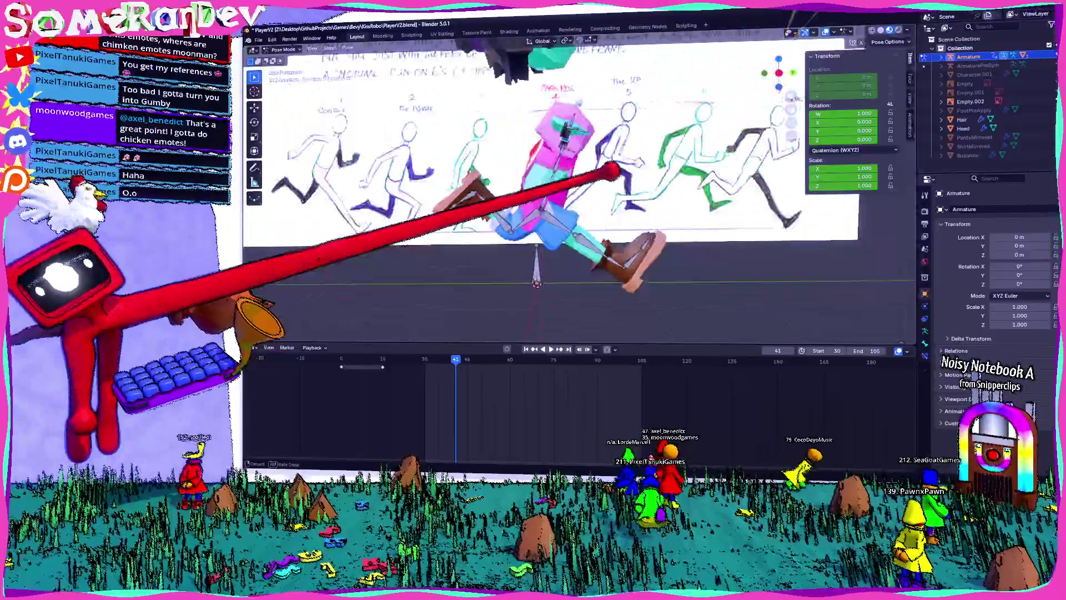
mouse_move(614, 172)
middle_mouse_down()
mouse_move(703, 188)
mouse_move(524, 218)
mouse_move(488, 171)
mouse_move(472, 190)
mouse_move(384, 192)
mouse_move(529, 210)
mouse_move(690, 190)
mouse_move(578, 172)
mouse_move(690, 178)
mouse_move(767, 209)
mouse_move(752, 199)
mouse_move(617, 225)
middle_mouse_up()
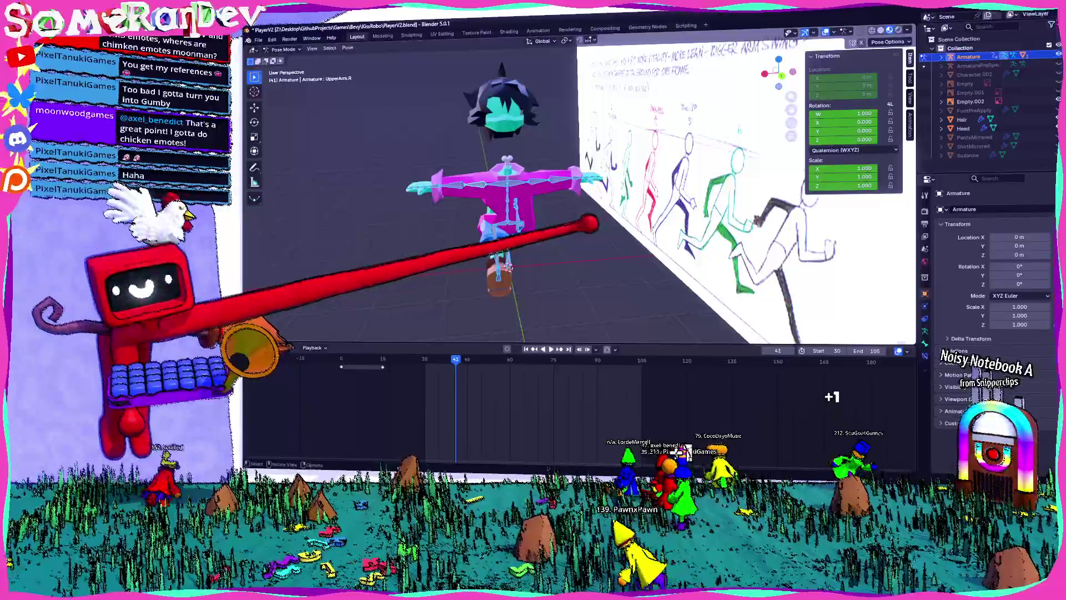
key("a")
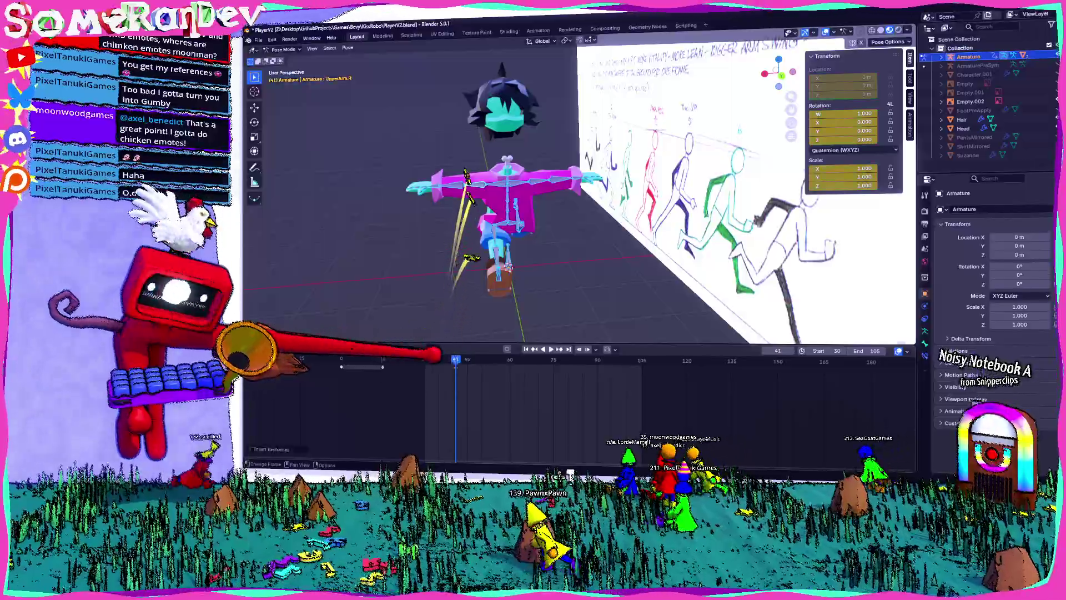
key("r")
key("Return")
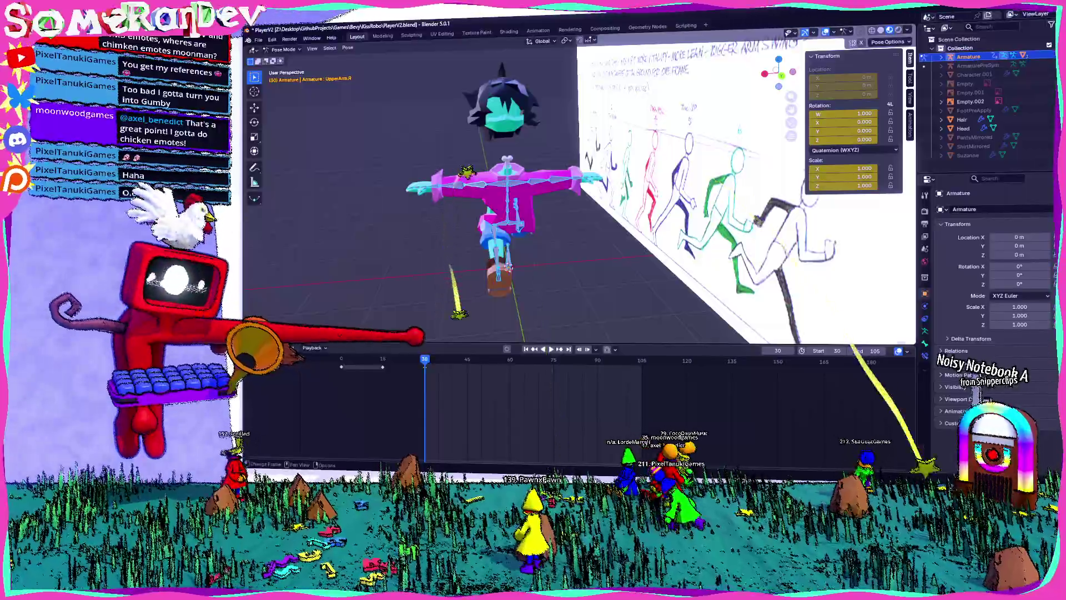
- Undo the whole-rig rotation and rotate the Stomach bone about -12° around Z
key("ctrl+z")
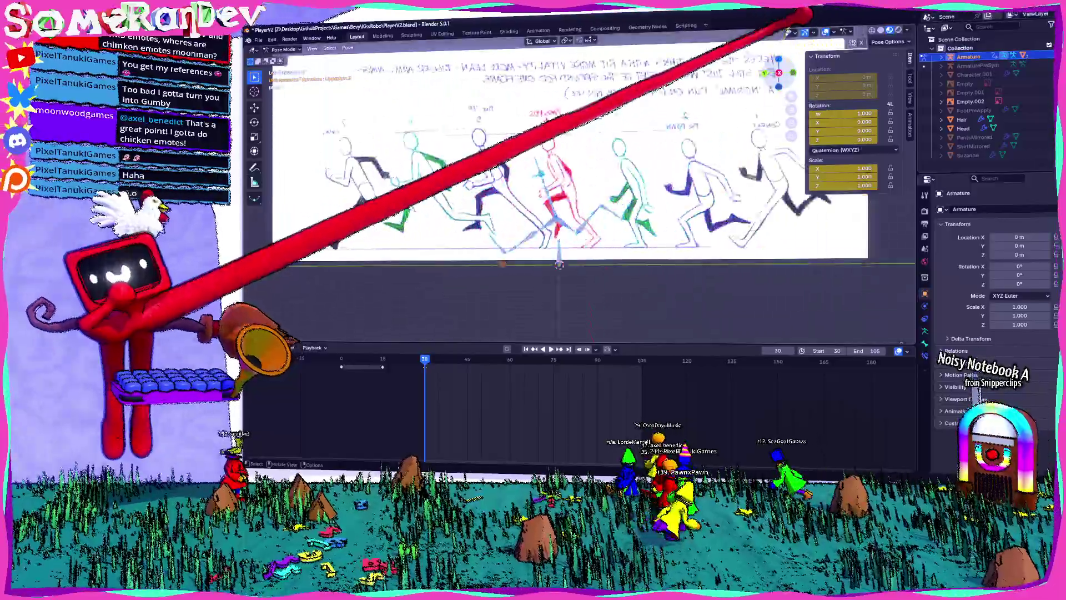
mouse_move(777, 44)
middle_mouse_down()
mouse_move(572, 167)
mouse_move(717, 155)
mouse_move(583, 172)
mouse_move(553, 186)
mouse_move(564, 203)
mouse_move(624, 148)
middle_mouse_up()
key("r")
key("z")
left_click(607, 233)
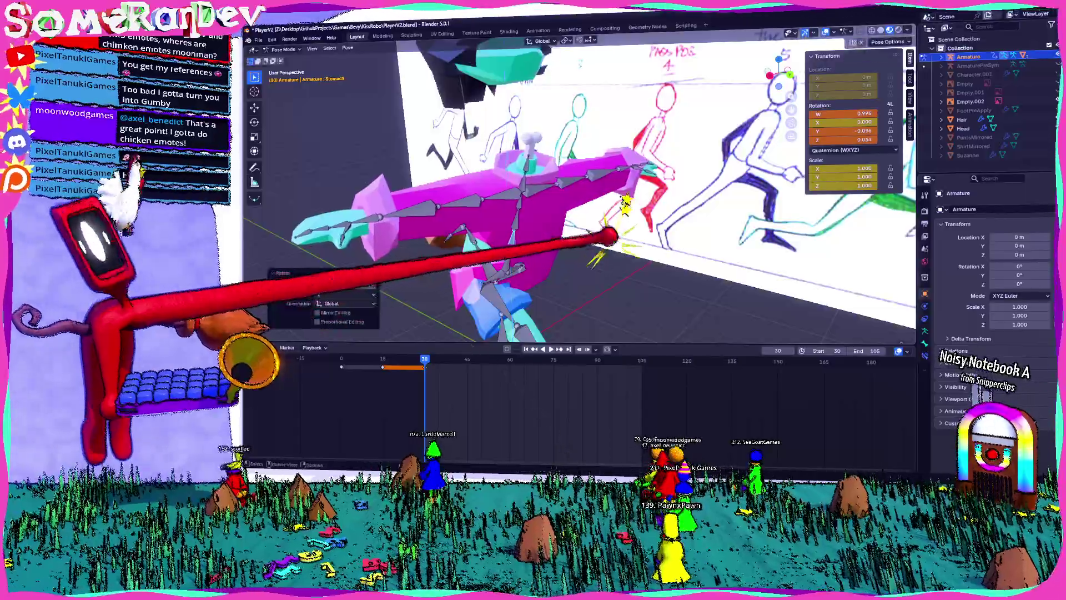
key("r")
middle_click_drag(888, 355, 916, 478)
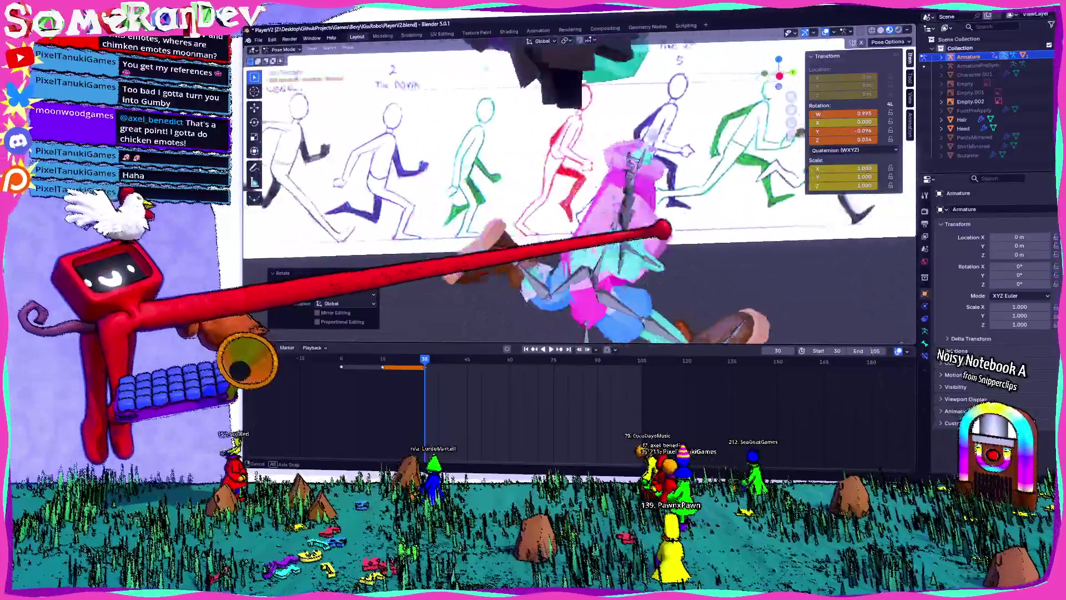
key("Escape")
- Switch to the Right Orthographic side view lined up with the run sketch
middle_click_drag(611, 194, 500, 205)
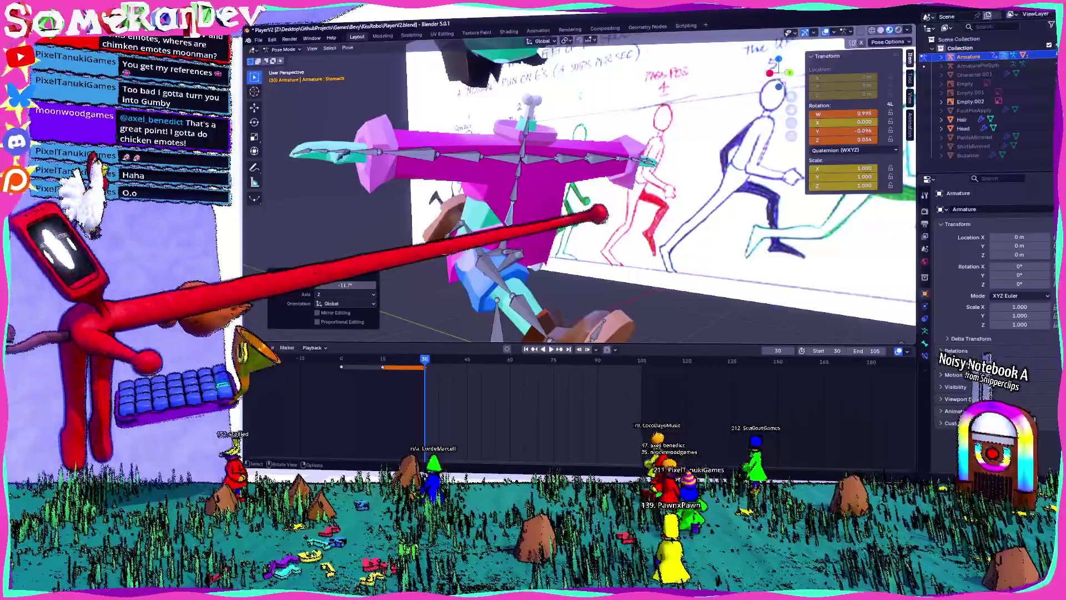
scroll(600, 214, "down", 5)
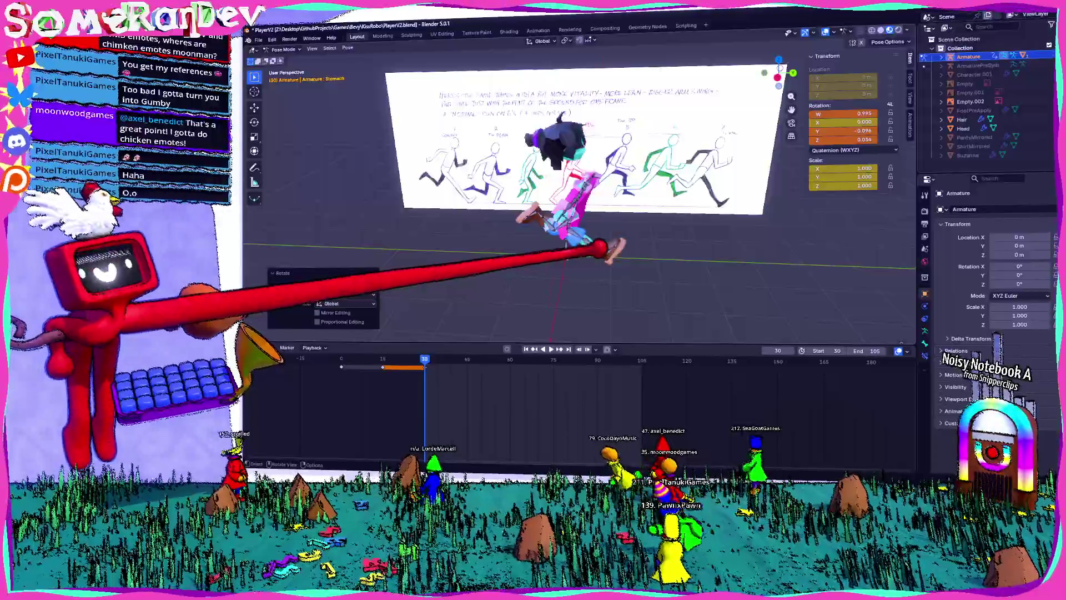
scroll(578, 211, "up", 5)
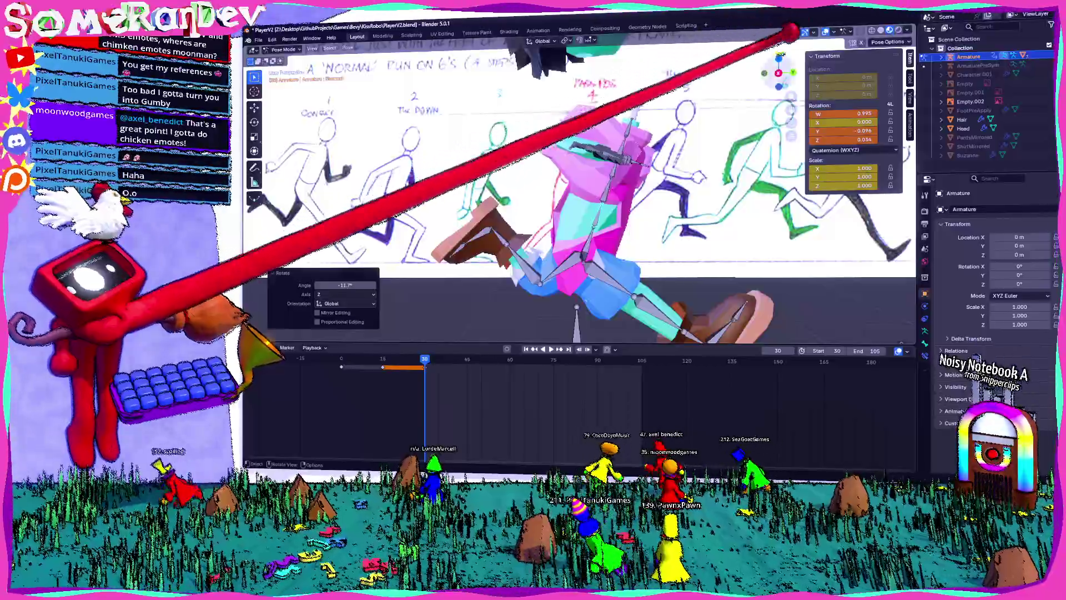
middle_click_drag(789, 32, 655, 178)
scroll(644, 211, "up", 3)
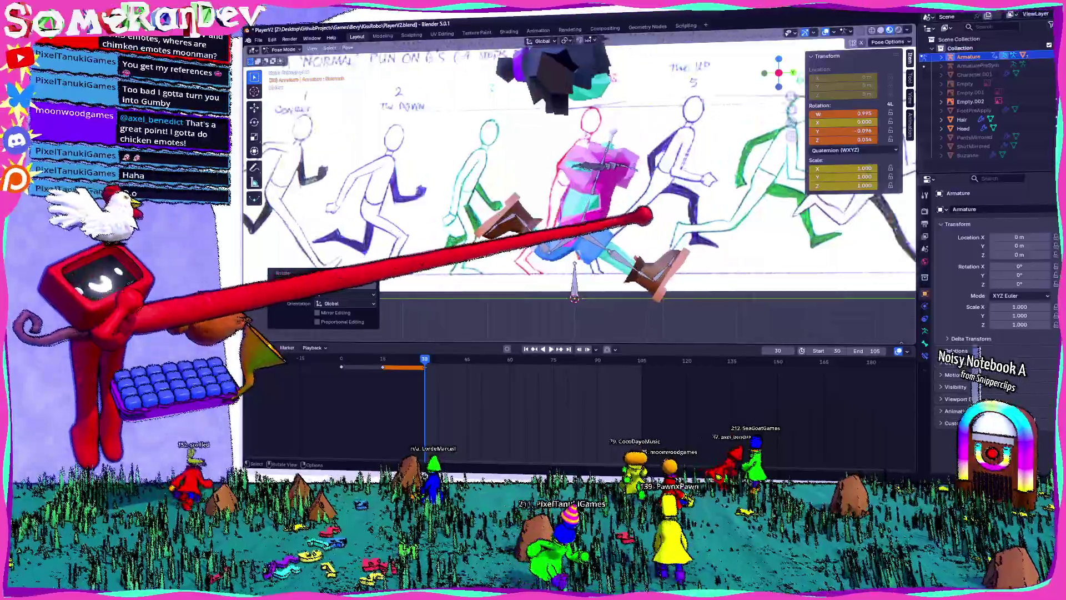
key("KP_3")
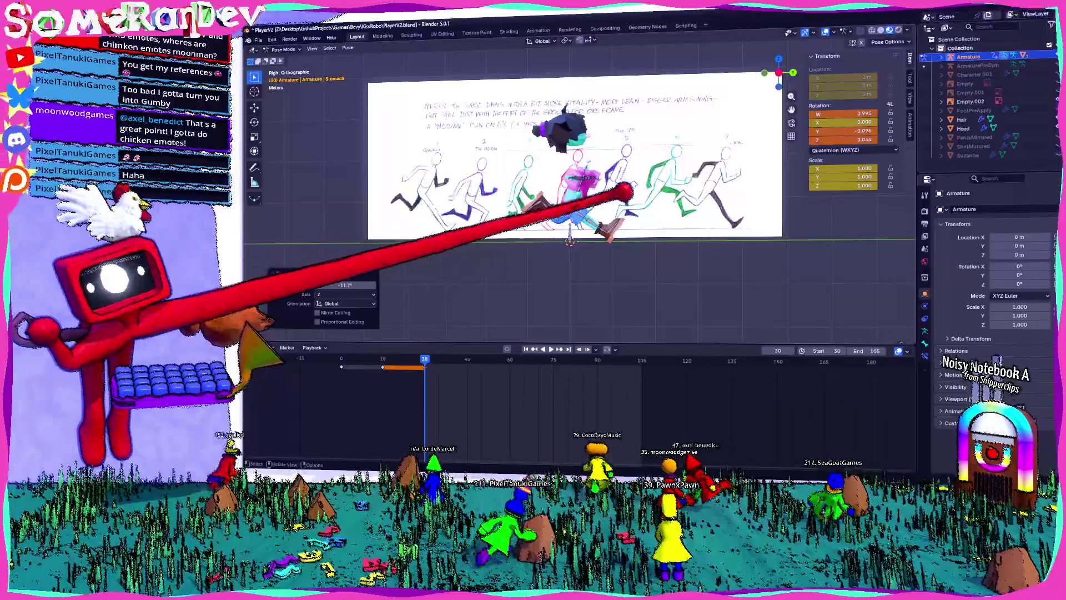
- Rotate the leg bone to quaternion W 0.962, X 0.272, crouching the character forward
scroll(557, 206, "up", 4)
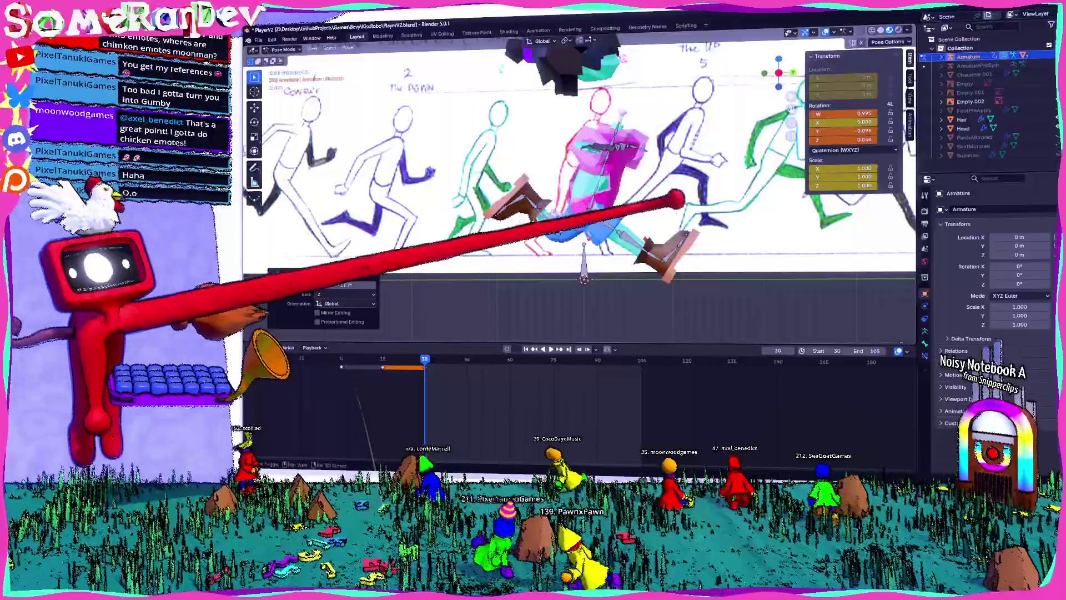
middle_click_drag(639, 167, 587, 136, "shift")
left_click(561, 127)
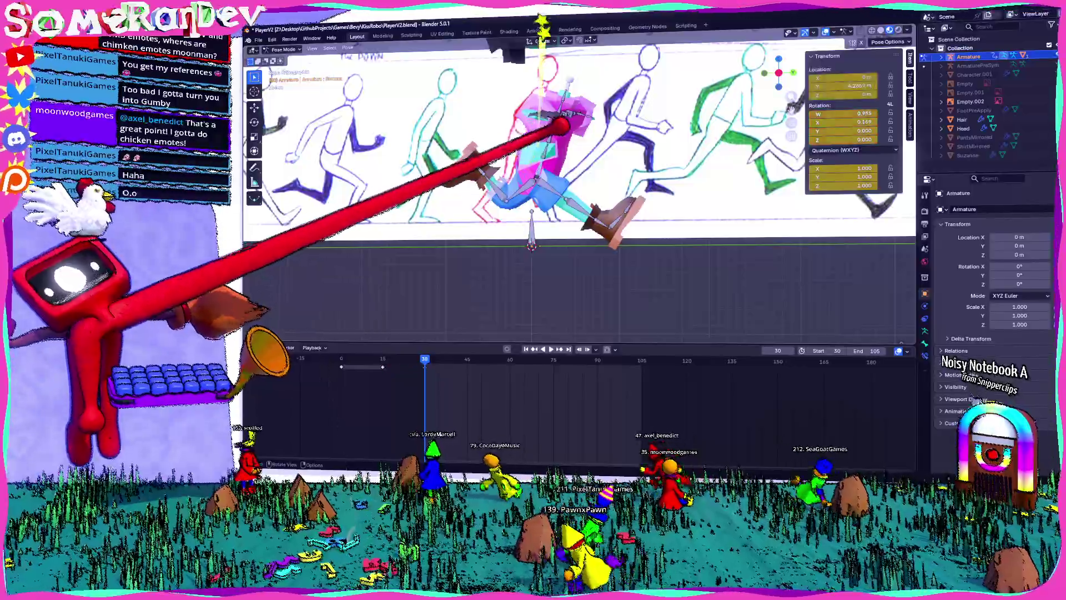
right_click(562, 133)
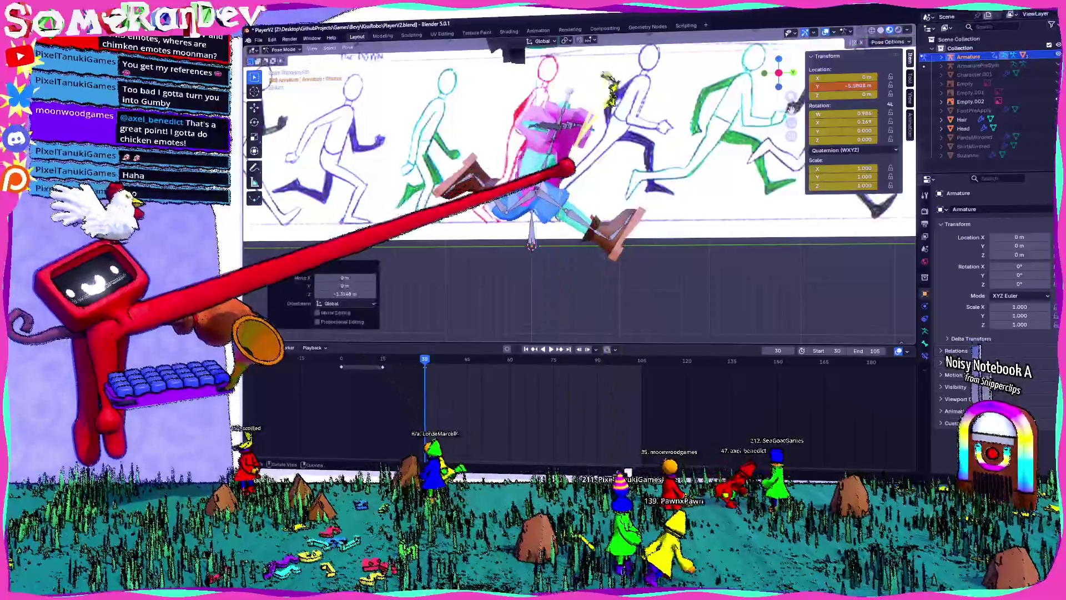
left_click(594, 182)
key("r")
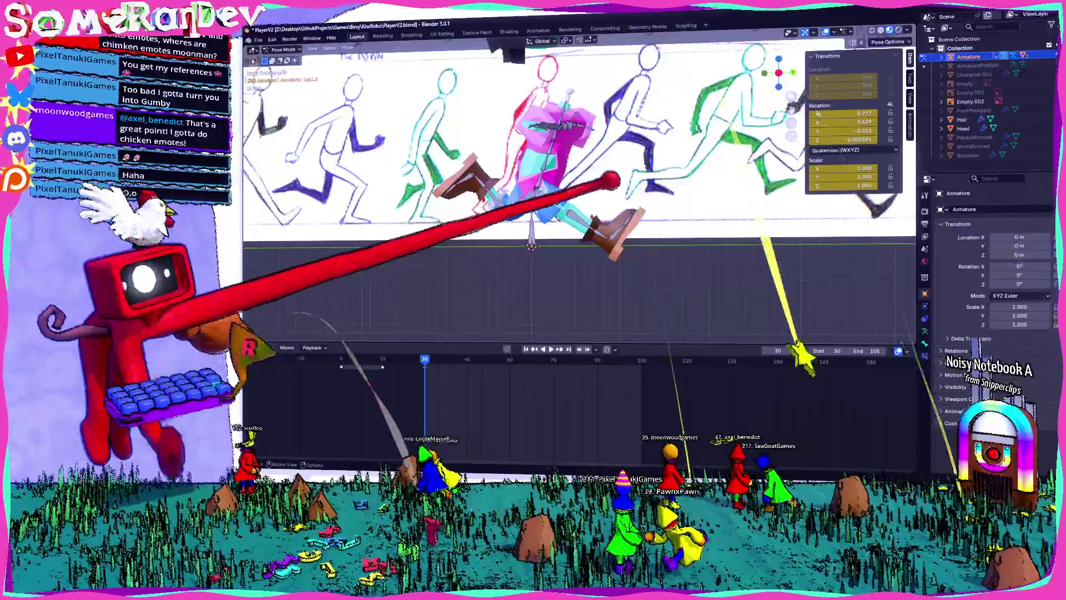
key("r")
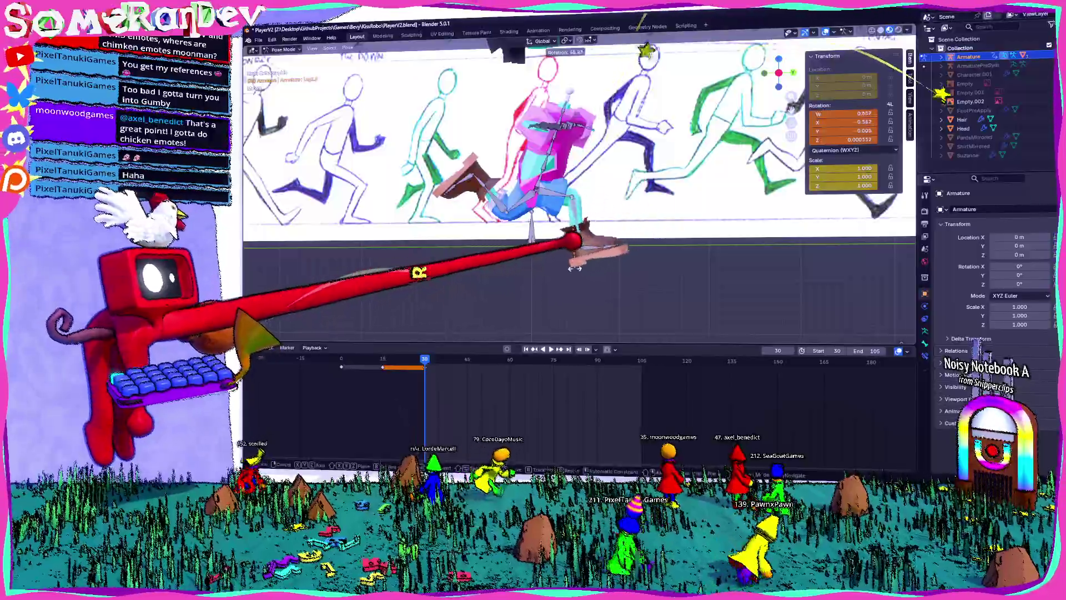
key("r")
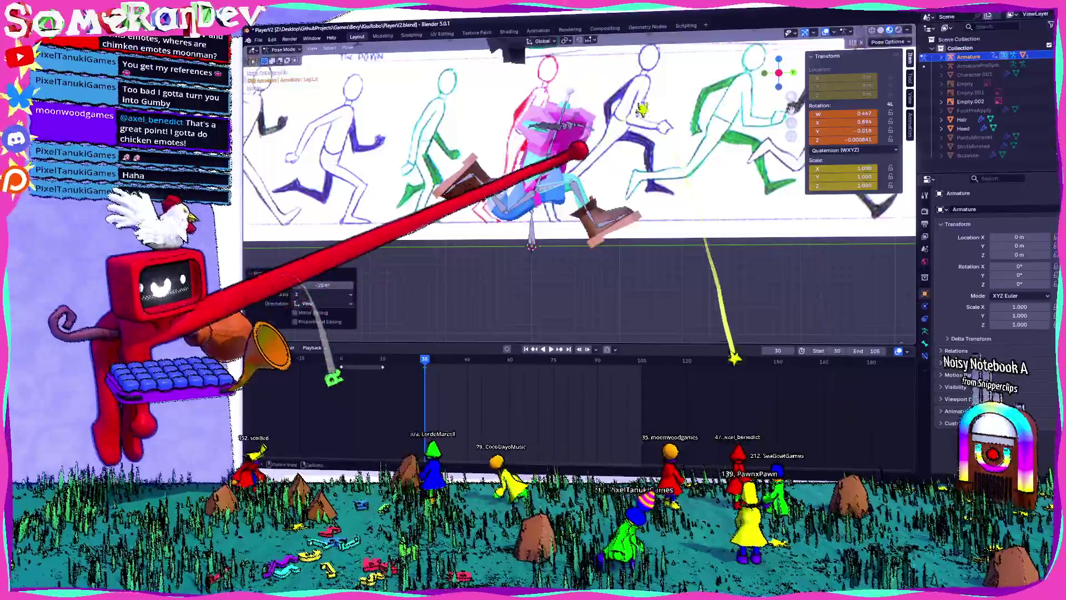
left_click(618, 244)
- Orbit around the rig to check the leg, then undo the rotation
middle_click_drag(618, 243, 447, 290)
middle_click_drag(578, 222, 511, 238)
mouse_move(686, 158)
middle_mouse_down()
mouse_move(649, 138)
mouse_move(398, 210)
mouse_move(339, 185)
middle_mouse_up()
mouse_move(662, 177)
middle_mouse_down()
mouse_move(631, 174)
mouse_move(757, 95)
mouse_move(811, 24)
mouse_move(767, 58)
middle_mouse_up()
key("ctrl+z")
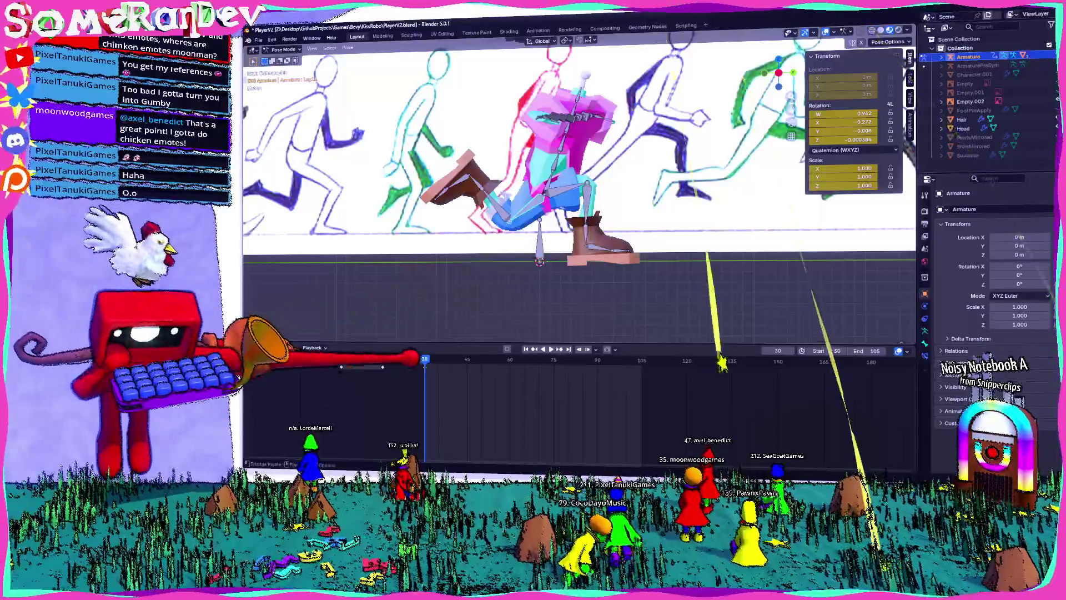
- Stop playback at frame 35 and rotate the leg bone, undoing the last tweak
key("space")
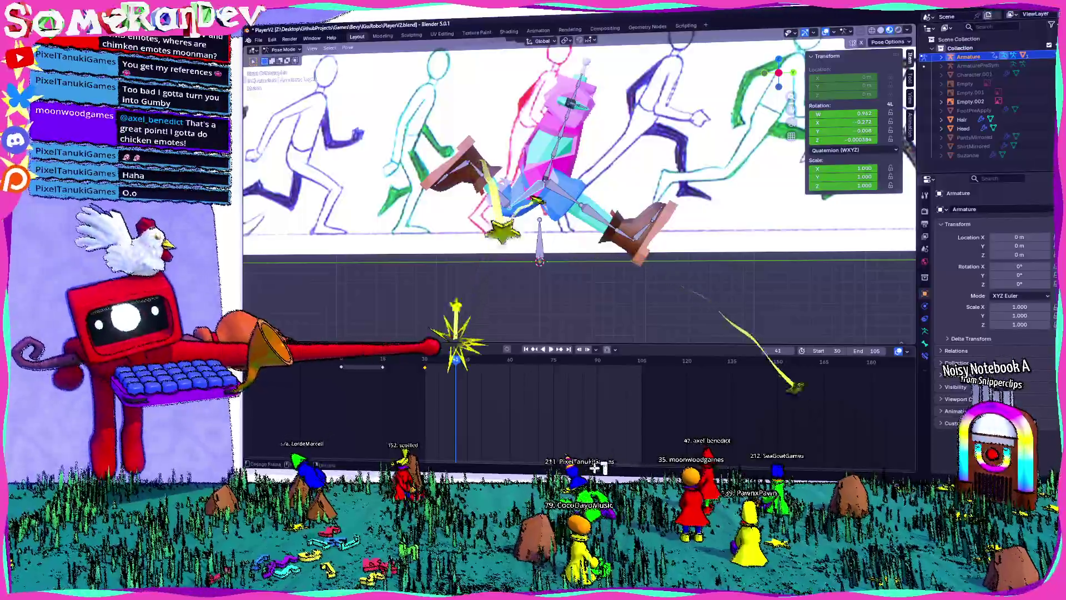
key("space")
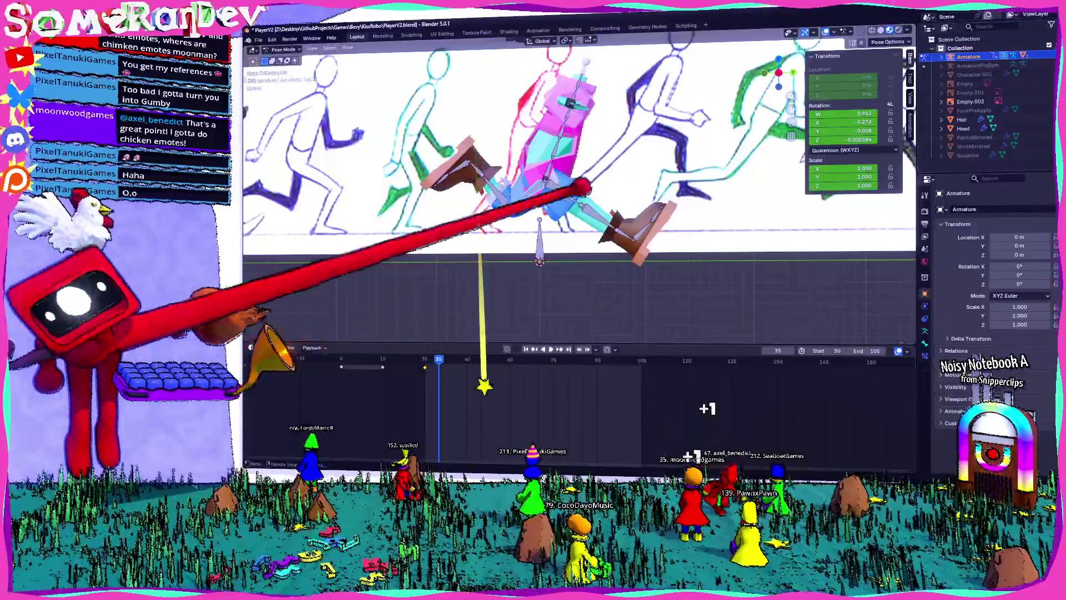
key("g")
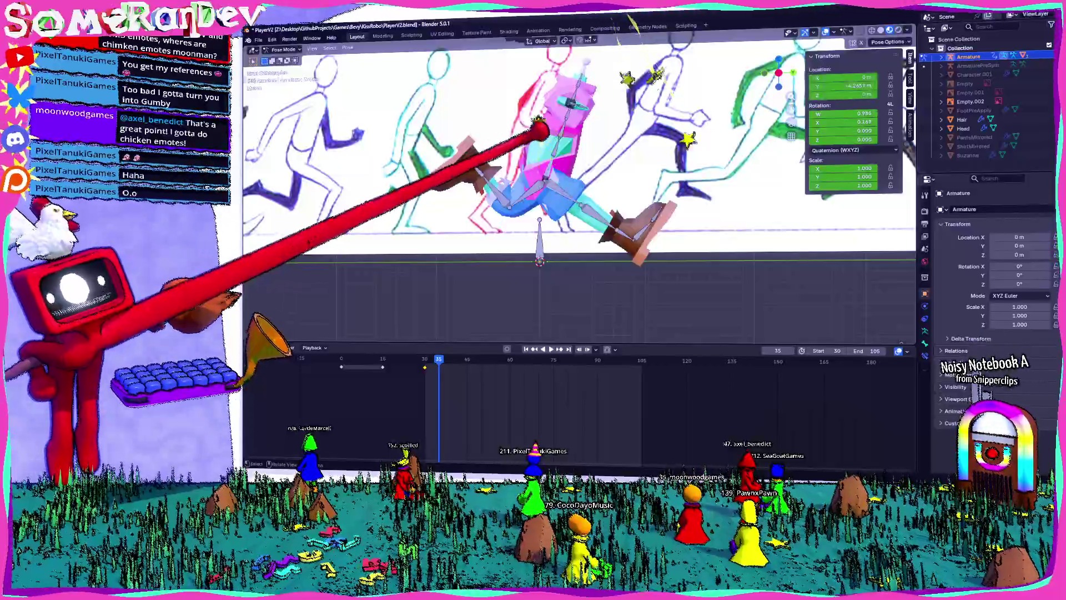
key("z")
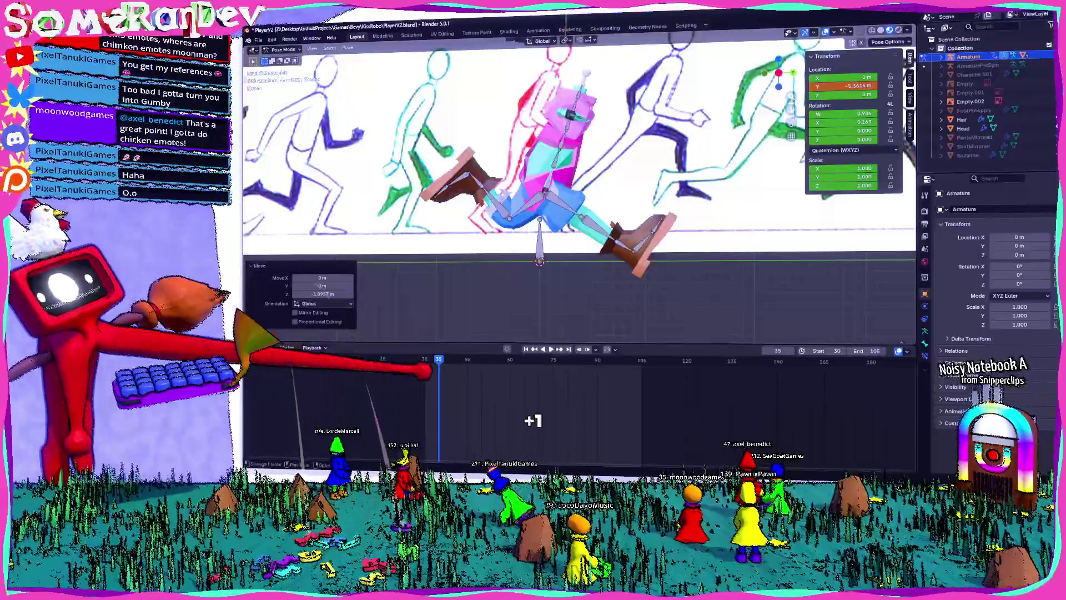
key("r")
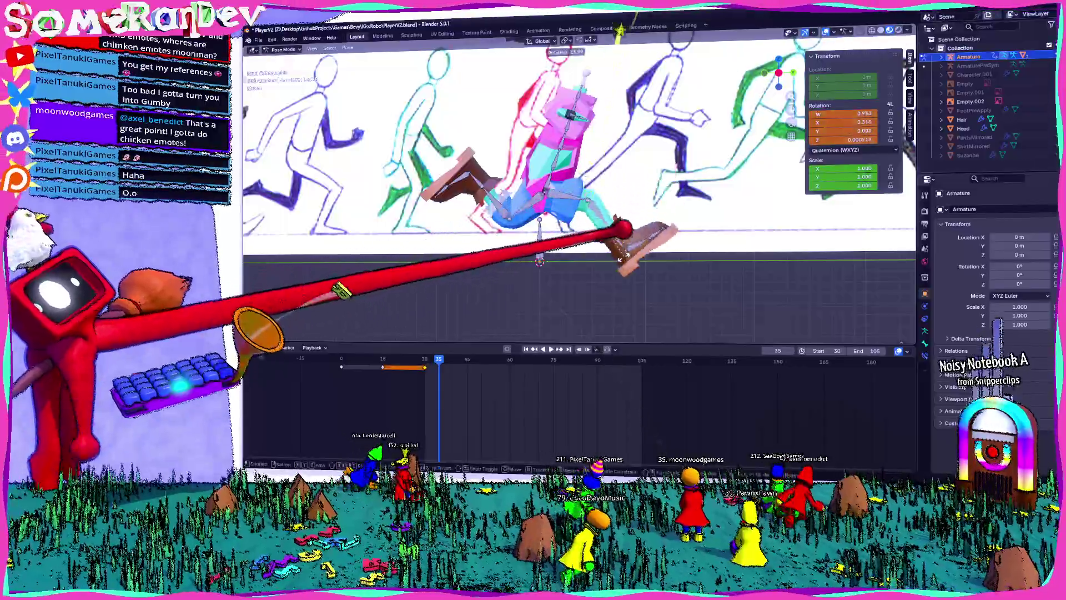
left_click(590, 253)
key("r")
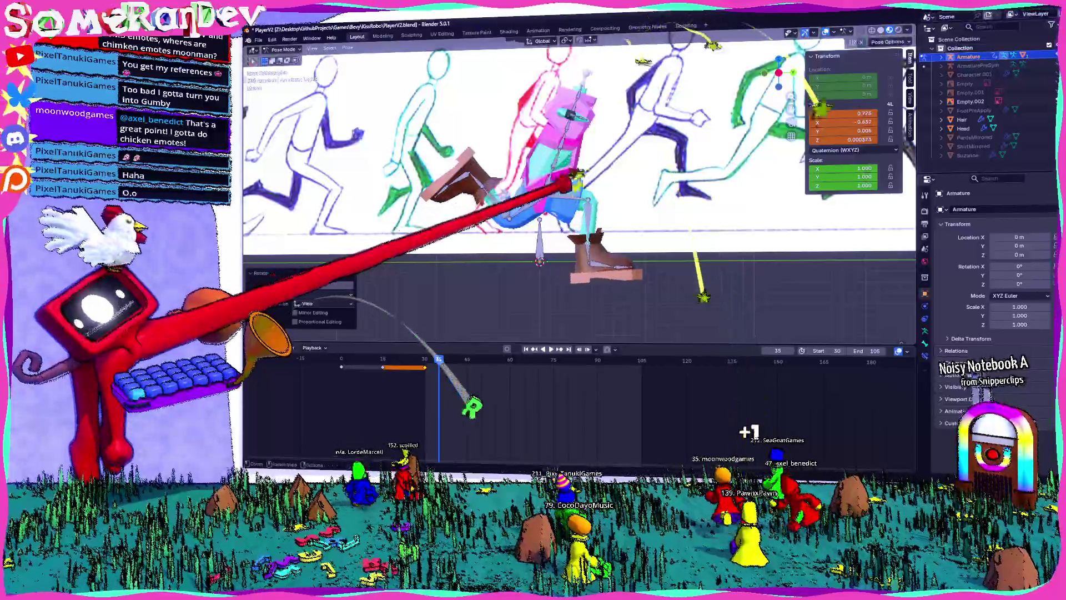
key("Return")
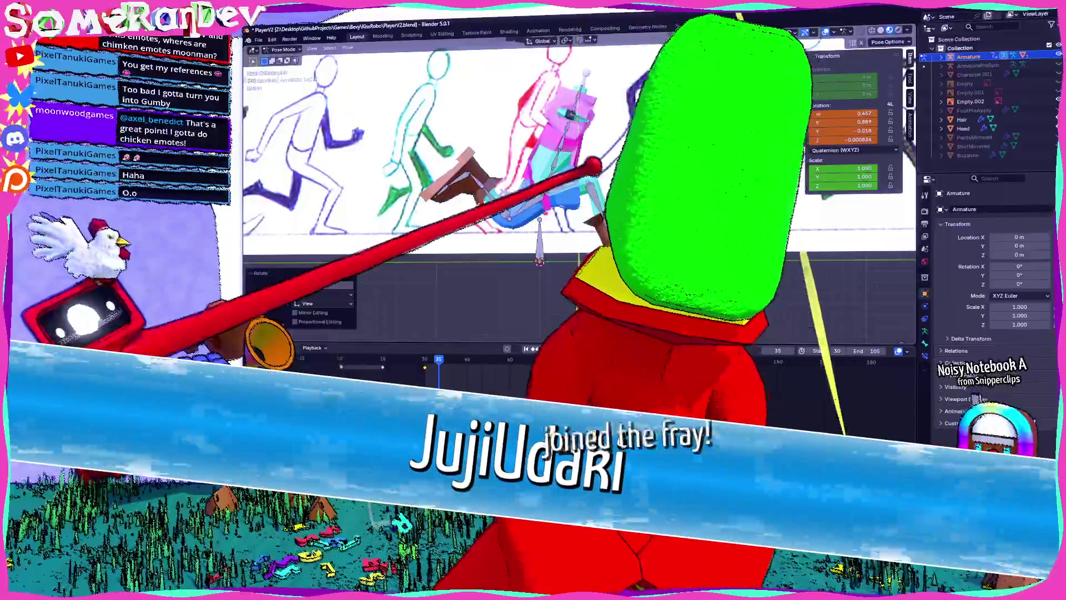
key("ctrl+z")
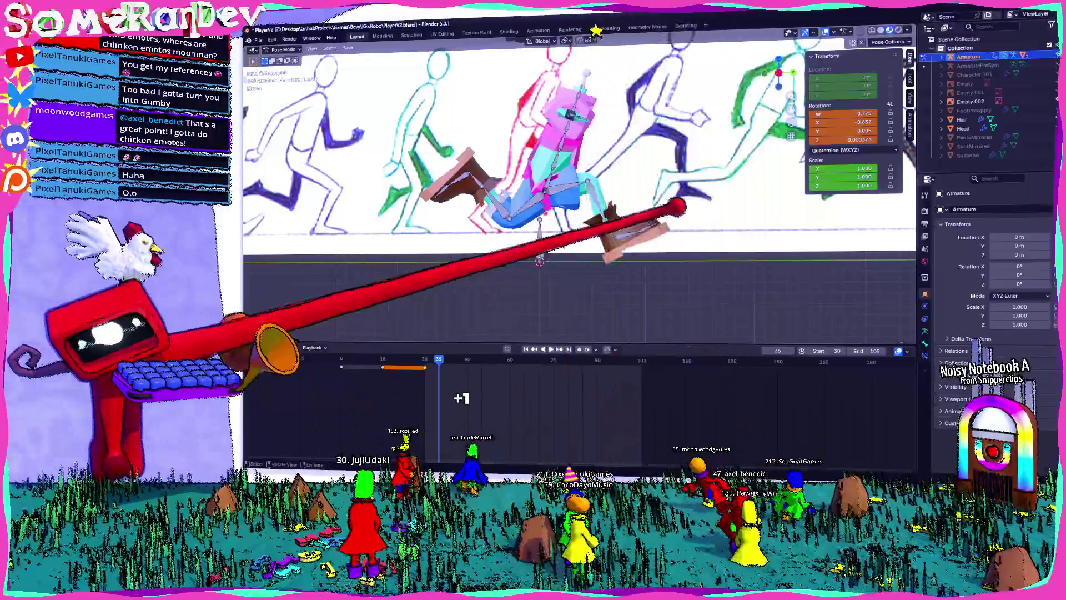
- Rotate the foot and boot bones to angle the boot with the stride
key("r")
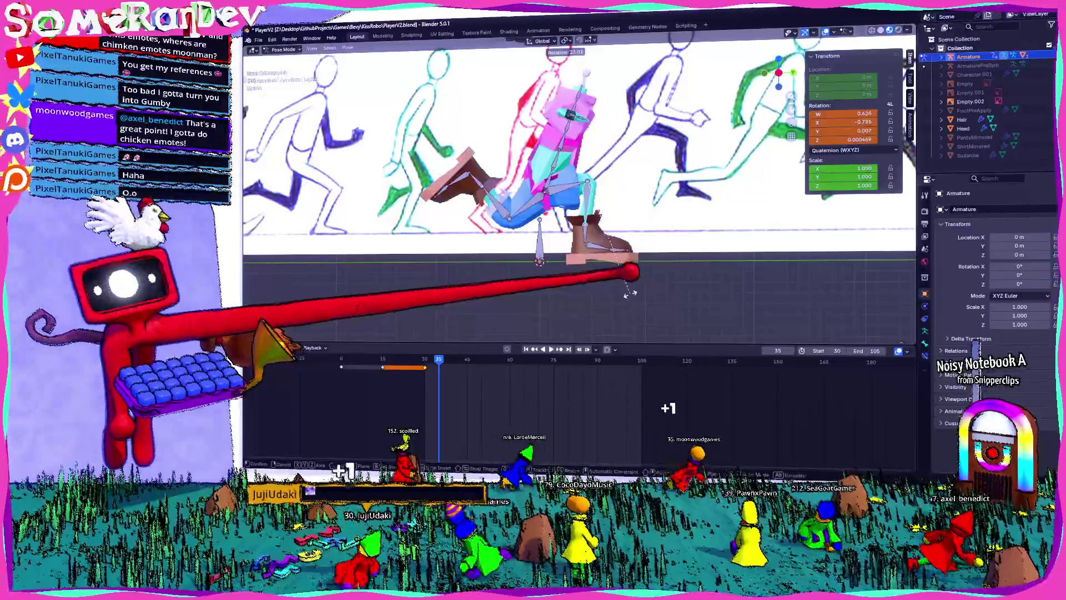
left_click(633, 283)
key("r")
key("Return")
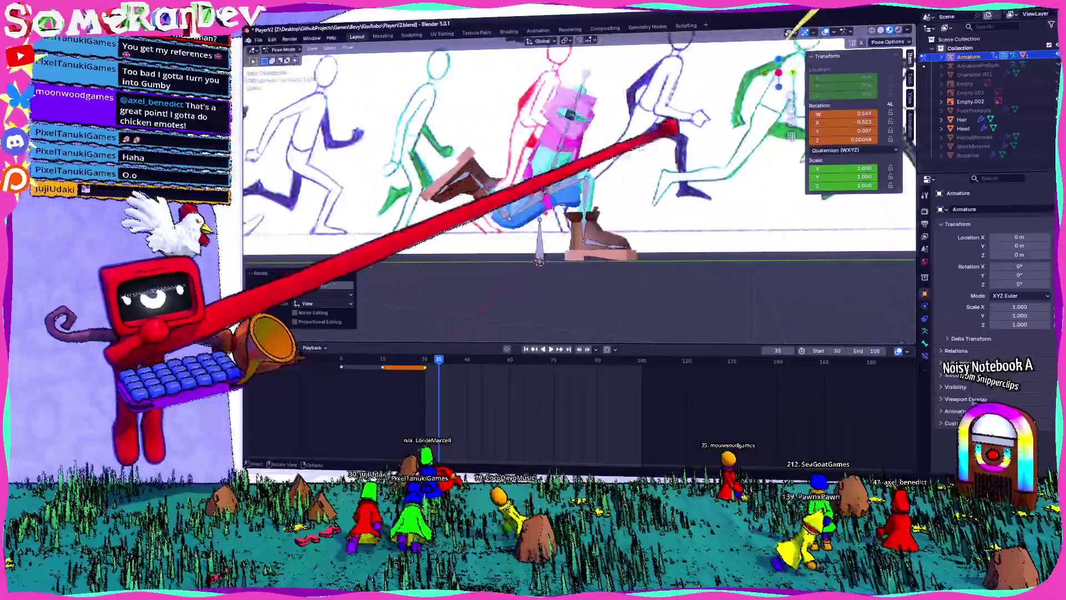
scroll(555, 167, "up", 4)
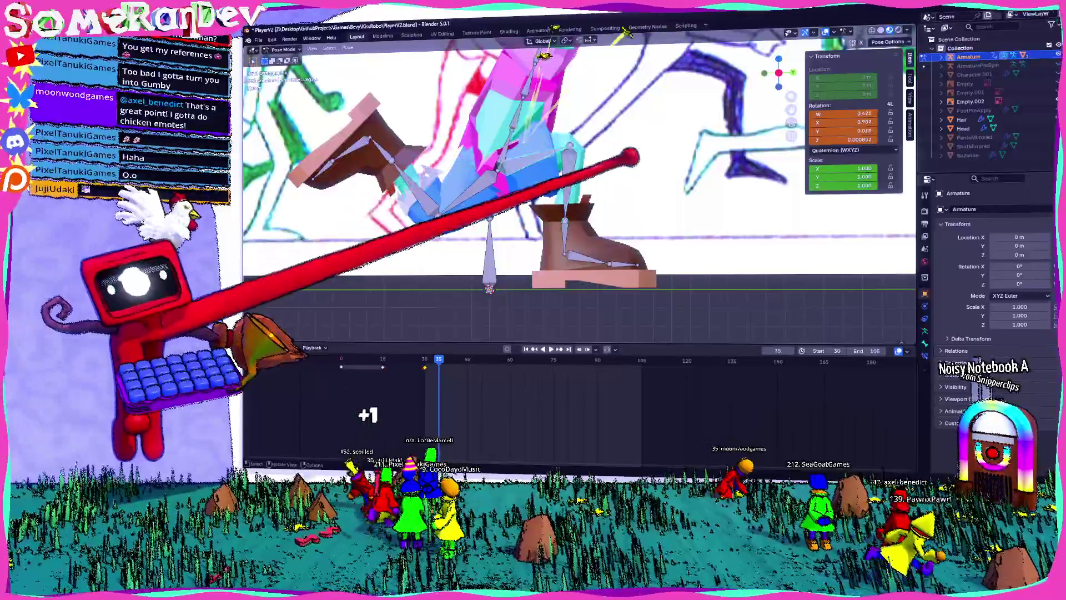
- Tweak the foot bone's rotation in several small turns, then orbit and select the Stomach bone
key("r")
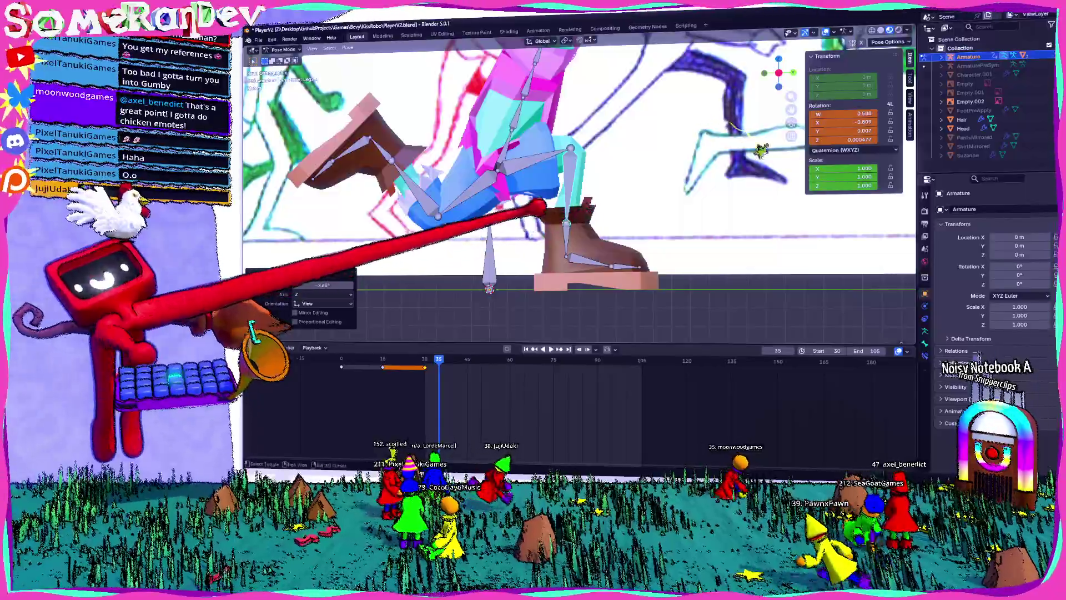
scroll(578, 166, "down", 4)
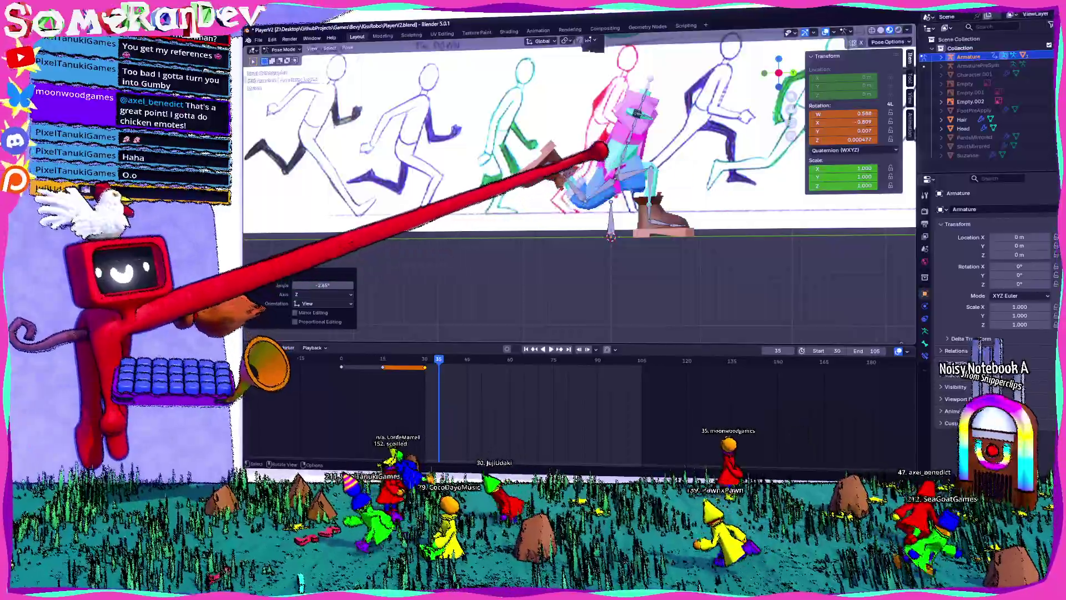
key("r")
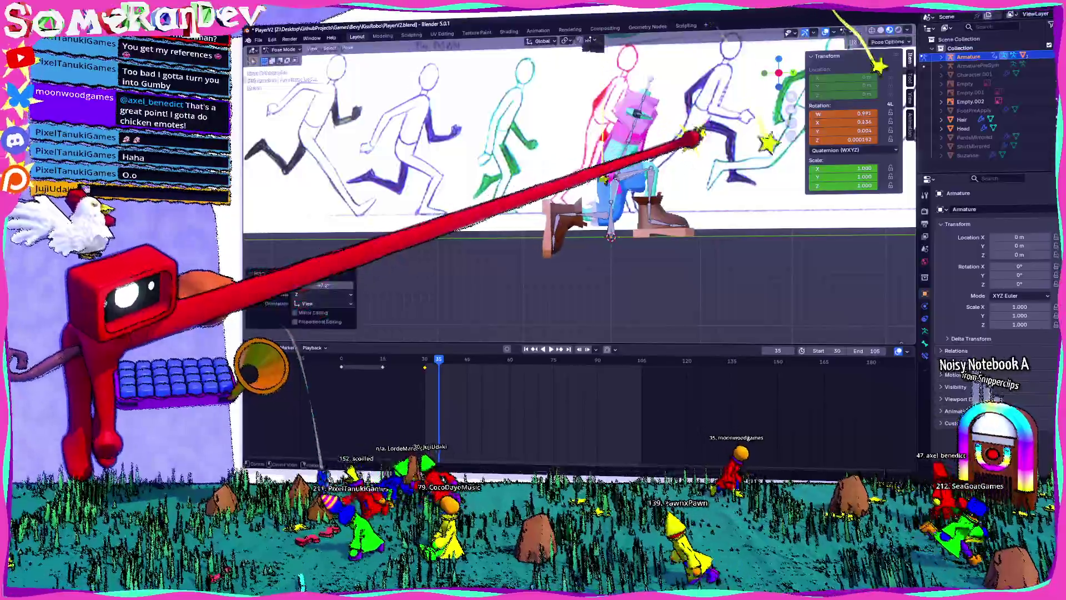
key("r")
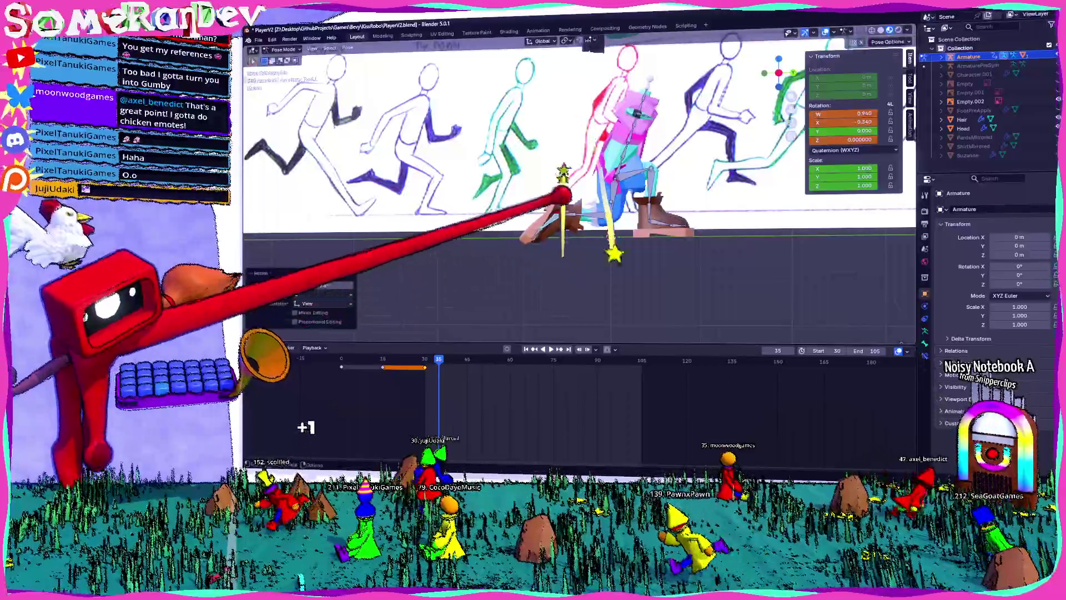
key("r")
mouse_move(608, 223)
middle_mouse_down()
mouse_move(666, 209)
mouse_move(614, 226)
mouse_move(691, 219)
mouse_move(607, 231)
mouse_move(743, 228)
mouse_move(654, 234)
mouse_move(590, 200)
mouse_move(567, 209)
mouse_move(516, 182)
middle_mouse_up()
left_click(517, 182)
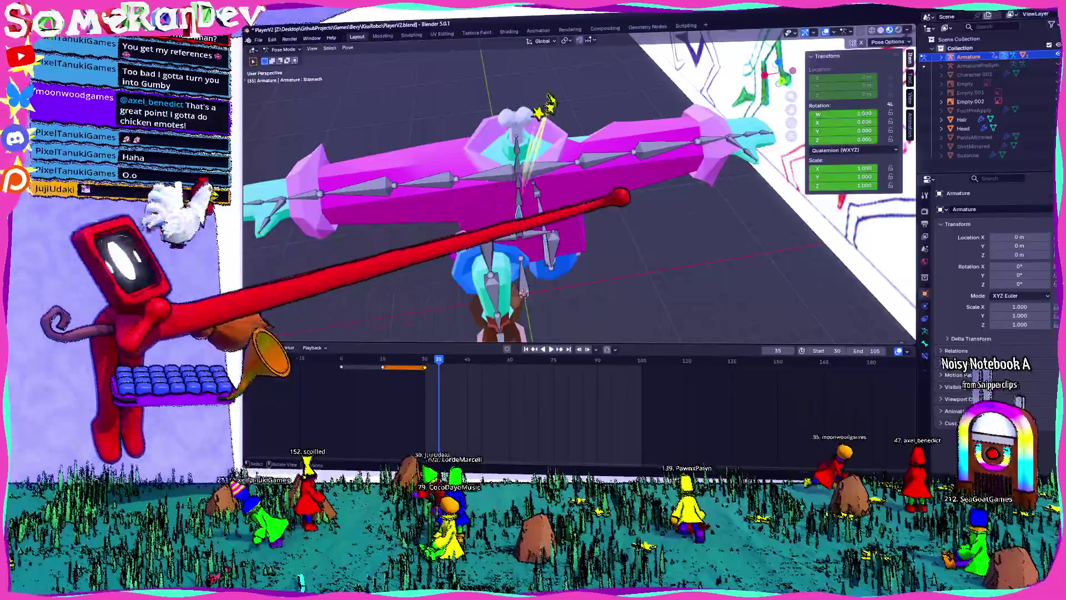
- Twist the Stomach bone slightly around Z (W 0.999, Y -0.032), play the run, and return to frame 30
key("r")
key("z")
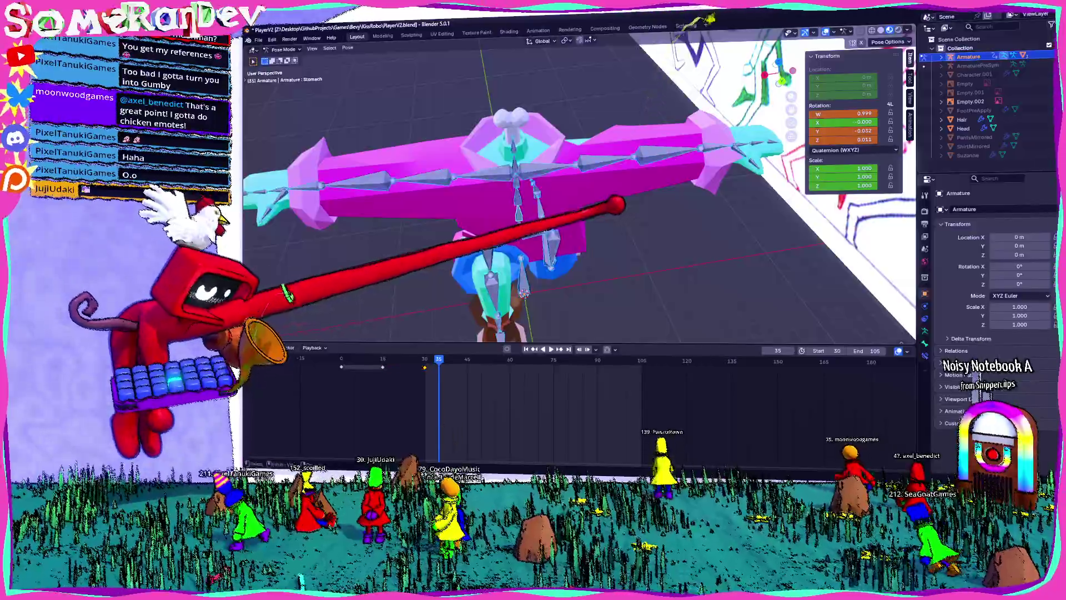
key("space")
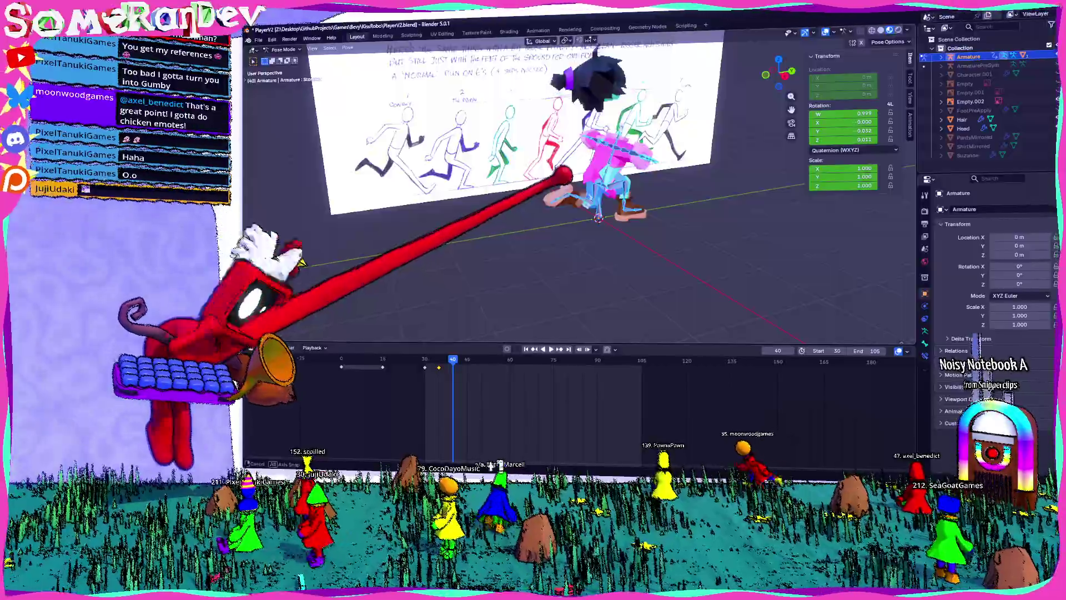
mouse_move(658, 148)
middle_mouse_down()
mouse_move(578, 262)
mouse_move(422, 349)
middle_mouse_up()
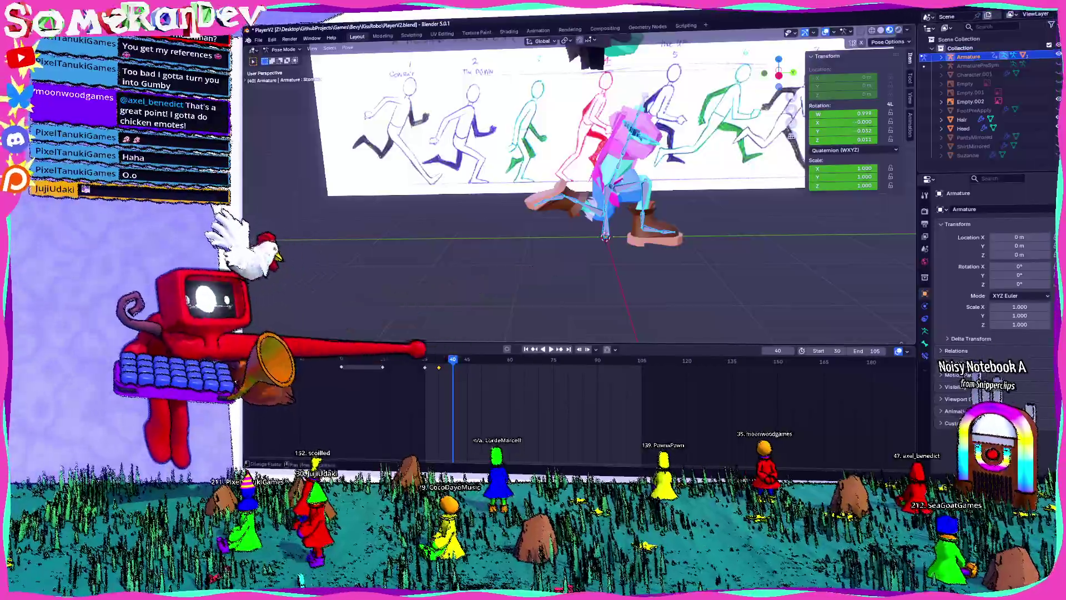
middle_click_drag(635, 123, 535, 155)
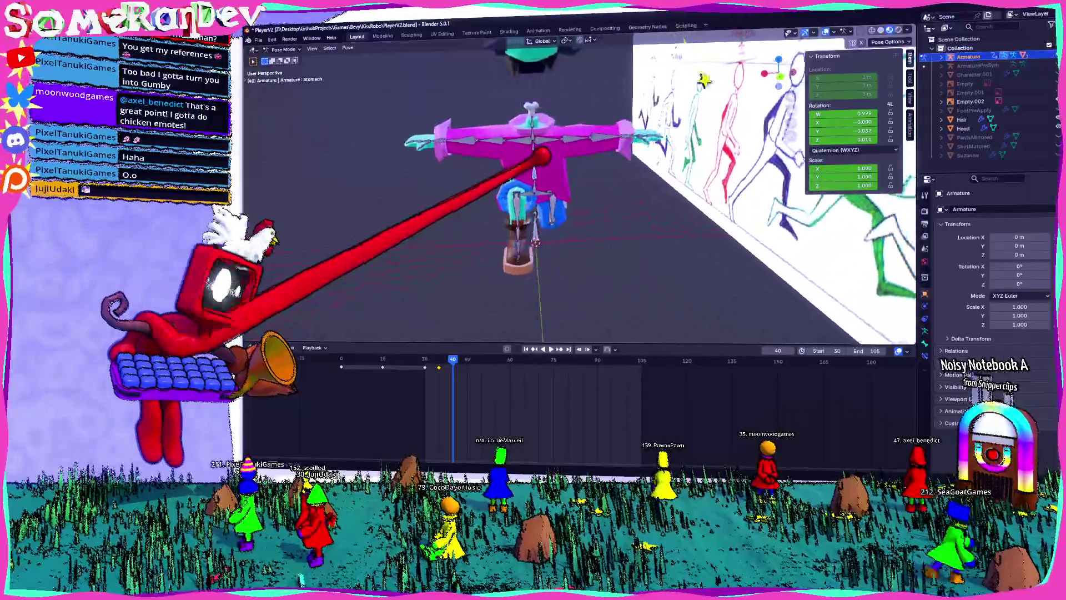
key("shift+Left")
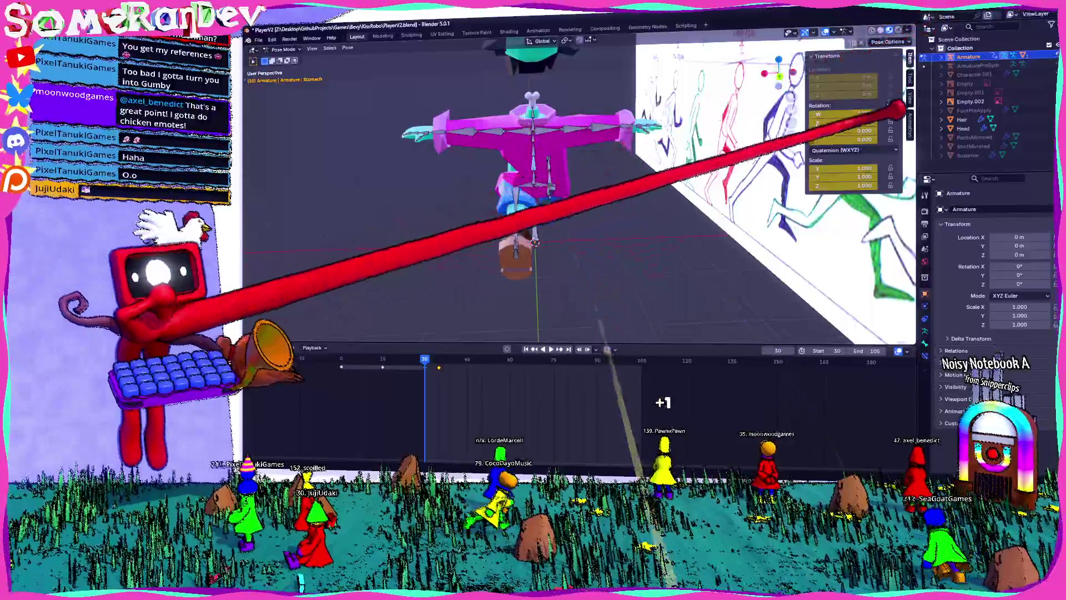
- Show the sidebar's pose copy/paste options and bone transform values, then move to frame 40
mouse_move(842, 117)
middle_mouse_down()
mouse_move(698, 95)
mouse_move(916, 8)
middle_mouse_up()
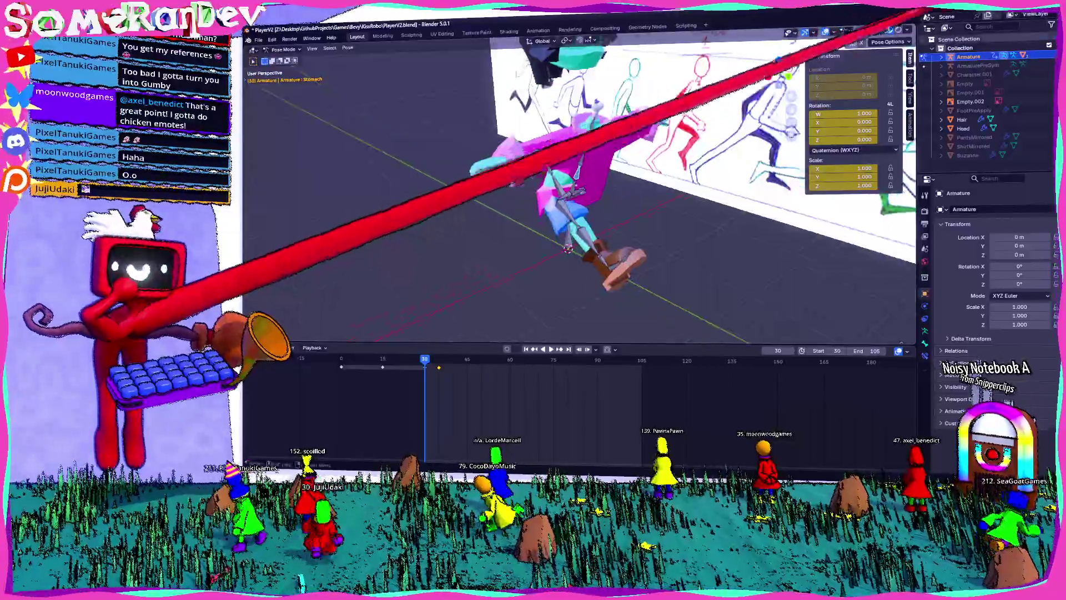
left_click(910, 78)
left_click(911, 124)
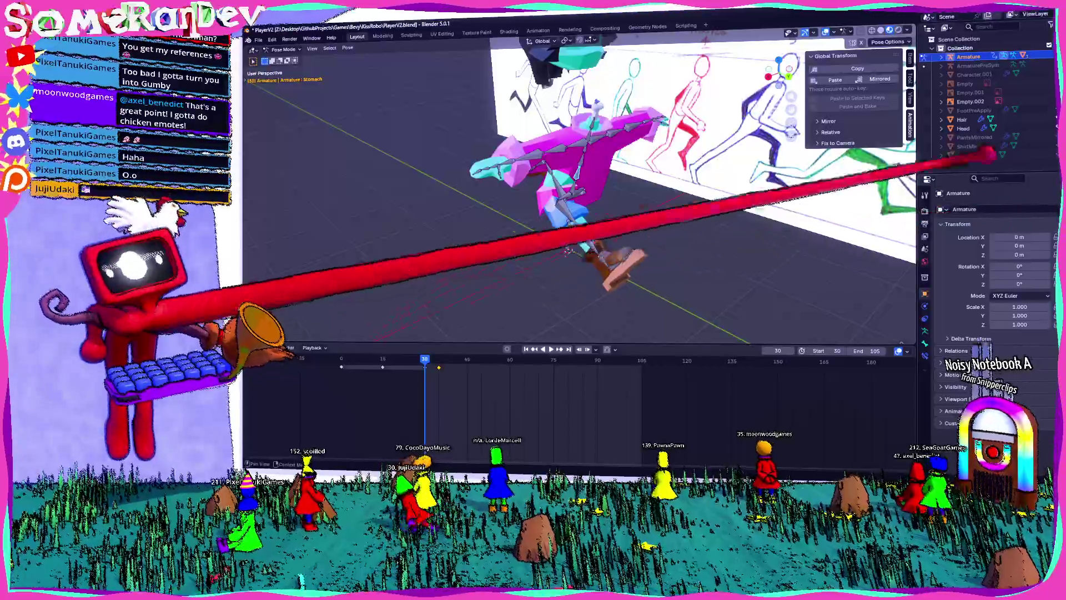
left_click(910, 57)
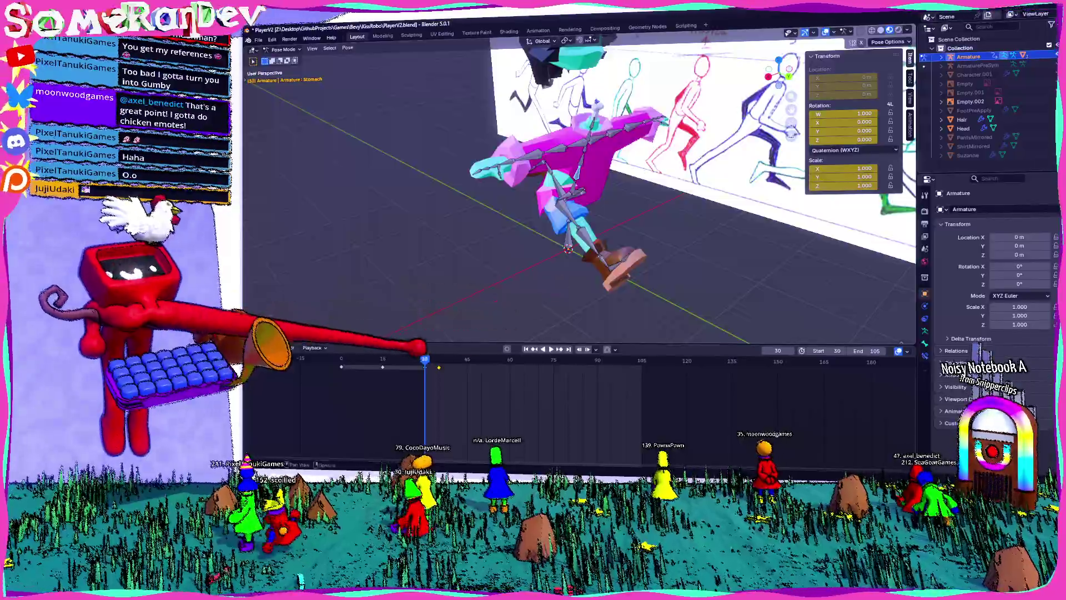
key("space")
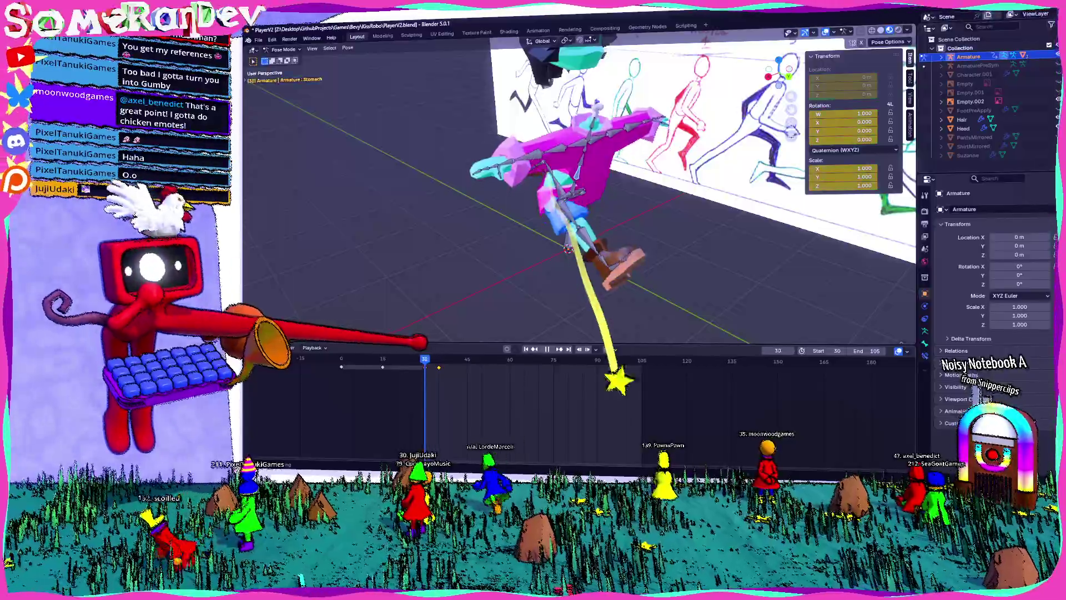
key("Escape")
middle_click_drag(556, 222, 589, 216)
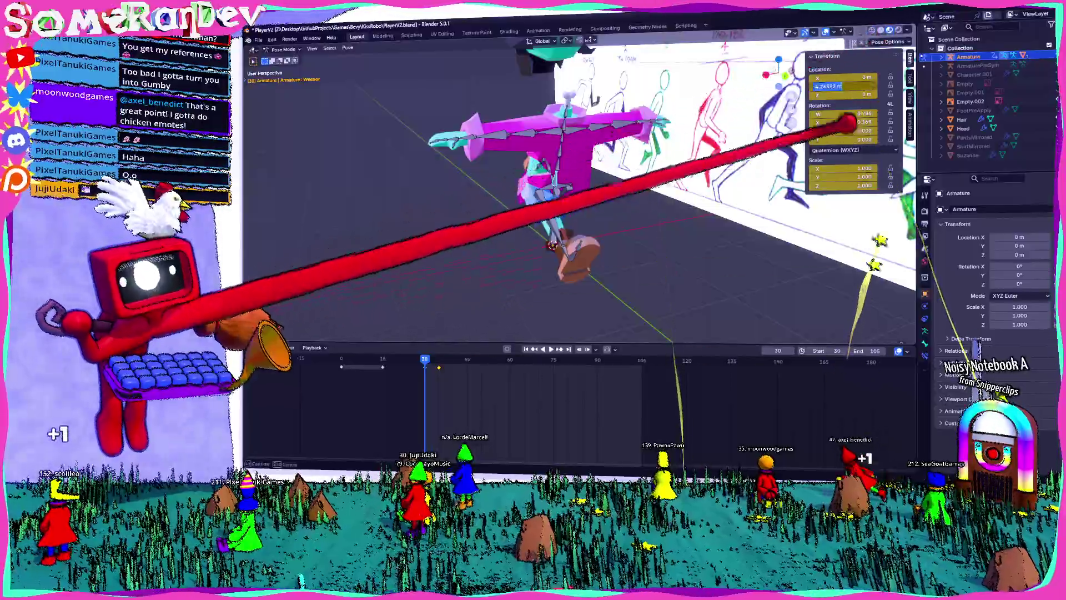
key("space")
key("space")
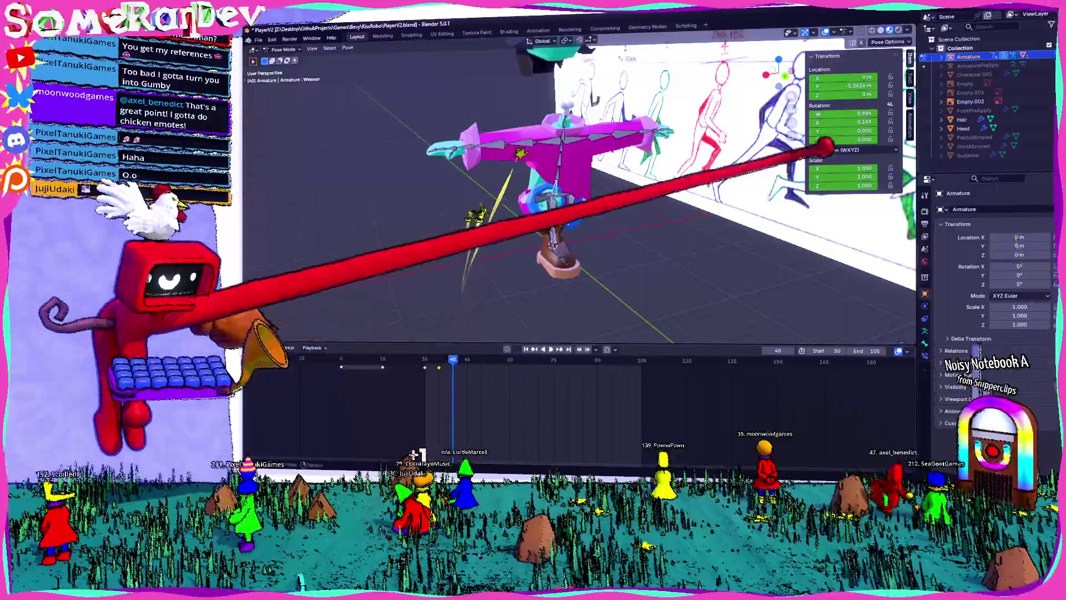
- Set Location Y to -4.2659 m and rotation W to 0.986, then paste keyframes at frame 40
double_click(843, 86)
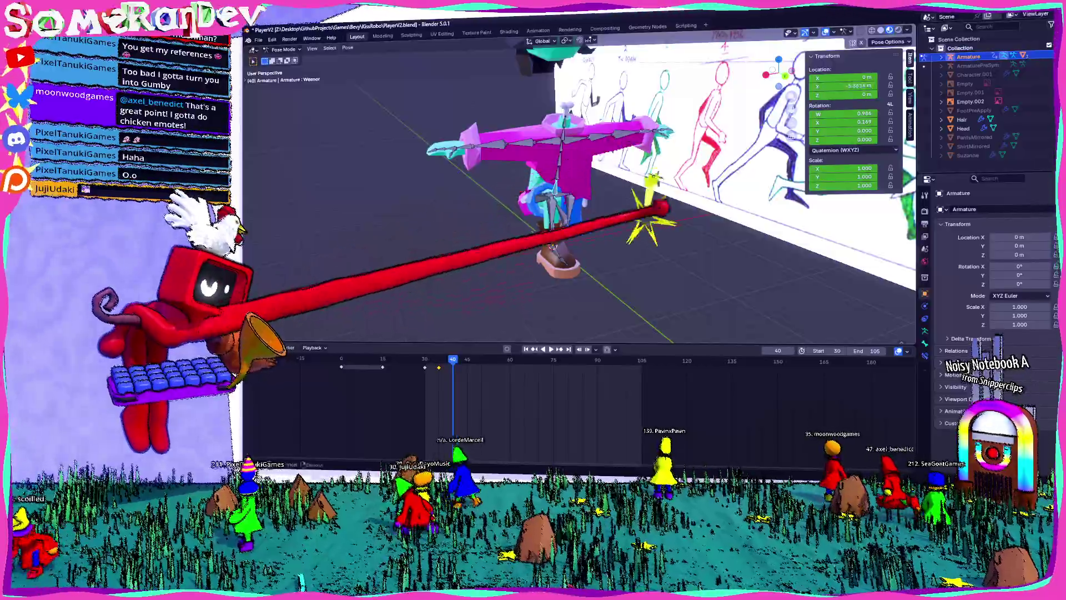
mouse_move(556, 222)
middle_mouse_down()
mouse_move(622, 200)
mouse_move(566, 211)
mouse_move(580, 236)
mouse_move(666, 166)
middle_mouse_up()
double_click(843, 87)
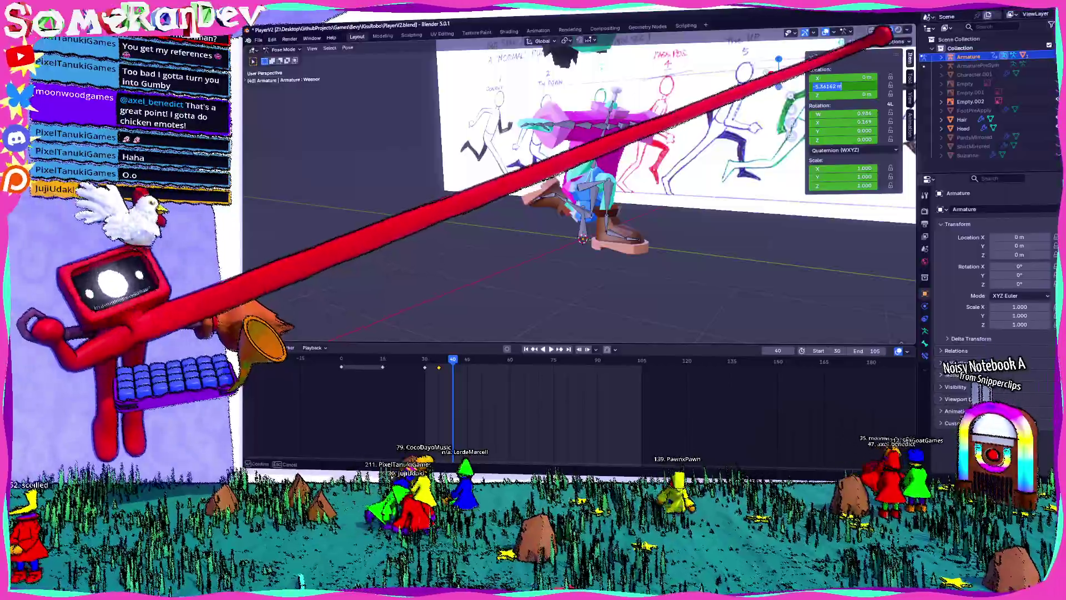
left_click(883, 69)
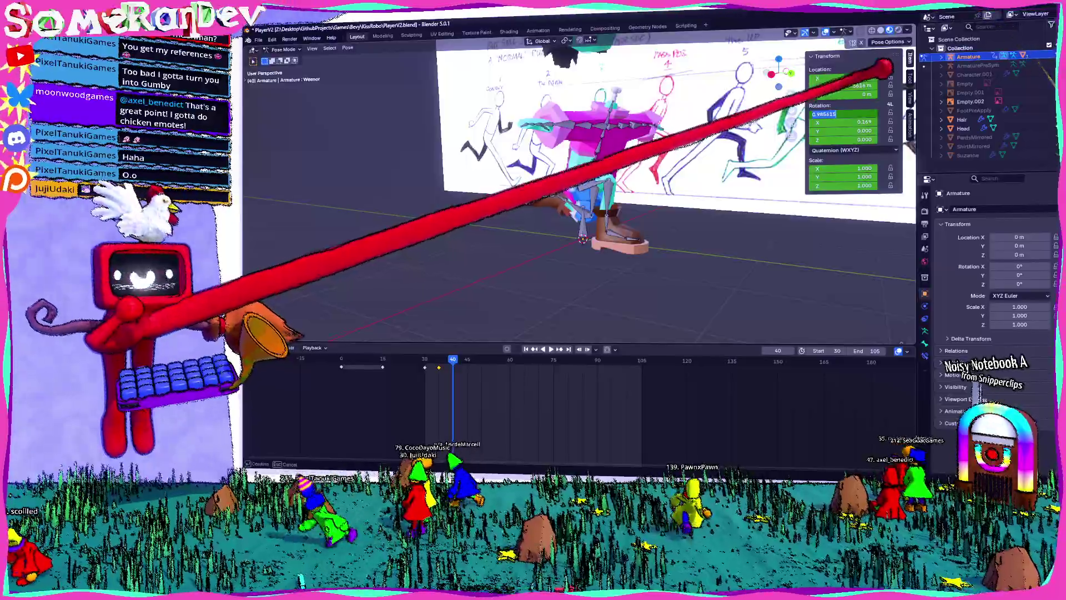
key("Return")
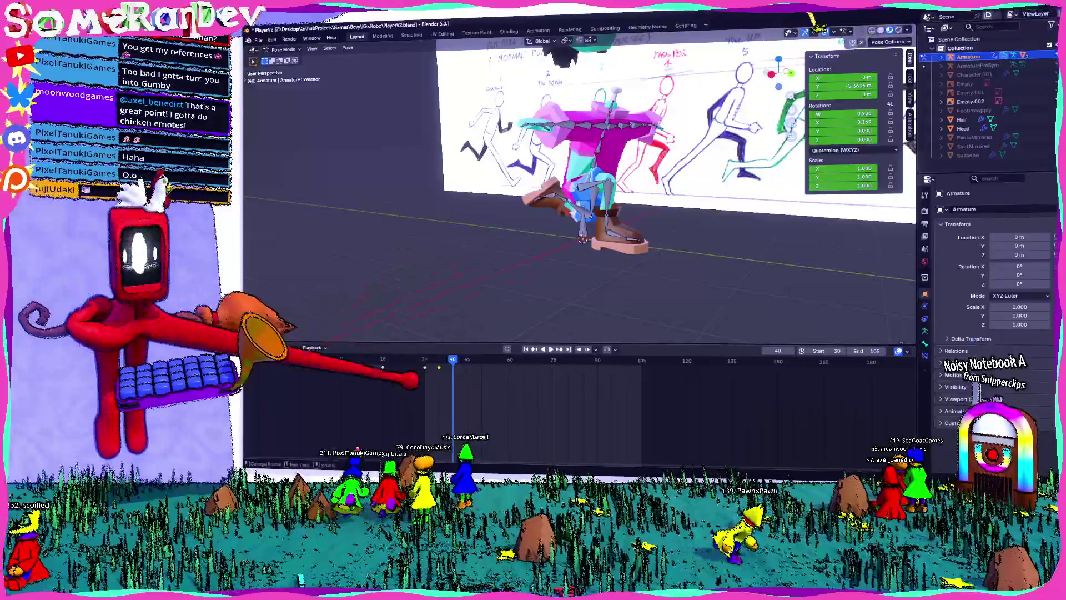
key("ctrl+v")
mouse_move(555, 222)
middle_mouse_down()
mouse_move(667, 221)
mouse_move(649, 170)
middle_mouse_up()
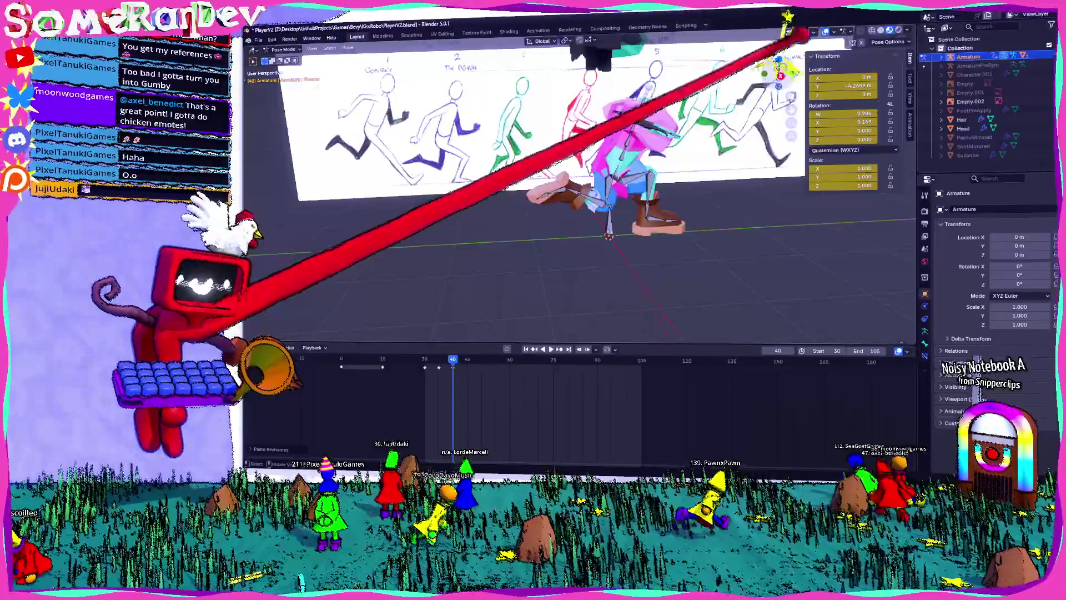
- Clear the left lower leg's rotation and bend it 28.8° in the right side view
left_click(607, 162)
middle_click_drag(608, 162, 624, 138)
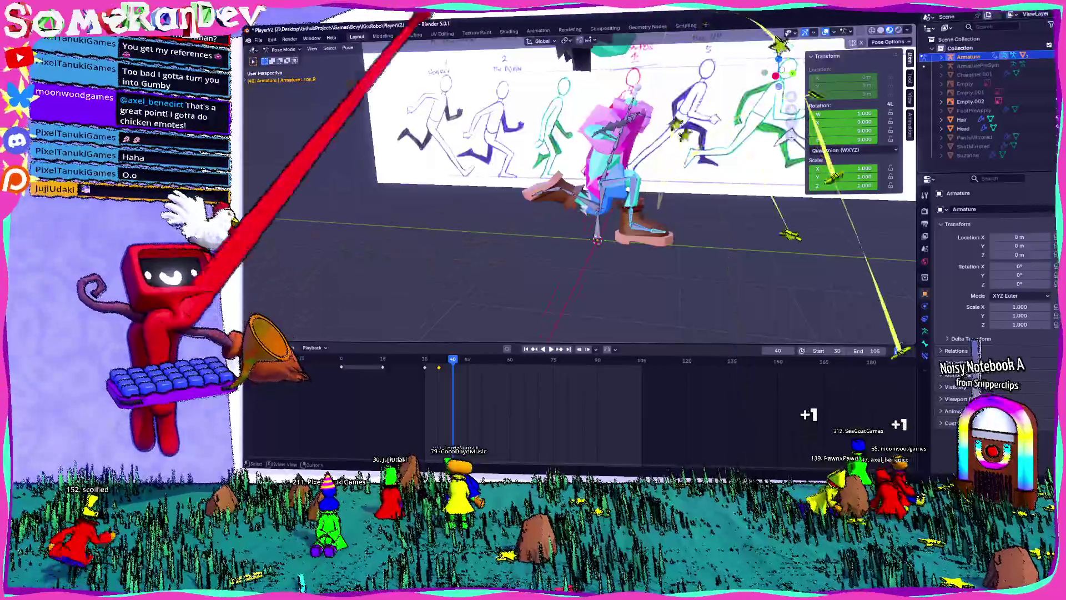
left_click(347, 48)
mouse_move(369, 65)
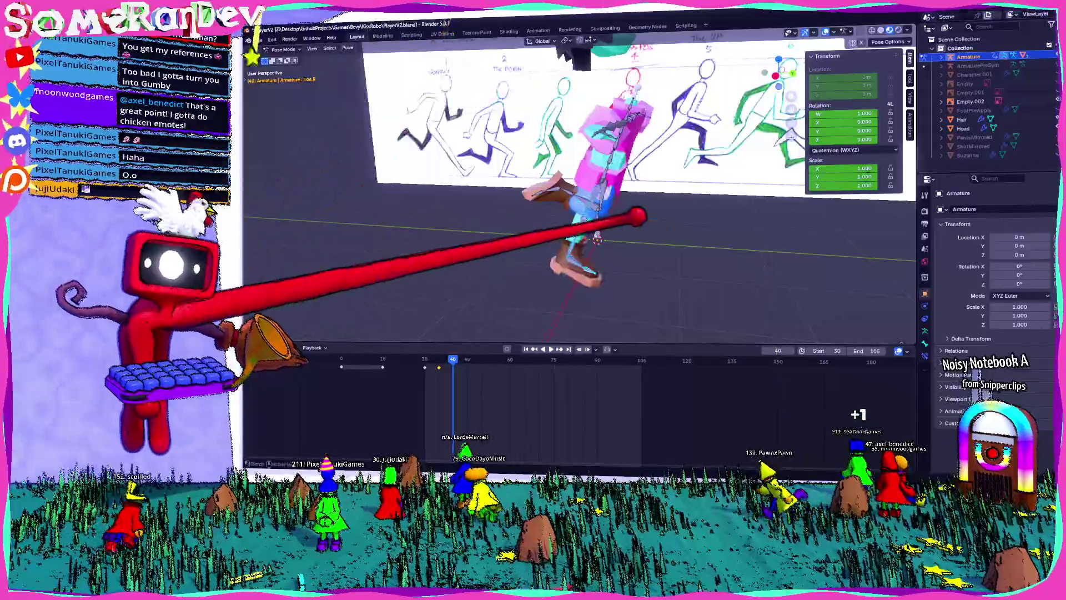
middle_click_drag(555, 195, 600, 200)
left_click(578, 222)
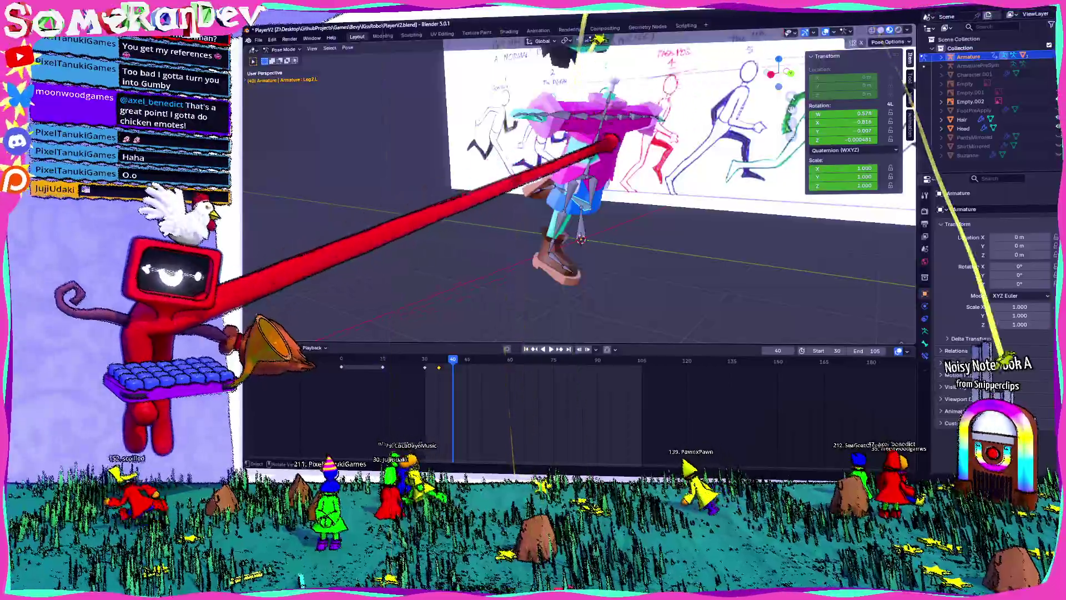
key("alt+r")
key("KP_3")
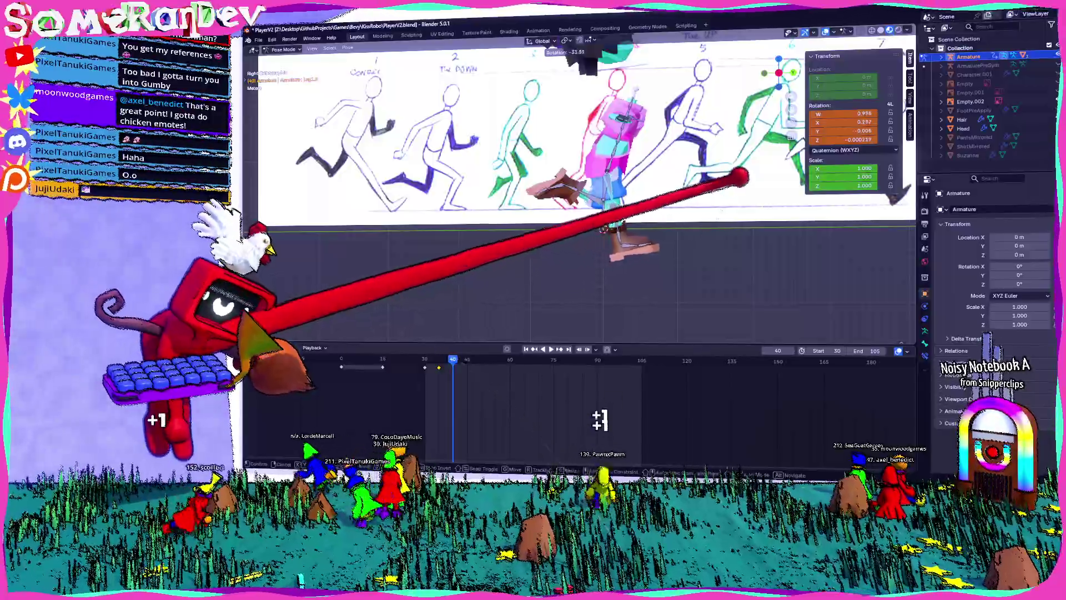
key("Return")
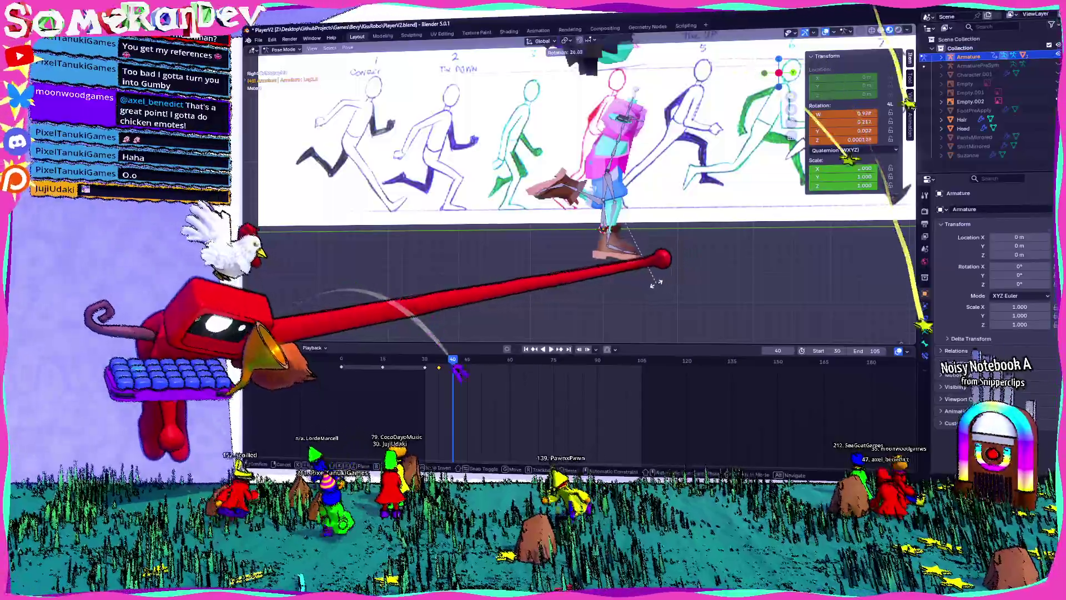
- Tilt the ankle to angle the foot and raise a bone 3.9153 m along Z
left_click(617, 222)
key("r")
key("Return")
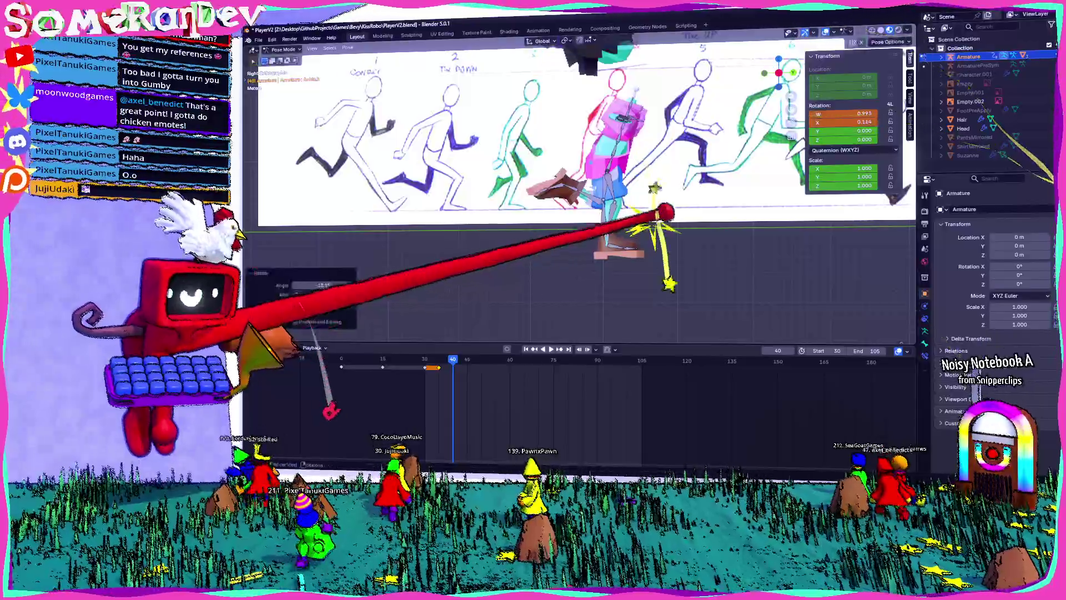
left_click(606, 228)
key("g")
key("z")
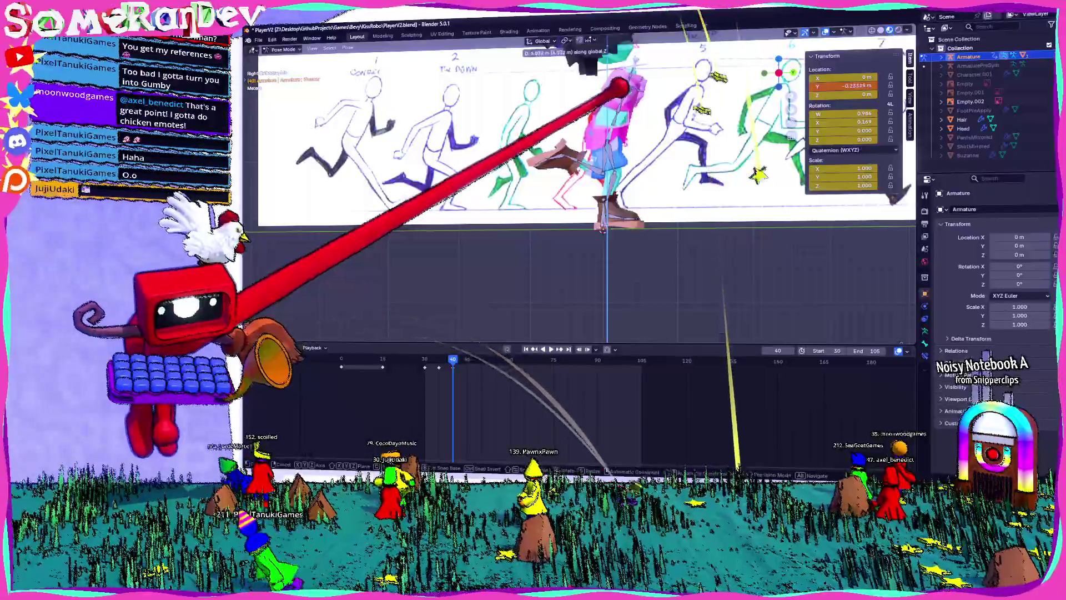
key("Return")
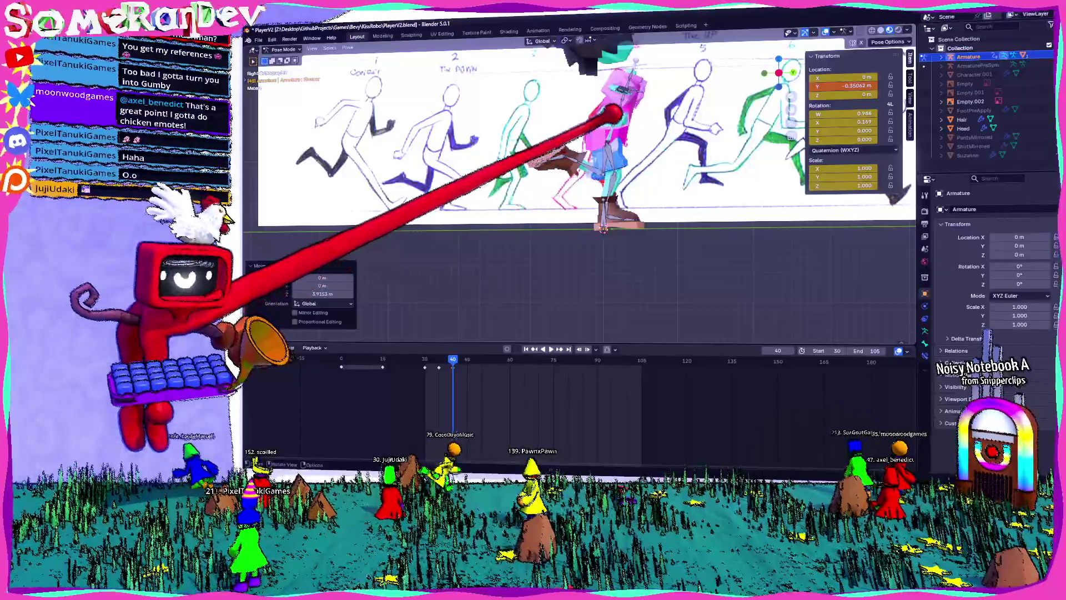
- Rotate the next bone about -13° then 14°, and orbit back to perspective
left_click(736, 111)
key("r")
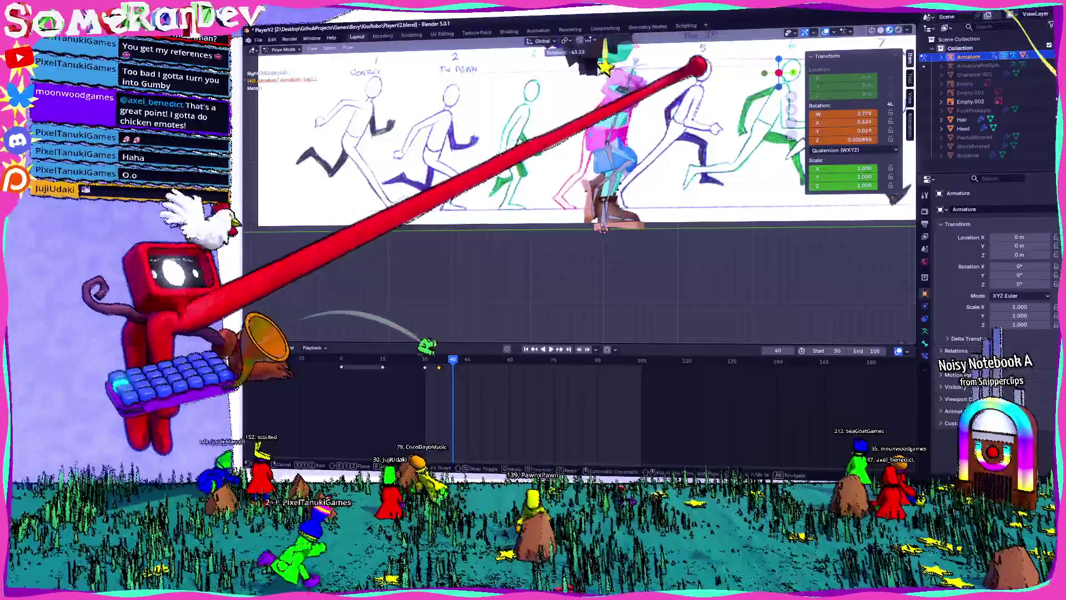
key("r")
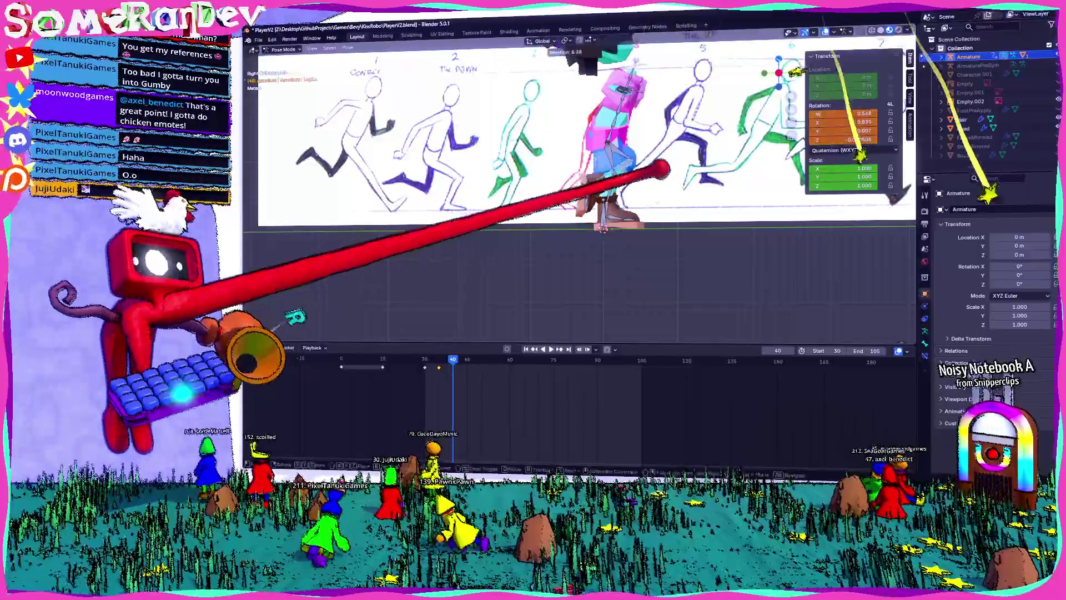
key("Return")
middle_click_drag(556, 278, 628, 266)
scroll(577, 189, "down", 5)
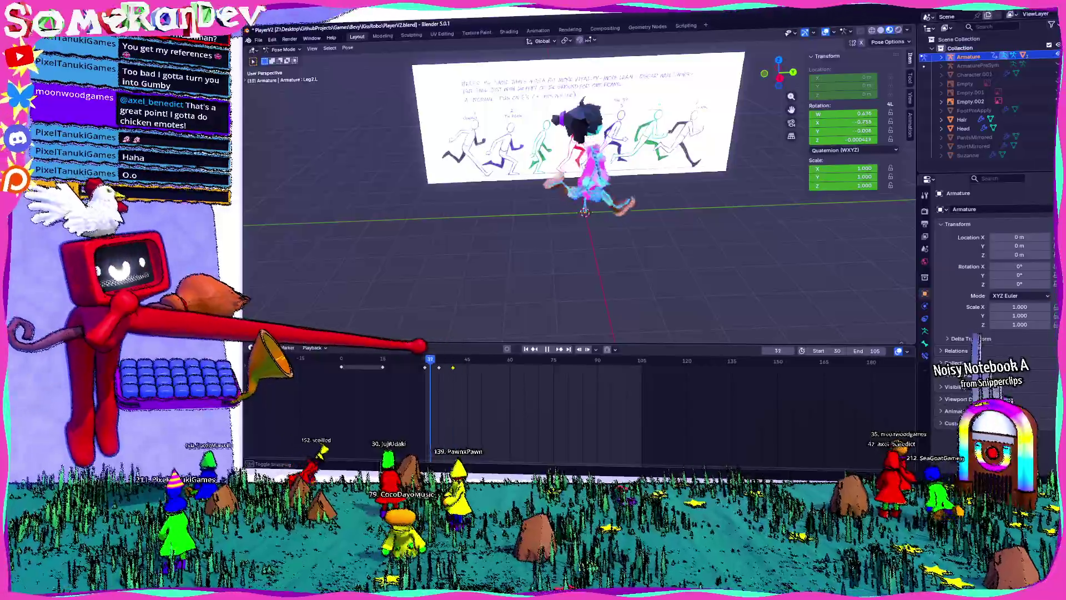
- Stop the loop playback at frame 38 and orbit around the character
key("space")
mouse_move(578, 222)
middle_mouse_down()
mouse_move(627, 229)
mouse_move(600, 222)
middle_mouse_up()
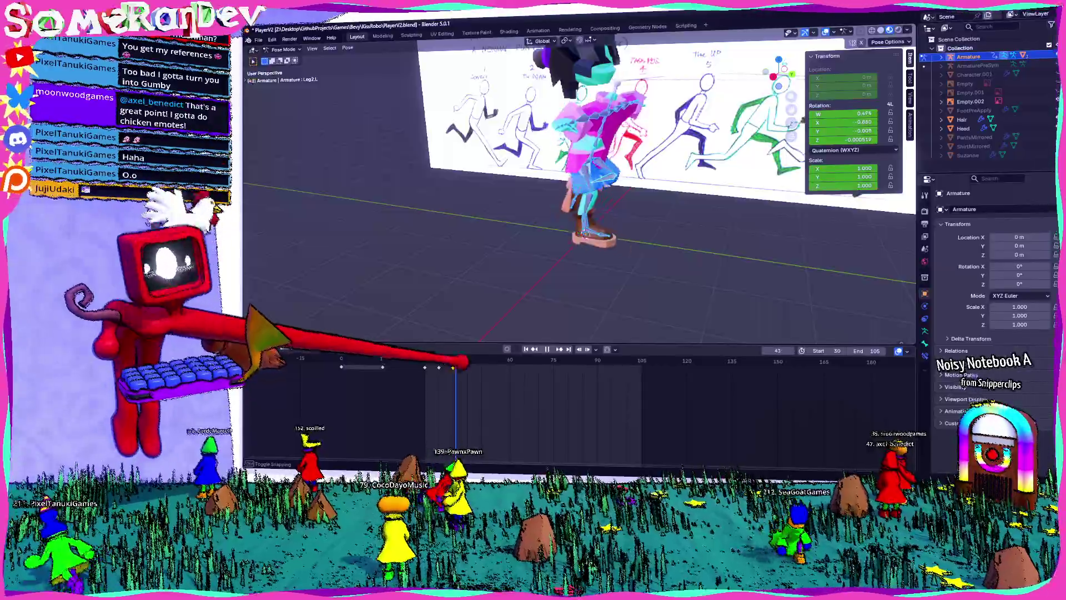
middle_click_drag(589, 222, 556, 227)
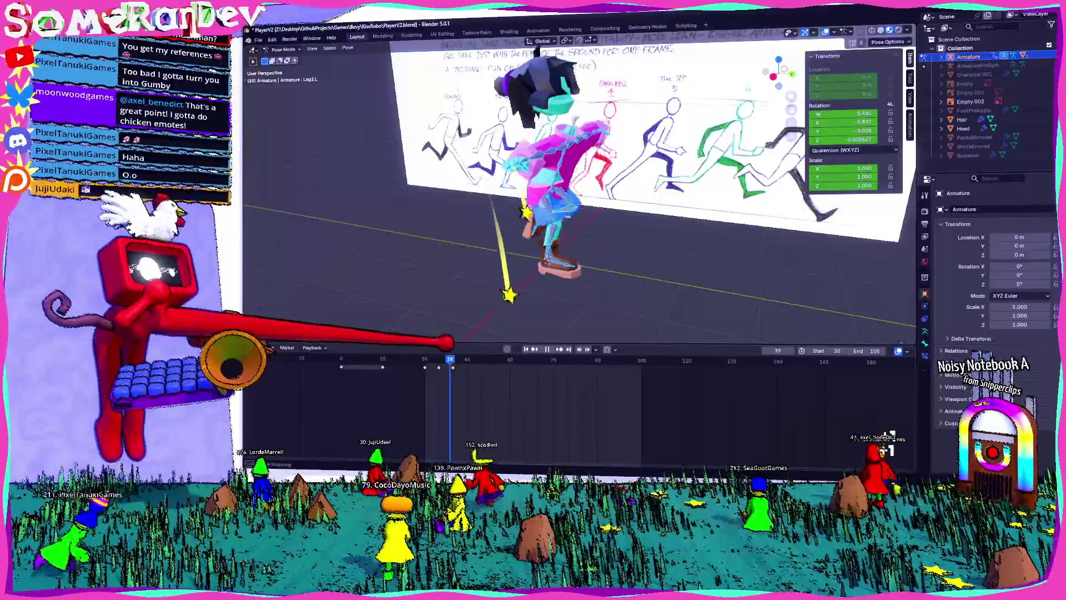
mouse_move(512, 240)
middle_mouse_down()
mouse_move(560, 238)
mouse_move(564, 222)
mouse_move(569, 236)
mouse_move(583, 214)
mouse_move(564, 231)
mouse_move(611, 236)
middle_mouse_up()
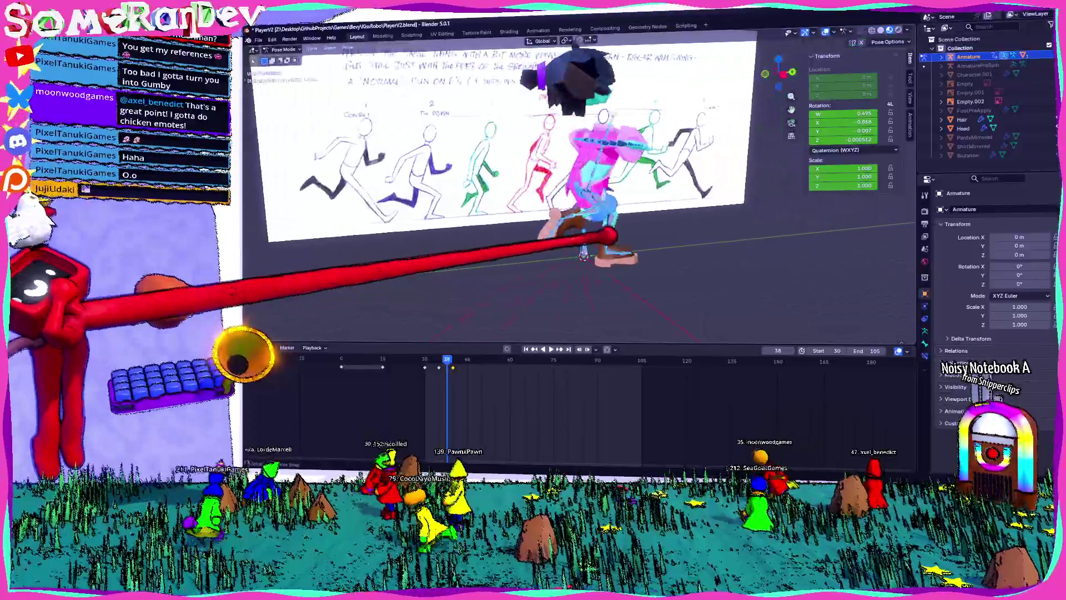
mouse_move(509, 183)
middle_mouse_down()
mouse_move(578, 209)
mouse_move(448, 174)
mouse_move(505, 148)
middle_mouse_up()
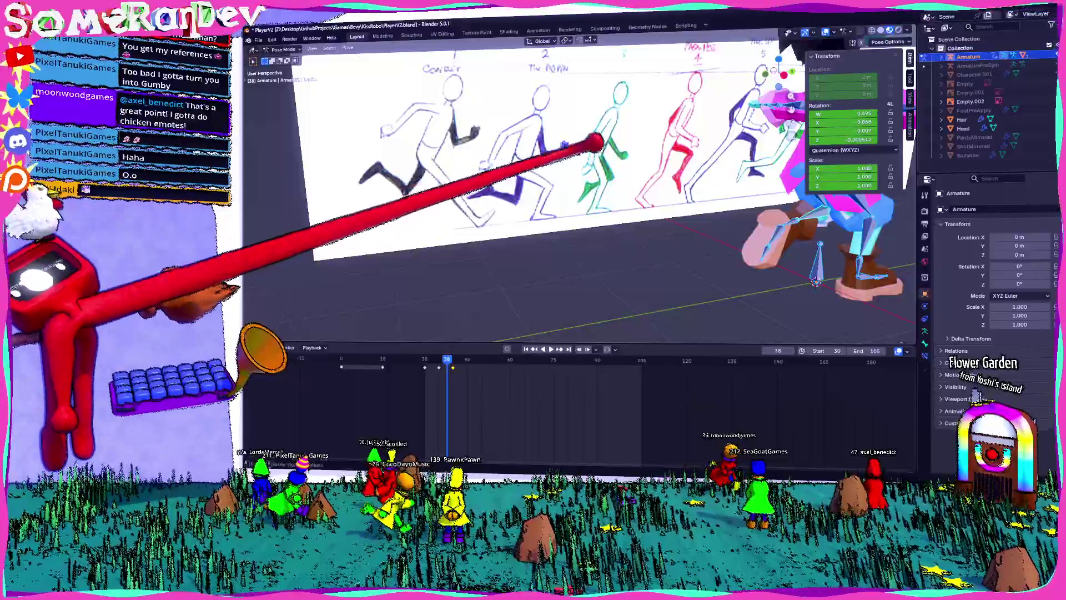
mouse_move(595, 138)
middle_mouse_down()
mouse_move(608, 161)
mouse_move(586, 168)
middle_mouse_up()
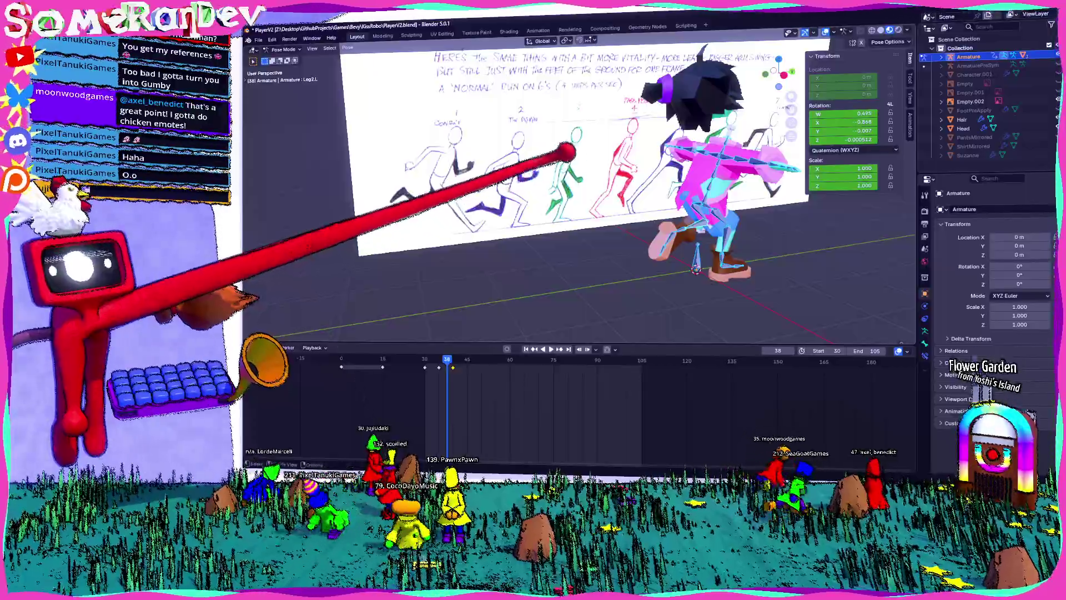
- Zoom in and out, then orbit to a frontal view of the character beside the sketches
scroll(566, 151, "up", 3)
scroll(567, 172, "up", 1)
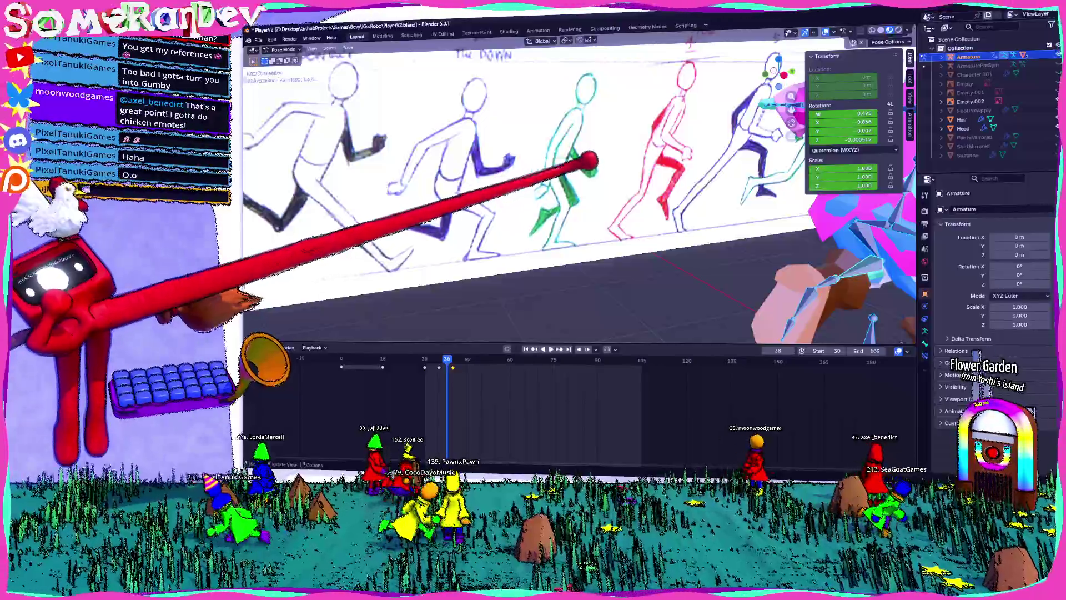
scroll(567, 172, "down", 3)
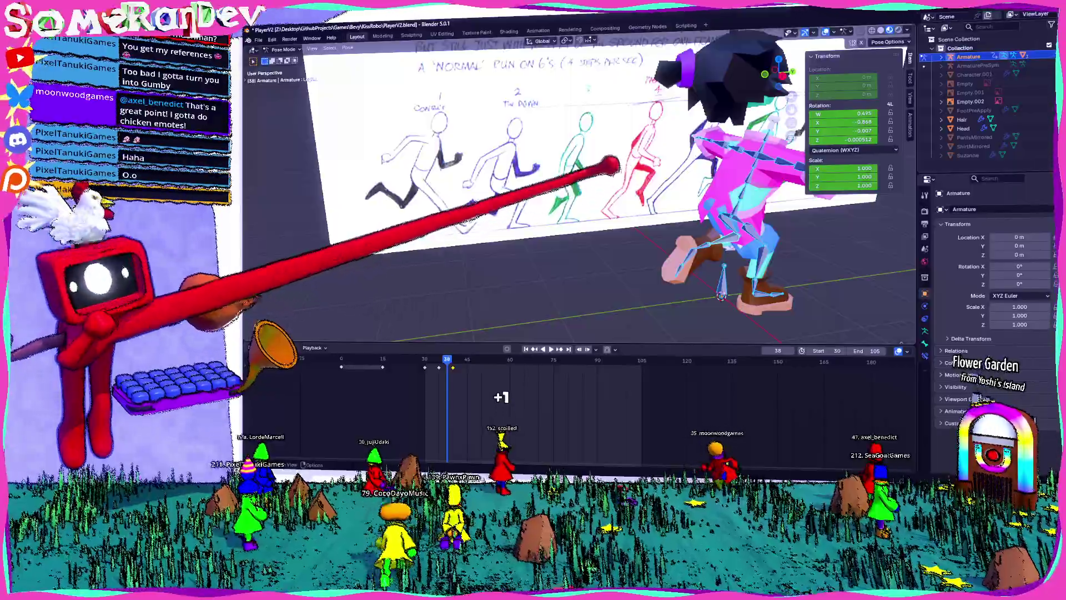
scroll(618, 181, "down", 2)
middle_click_drag(623, 209, 638, 178)
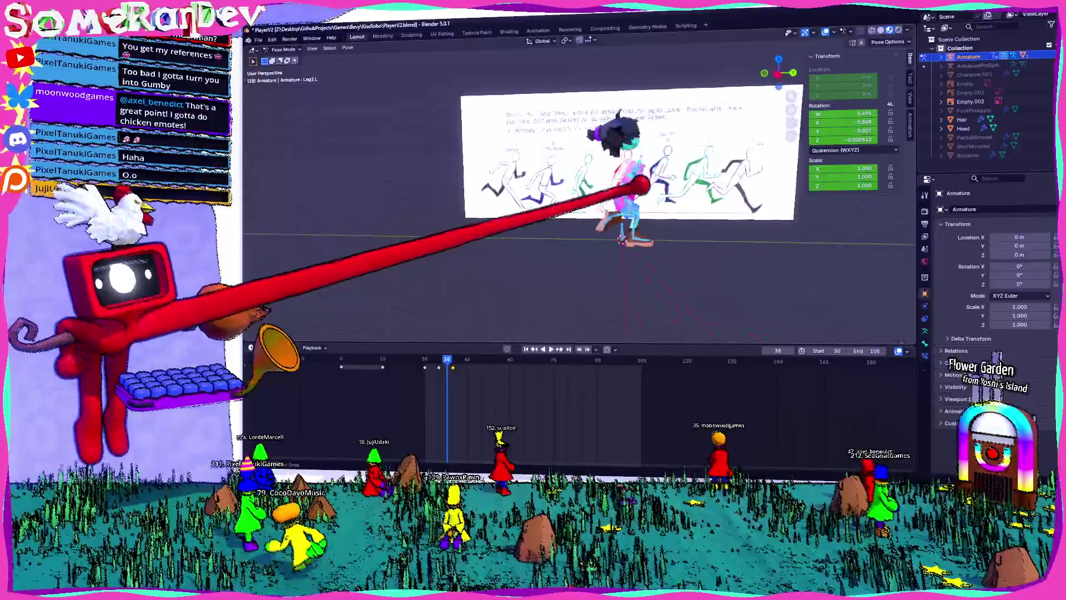
scroll(638, 179, "up", 3)
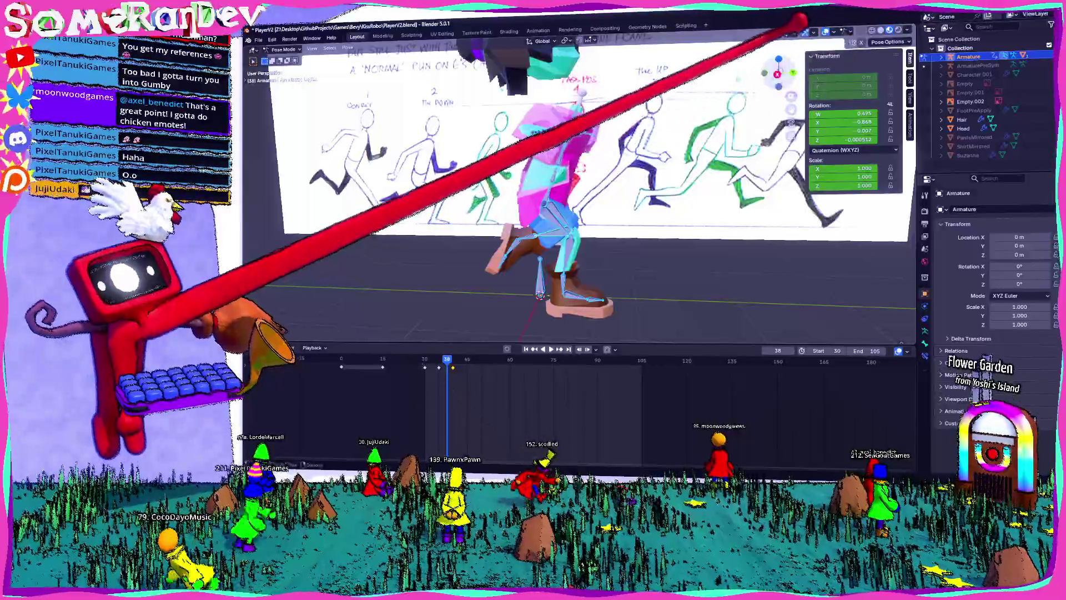
scroll(595, 178, "up", 3)
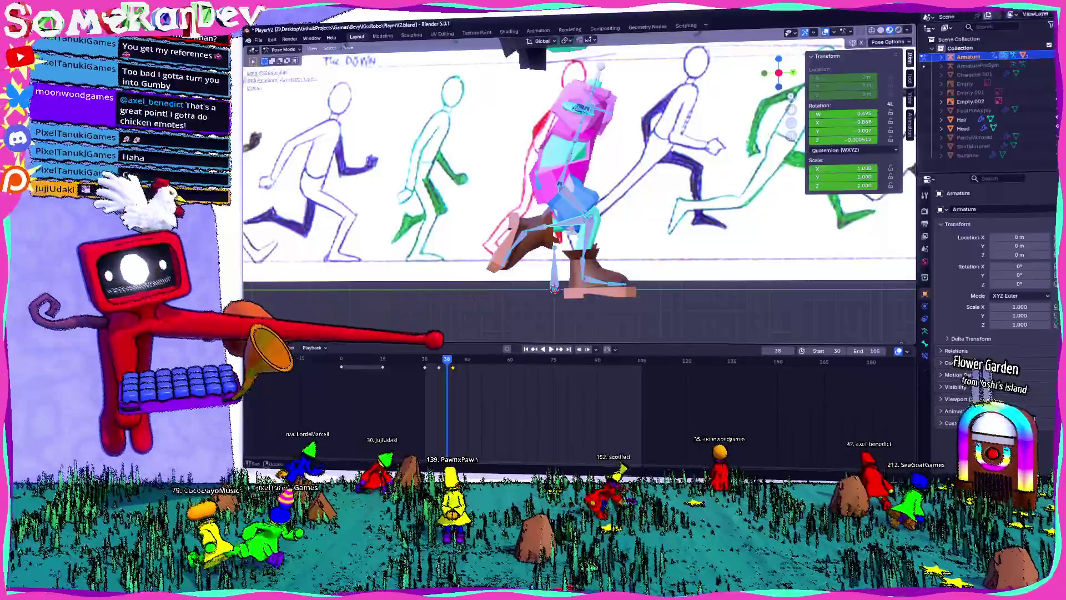
- Replay the run loop, stop at frame 45, and view the board from the front
key("shift+ctrl+space")
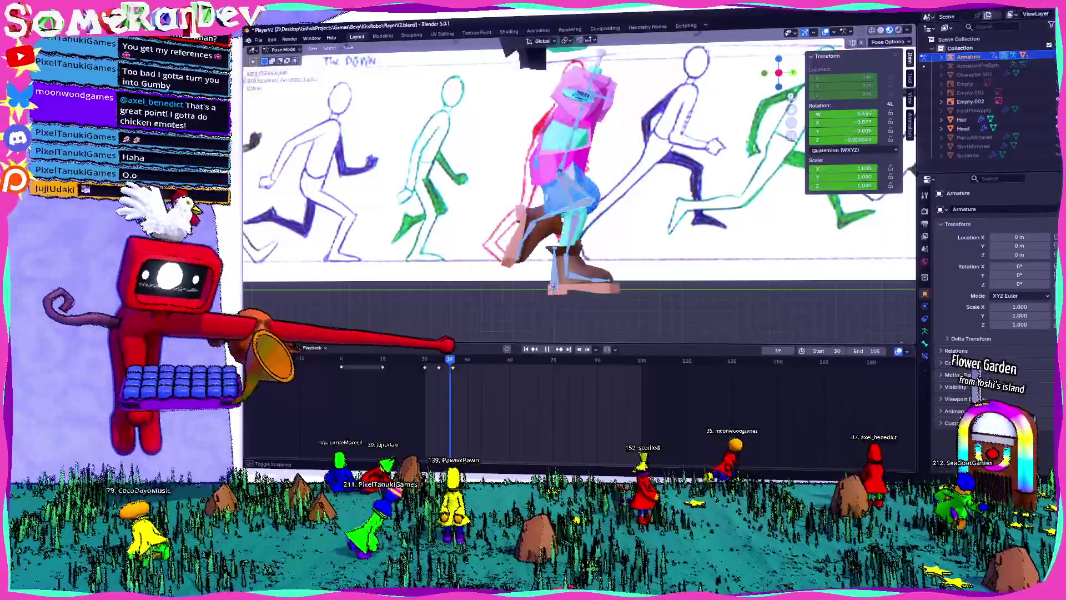
key("Escape")
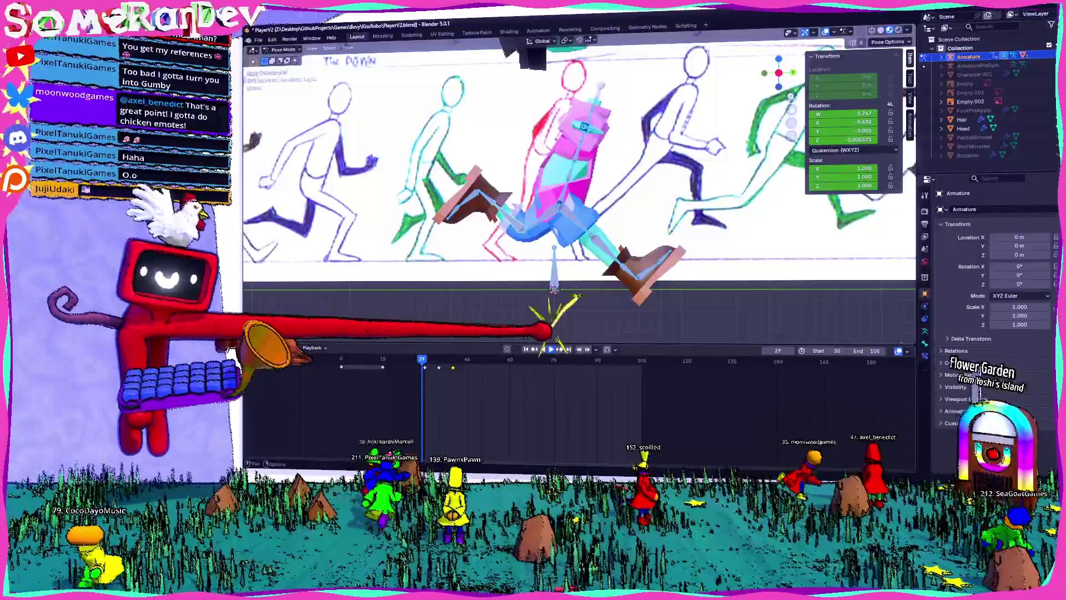
key("space")
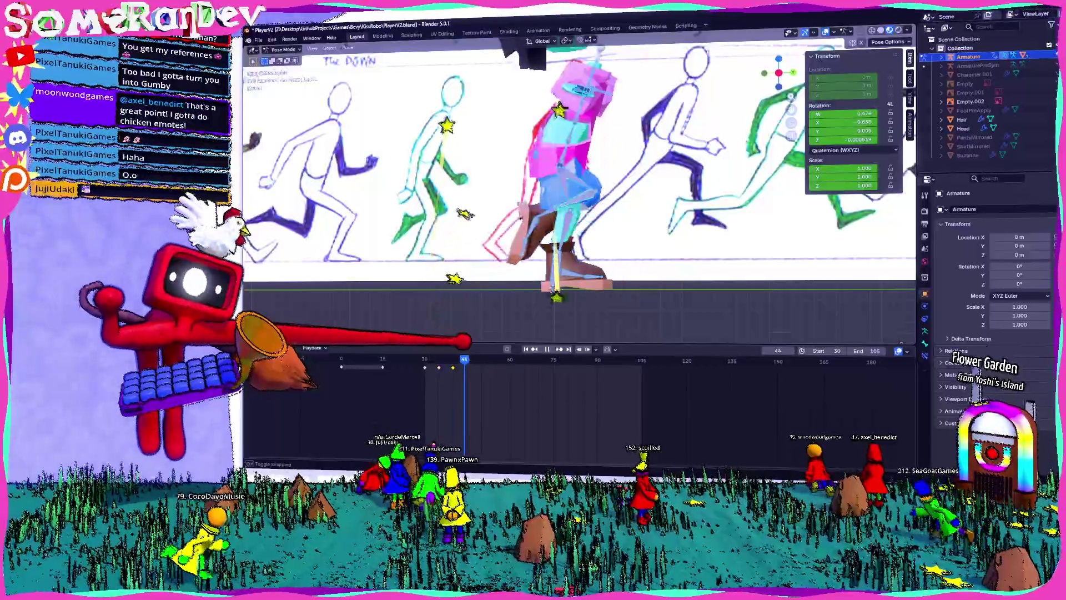
key("space")
middle_click_drag(555, 195, 477, 181)
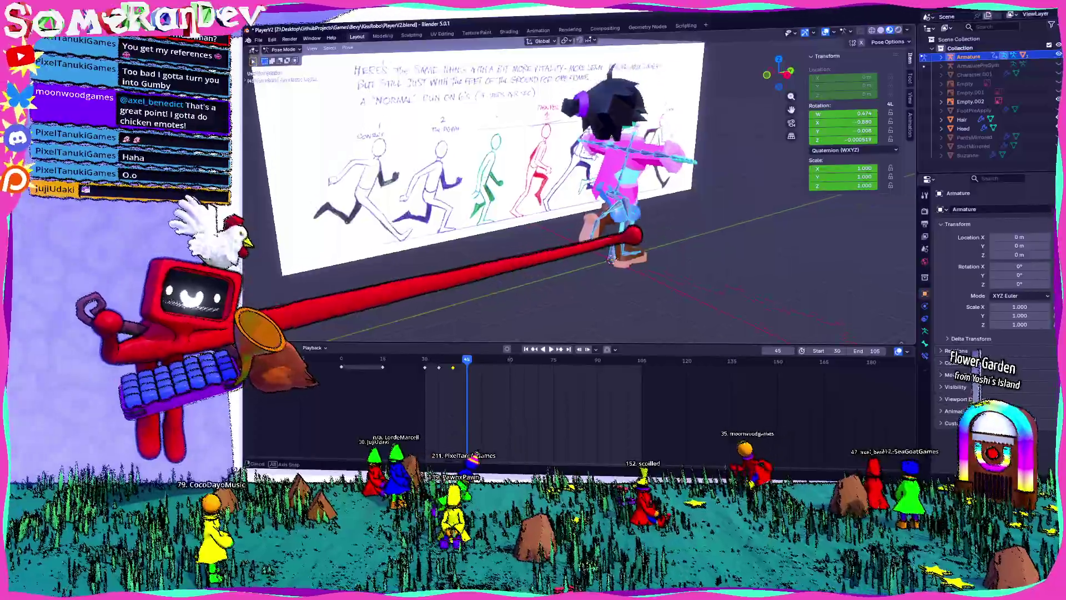
mouse_move(633, 236)
middle_mouse_down()
mouse_move(594, 238)
mouse_move(602, 231)
middle_mouse_up()
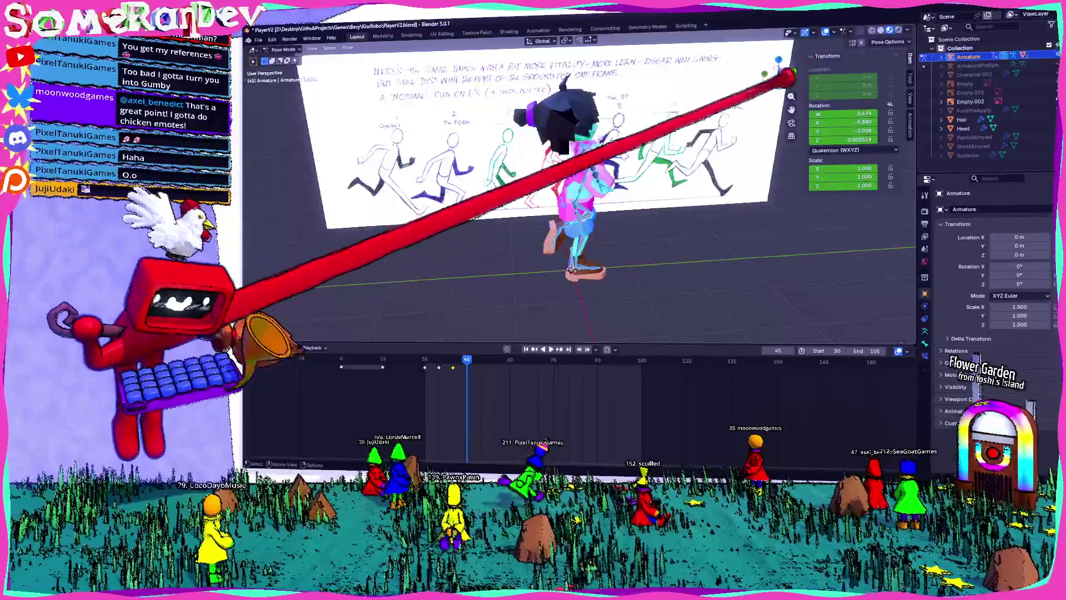
left_click(788, 75)
scroll(559, 114, "up", 3)
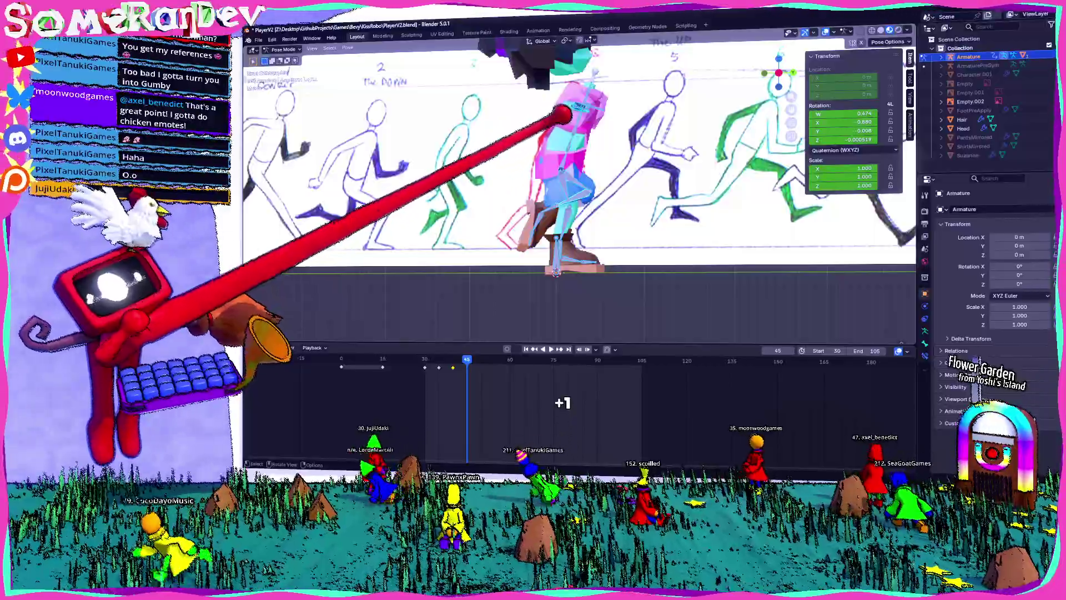
- Move the active bone along Z, then select another bone and rotate it to tilt the pose
key("g")
key("z")
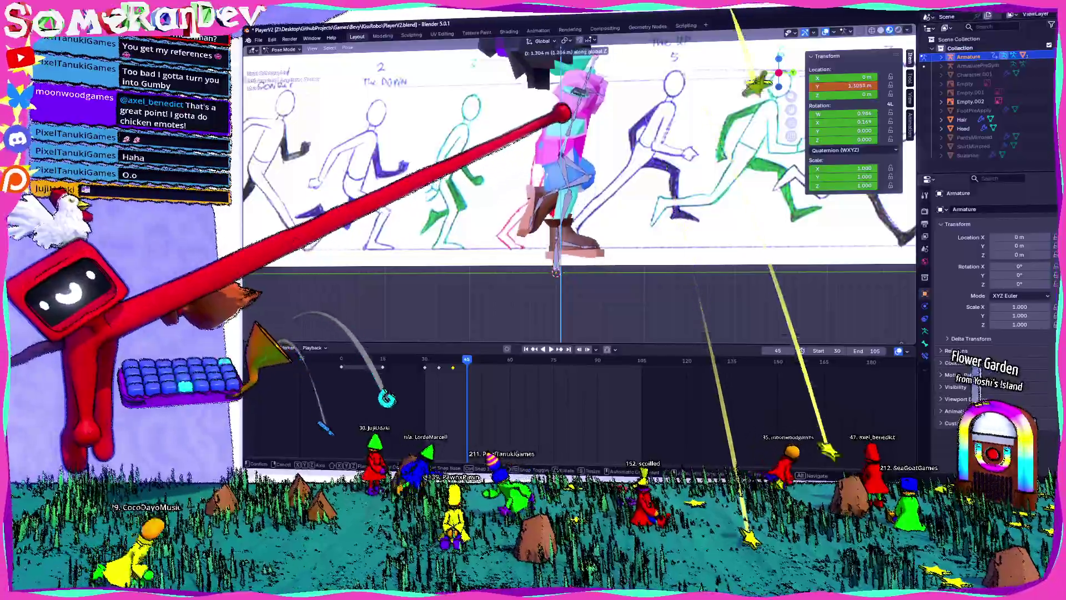
left_click(561, 114)
left_click(608, 198)
key("r")
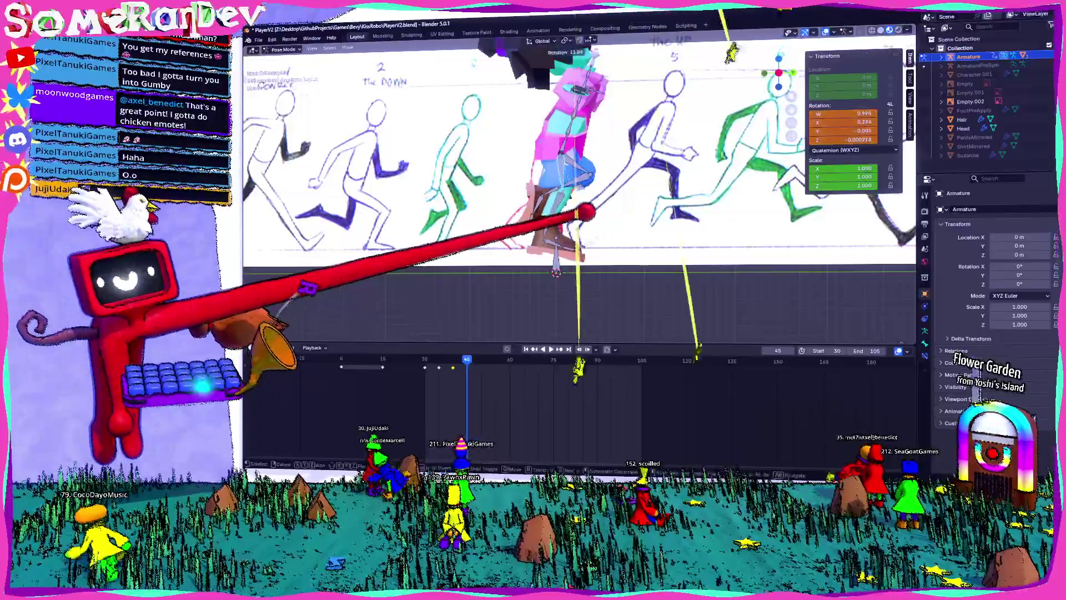
left_click(782, 97)
key("r")
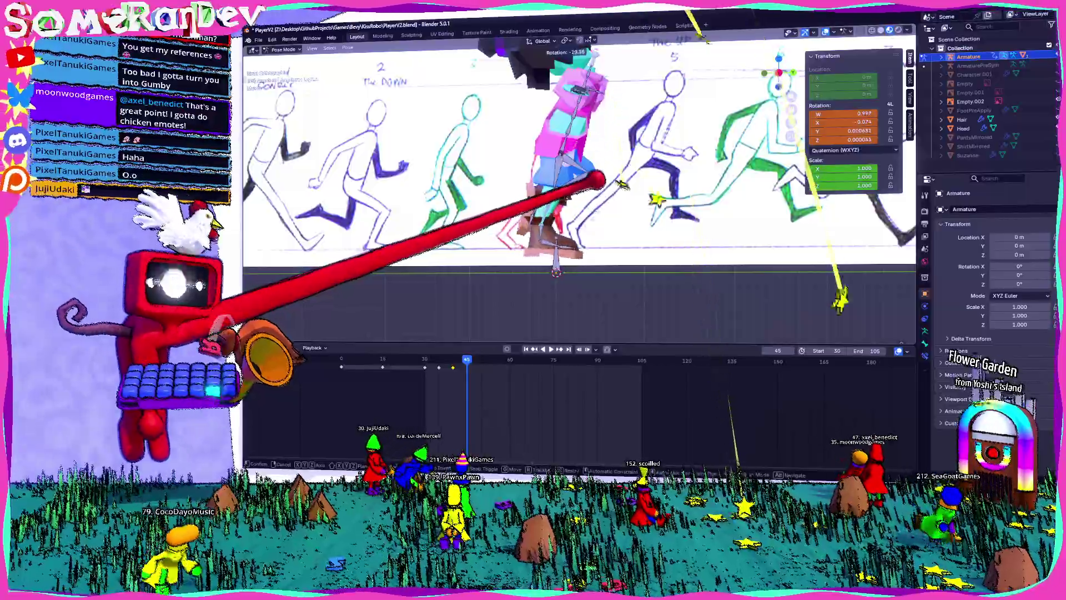
left_click(558, 272)
- Reset the bone's rotation, try moving it, then undo the move
key("Escape")
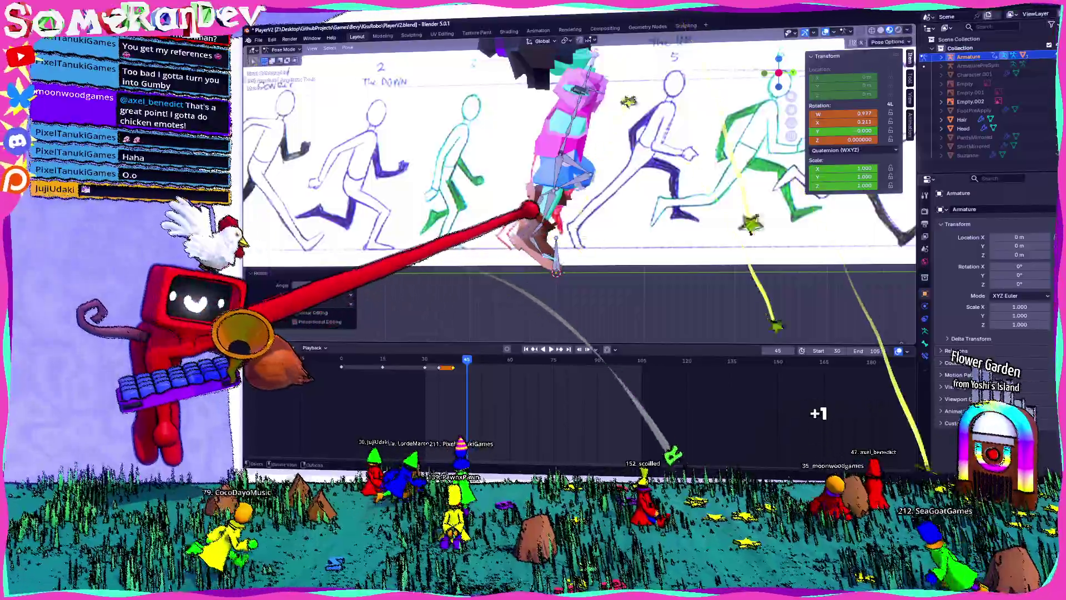
key("g")
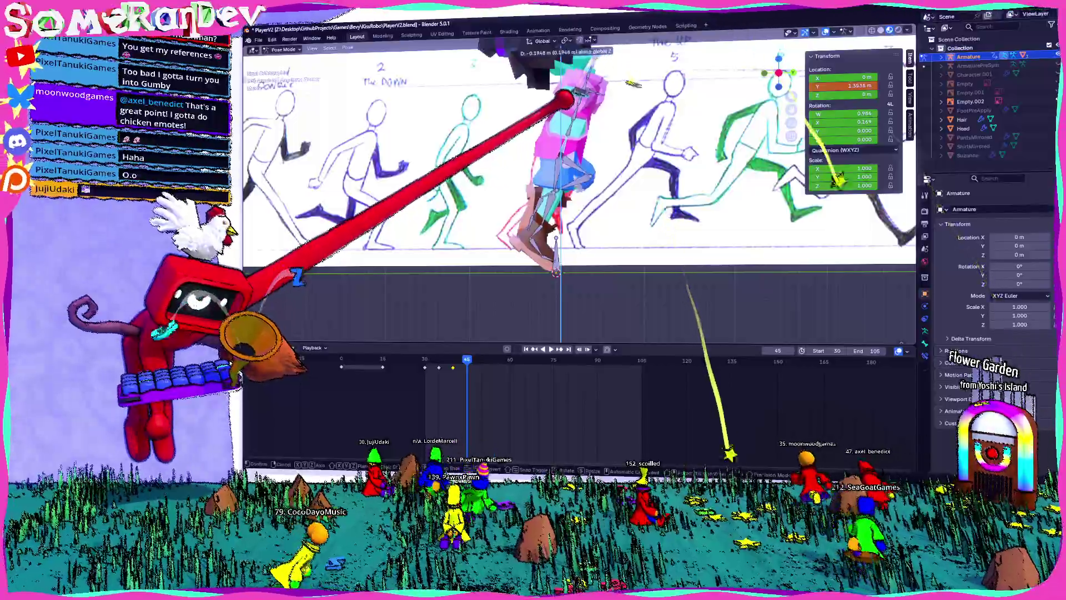
left_click(632, 29)
mouse_move(589, 141)
middle_mouse_down()
mouse_move(548, 160)
mouse_move(638, 157)
mouse_move(617, 158)
middle_mouse_up()
key("ctrl+z")
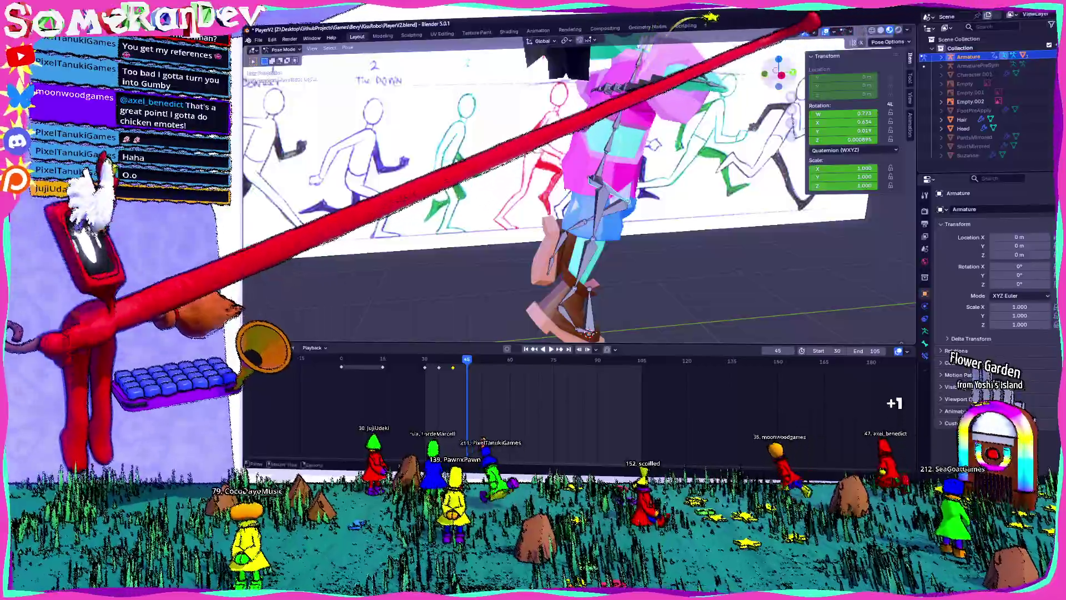
- Rotate the bone 24.6° while checking it from the right-side view
left_click(780, 74)
key("r")
left_click(650, 166)
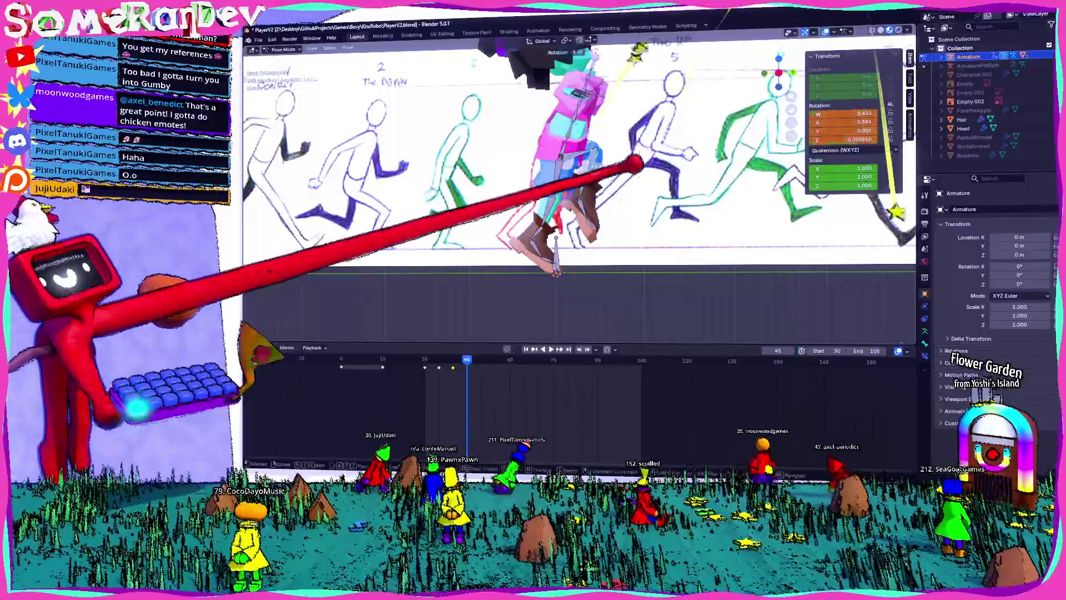
mouse_move(691, 154)
middle_mouse_down()
mouse_move(625, 186)
mouse_move(555, 170)
mouse_move(689, 139)
mouse_move(702, 167)
mouse_move(668, 171)
mouse_move(683, 96)
middle_mouse_up()
key("KP_3")
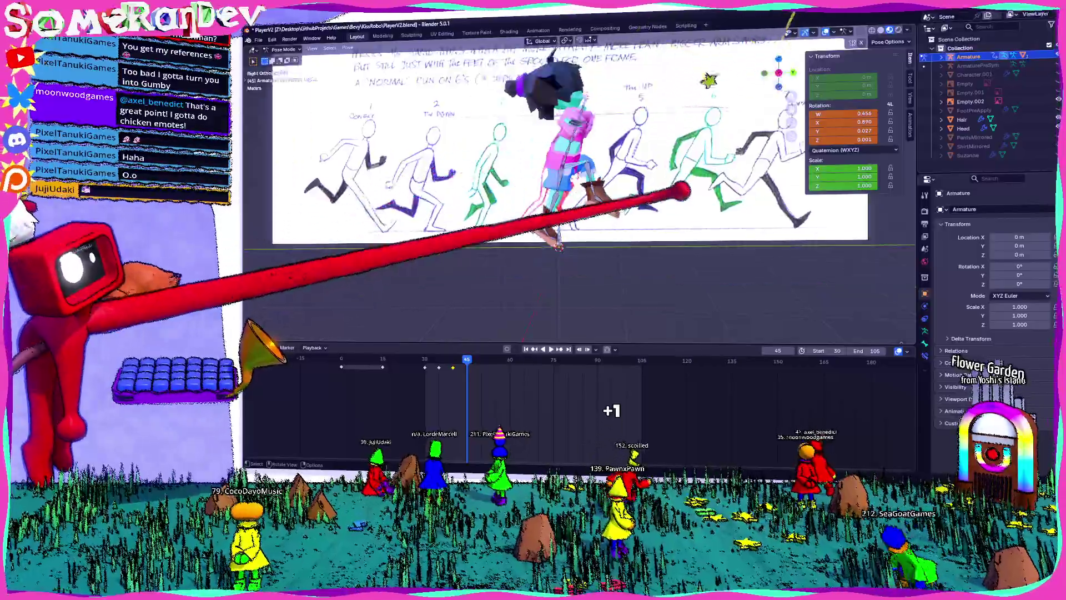
left_click(639, 263)
middle_click_drag(638, 263, 595, 267)
- Select the left foot bone, bring up the pose clearing options, and view it side-on
left_click(568, 212)
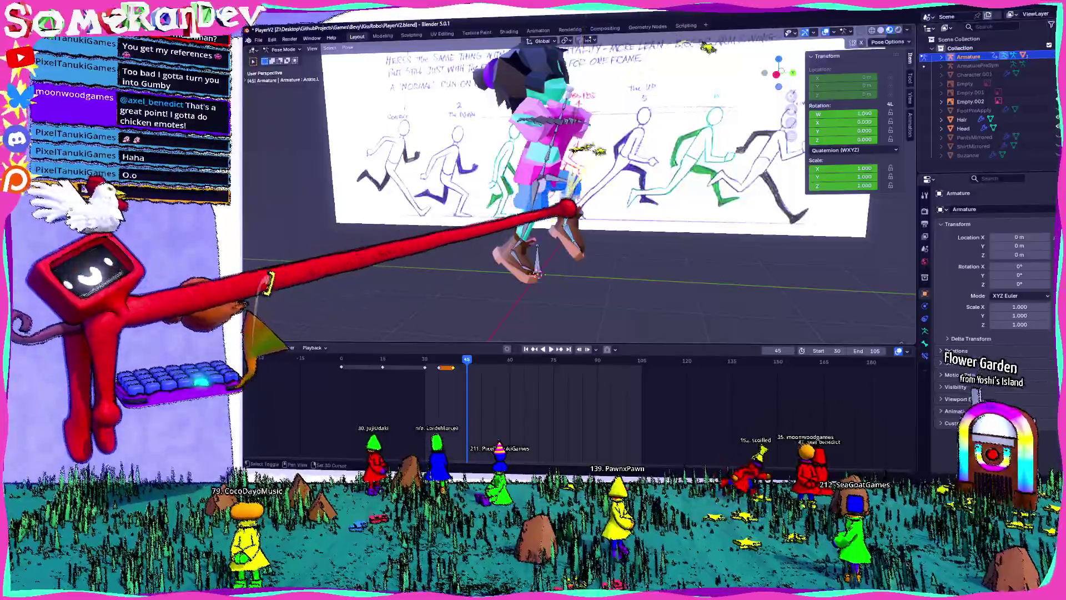
left_click(348, 47)
mouse_move(364, 65)
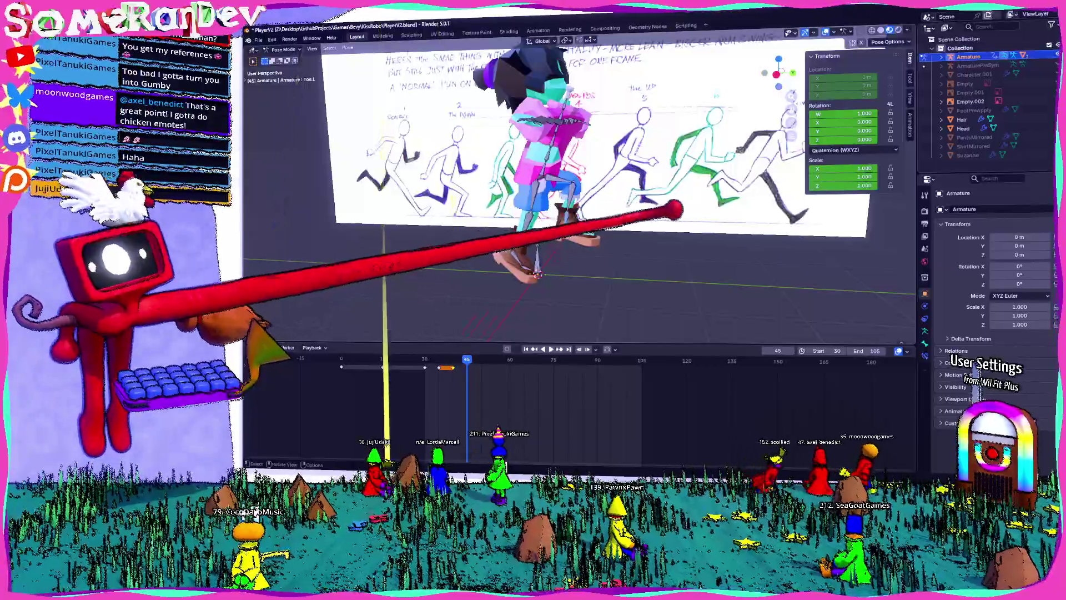
key("KP_3")
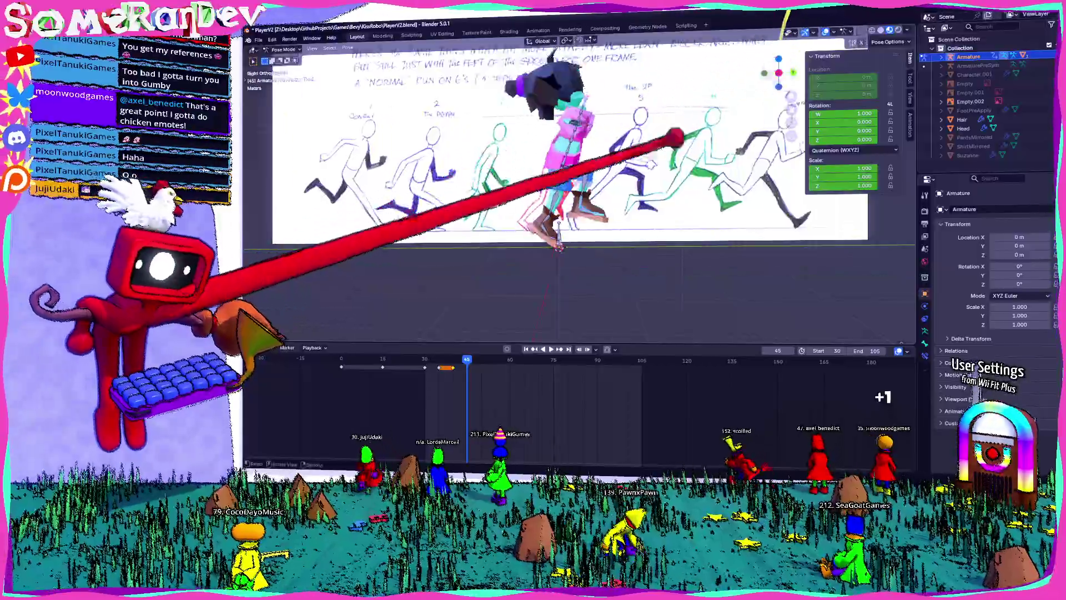
scroll(563, 189, "up", 2)
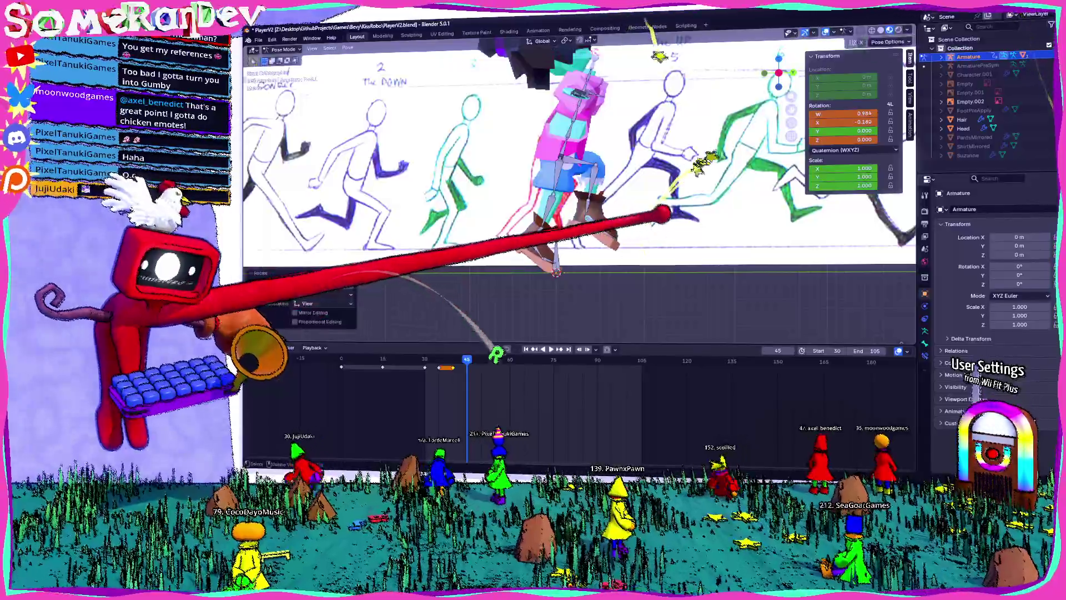
mouse_move(661, 213)
middle_mouse_down()
mouse_move(632, 220)
mouse_move(726, 215)
mouse_move(657, 211)
mouse_move(714, 215)
mouse_move(638, 222)
mouse_move(713, 225)
mouse_move(654, 209)
mouse_move(647, 194)
middle_mouse_up()
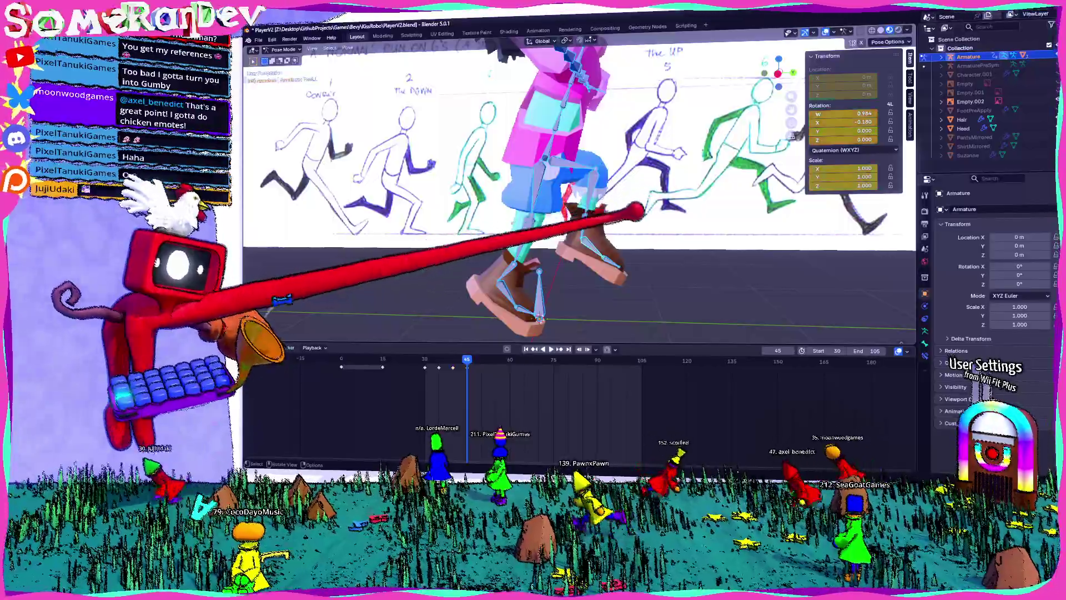
scroll(603, 243, "down", 4)
- Rotate the left foot bone from an axis-aligned side view
middle_click_drag(622, 250, 609, 257)
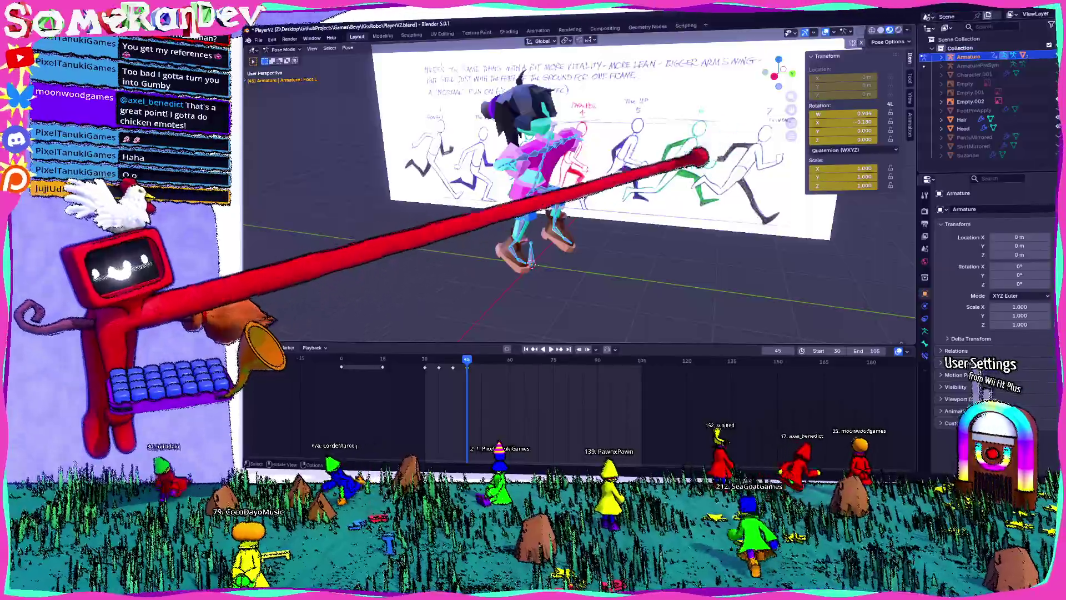
mouse_move(710, 174)
middle_mouse_down()
mouse_move(657, 205)
mouse_move(702, 195)
middle_mouse_up()
left_click(778, 72)
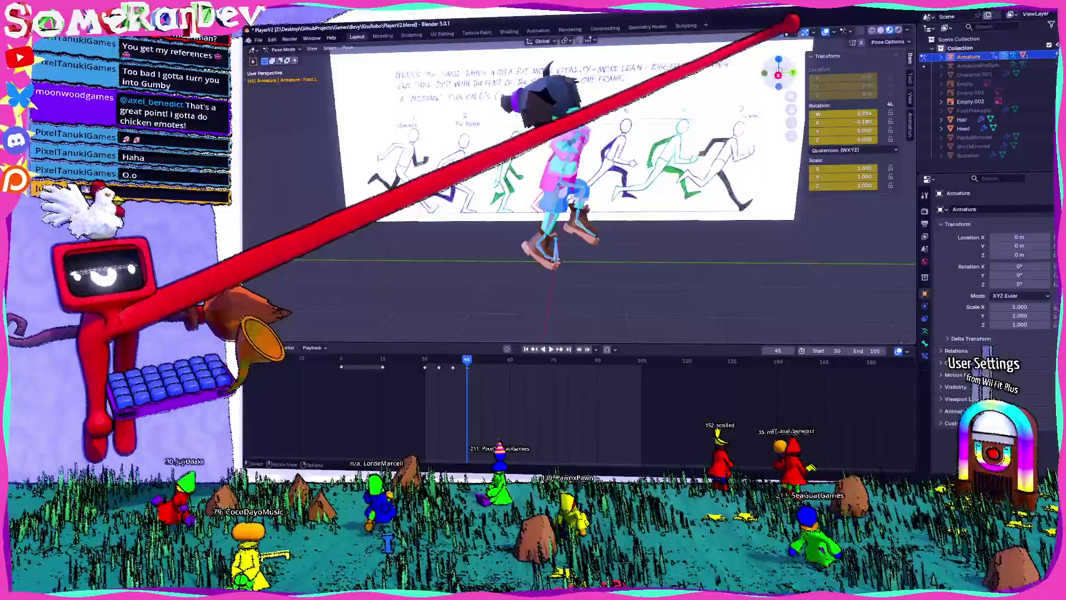
scroll(556, 138, "up", 4)
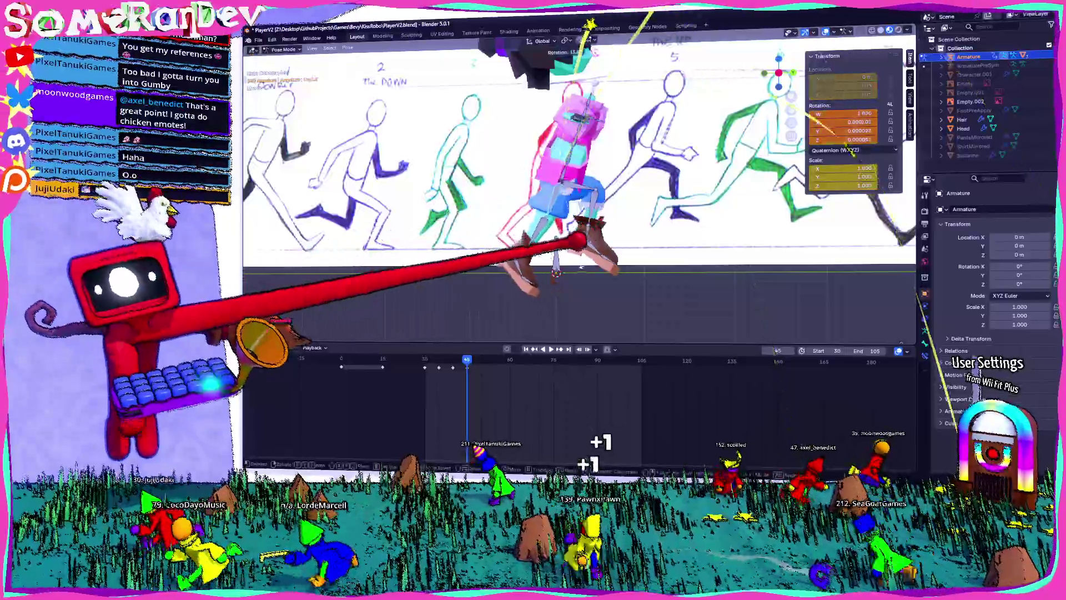
key("r")
key("Return")
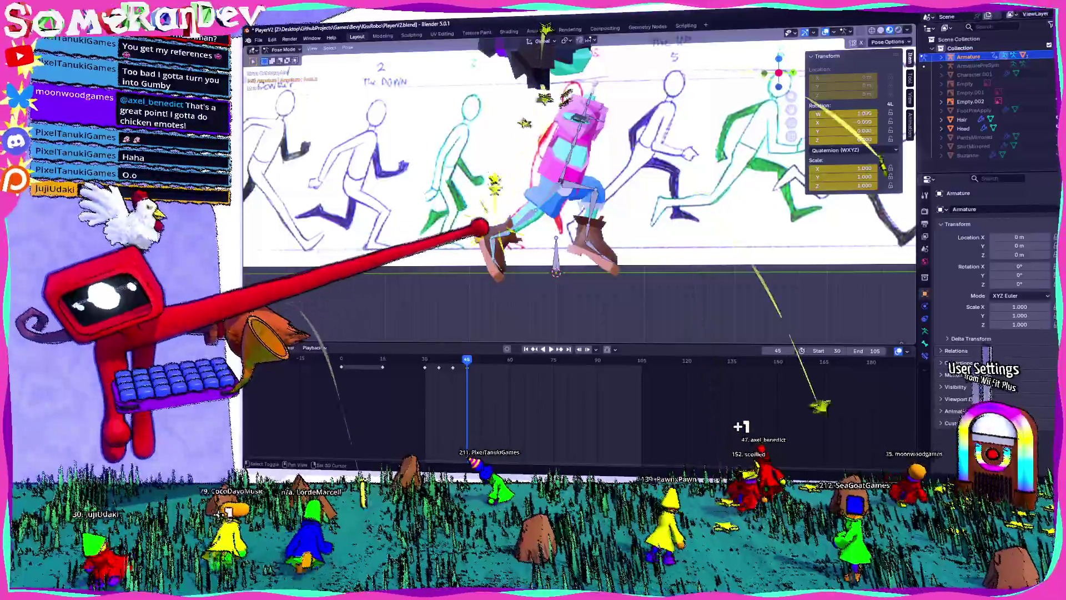
left_click(348, 47)
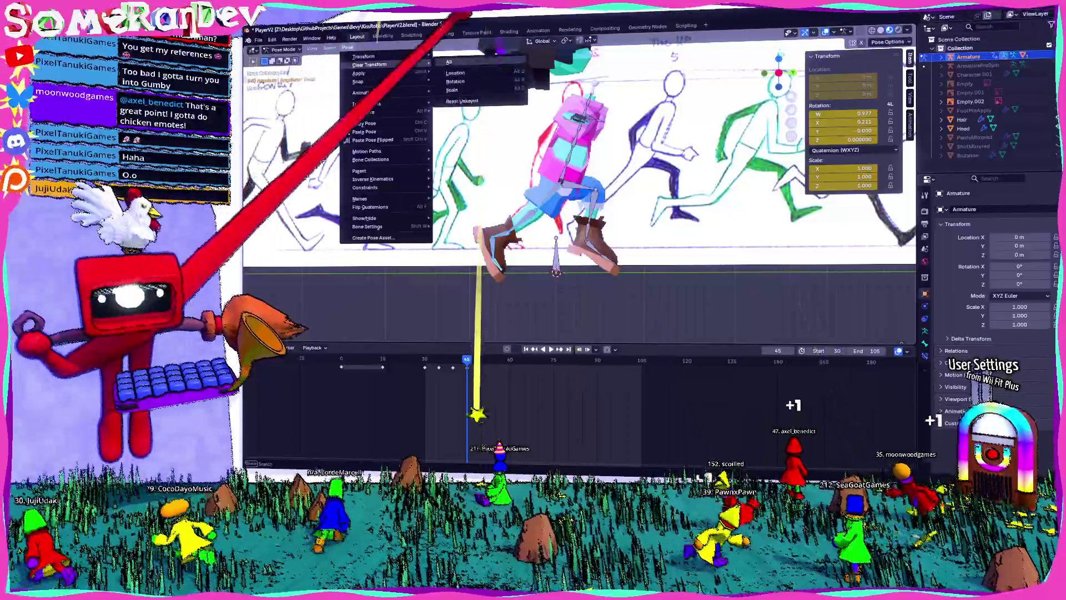
- Reset the foot's rotation, try leg rotations, clear them, and key the pose at frame 45
left_click(550, 134)
key("r")
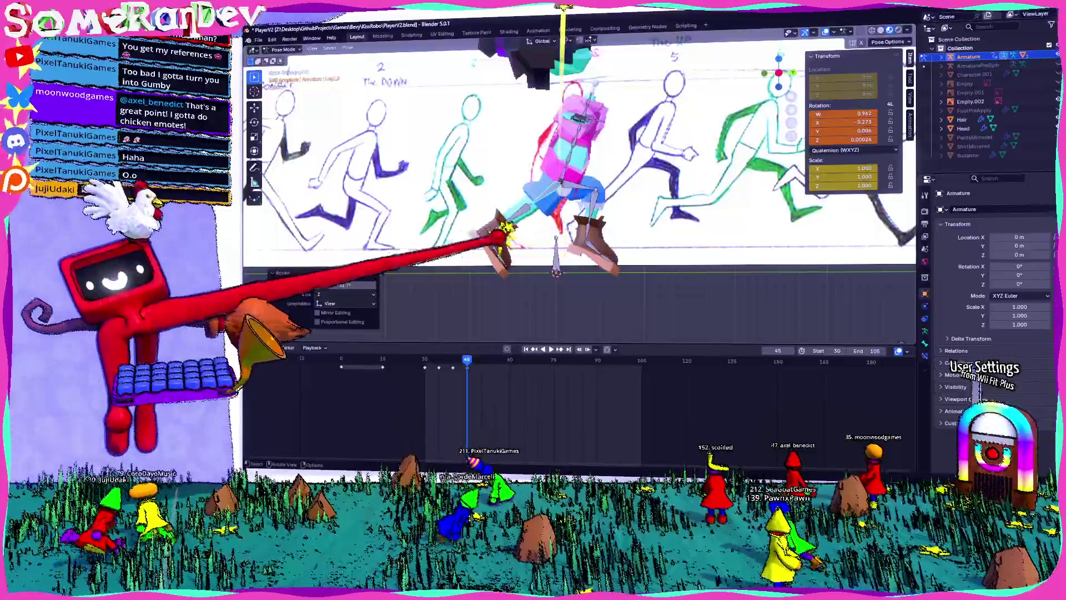
key("r")
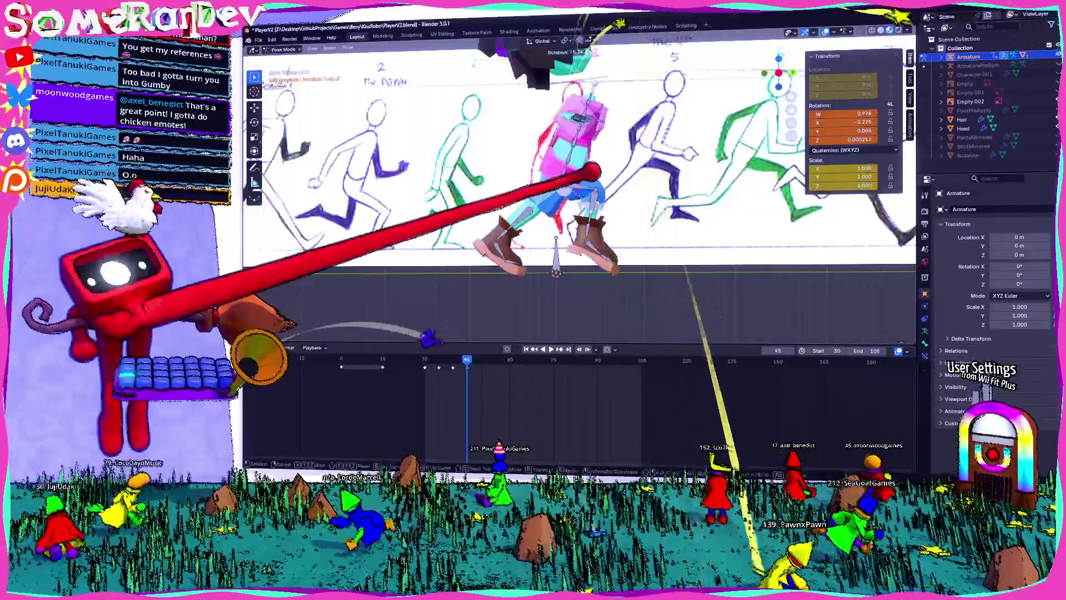
key("Return")
key("r")
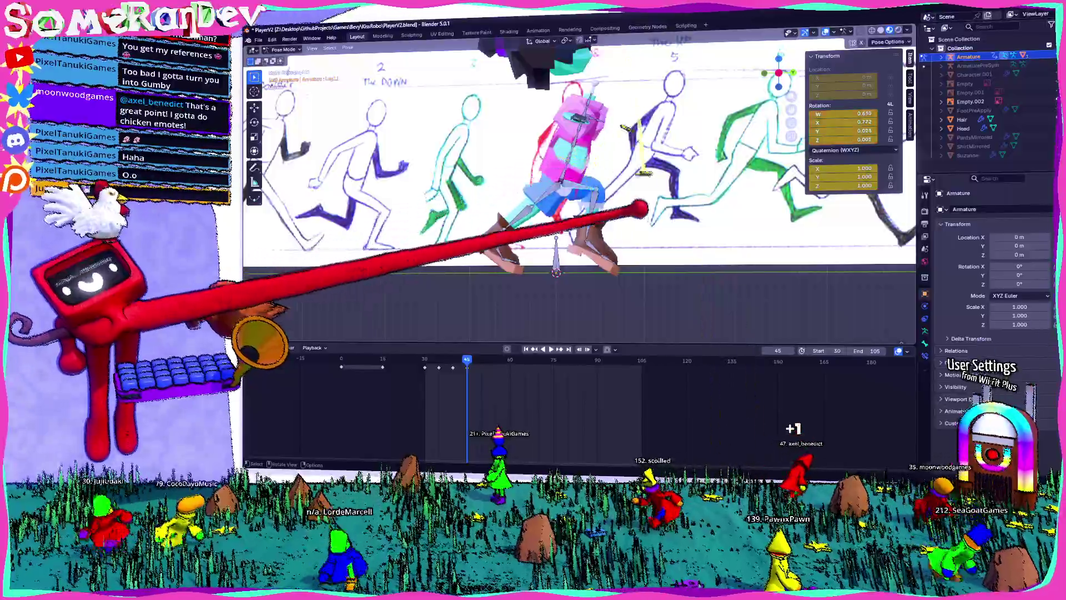
left_click(654, 201)
key("alt+r")
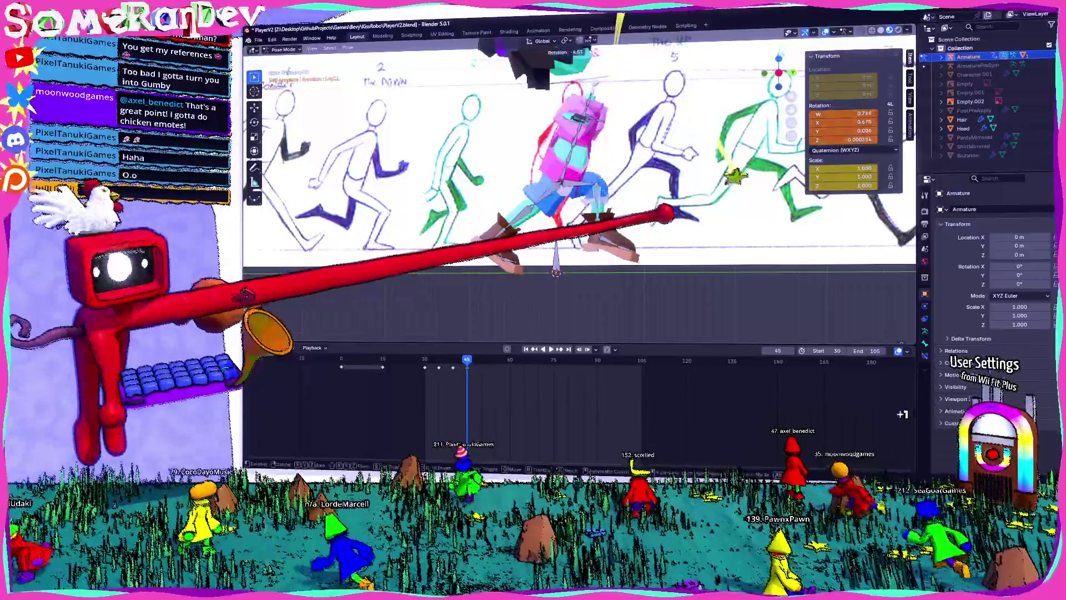
key("i")
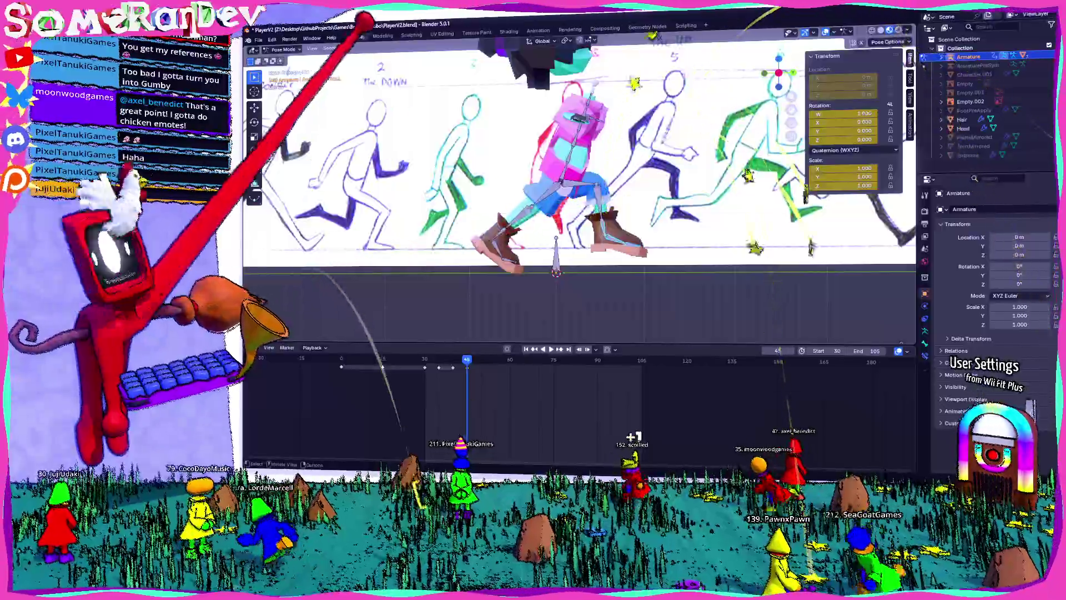
- Dismiss the clear-transform choices and zoom in on a side view against the running sketches
left_click(348, 47)
key("Escape")
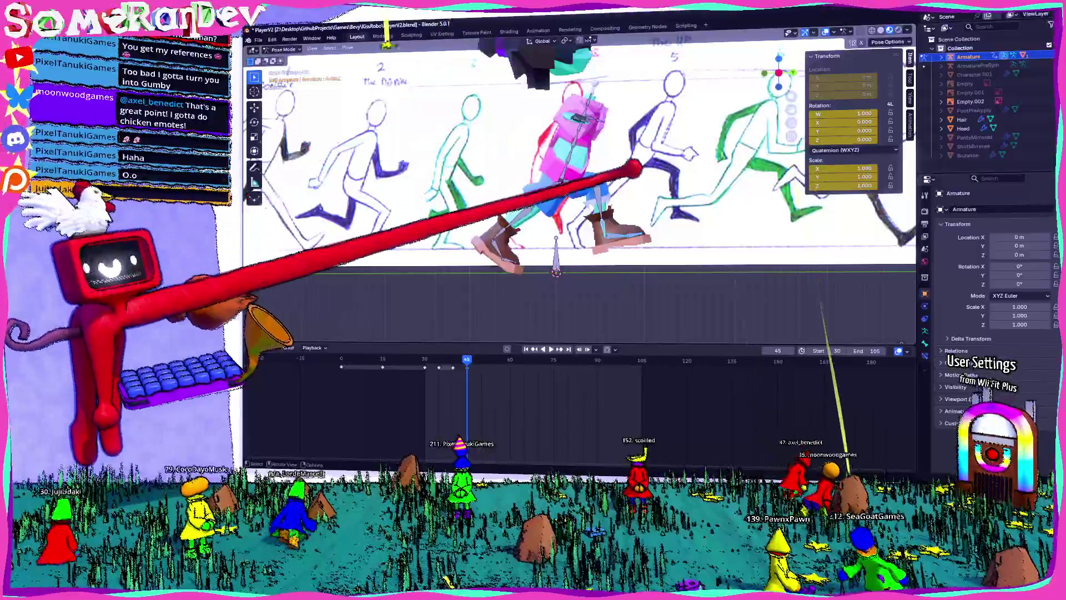
mouse_move(653, 177)
middle_mouse_down()
mouse_move(547, 191)
mouse_move(578, 172)
mouse_move(555, 178)
mouse_move(564, 182)
middle_mouse_up()
left_click(779, 73)
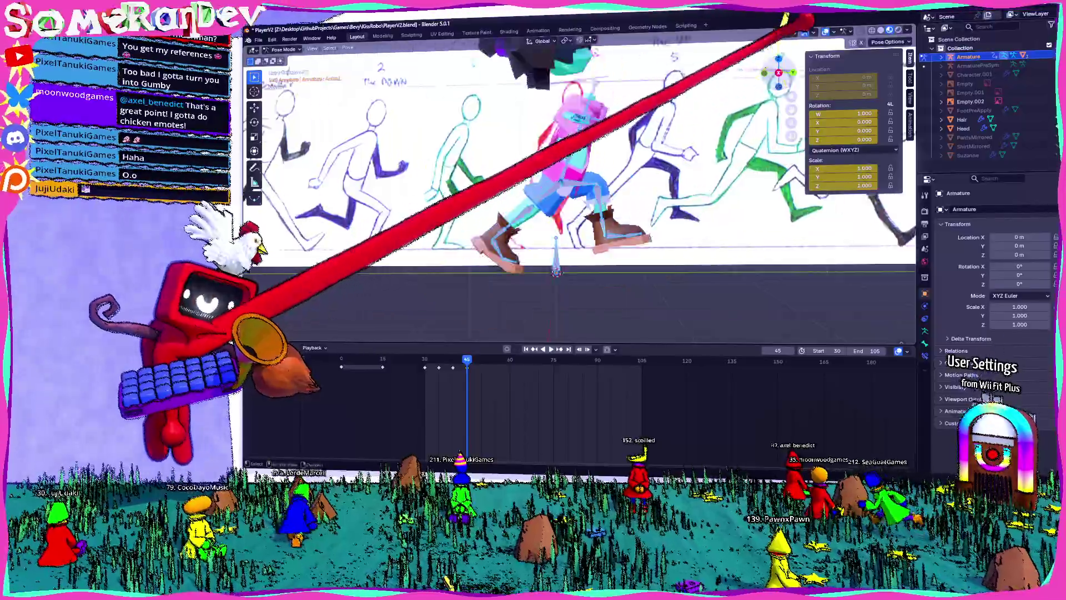
middle_click_drag(589, 129, 550, 178)
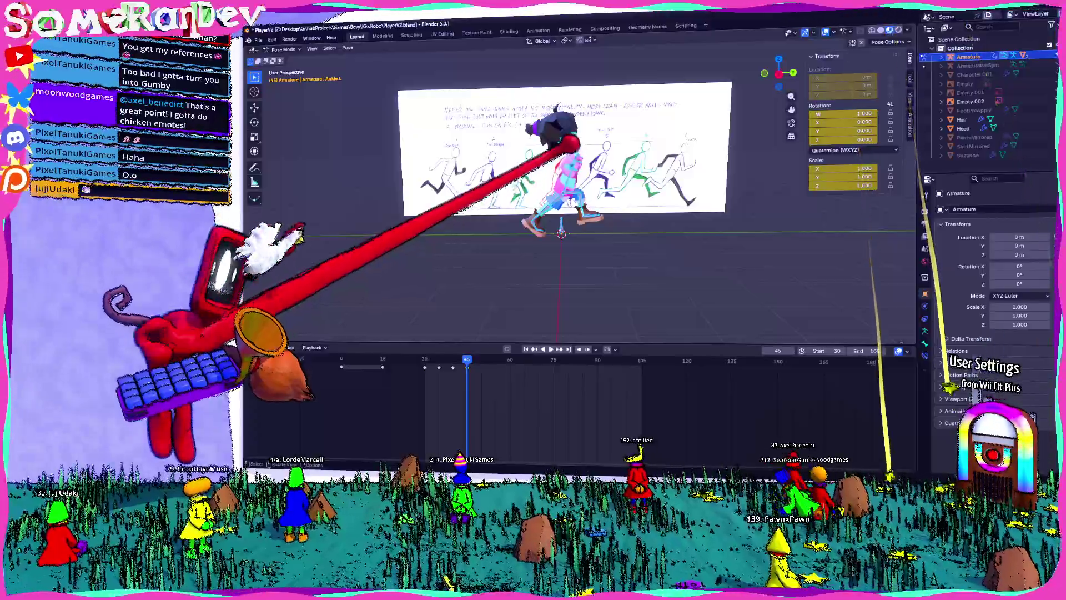
left_click(778, 73)
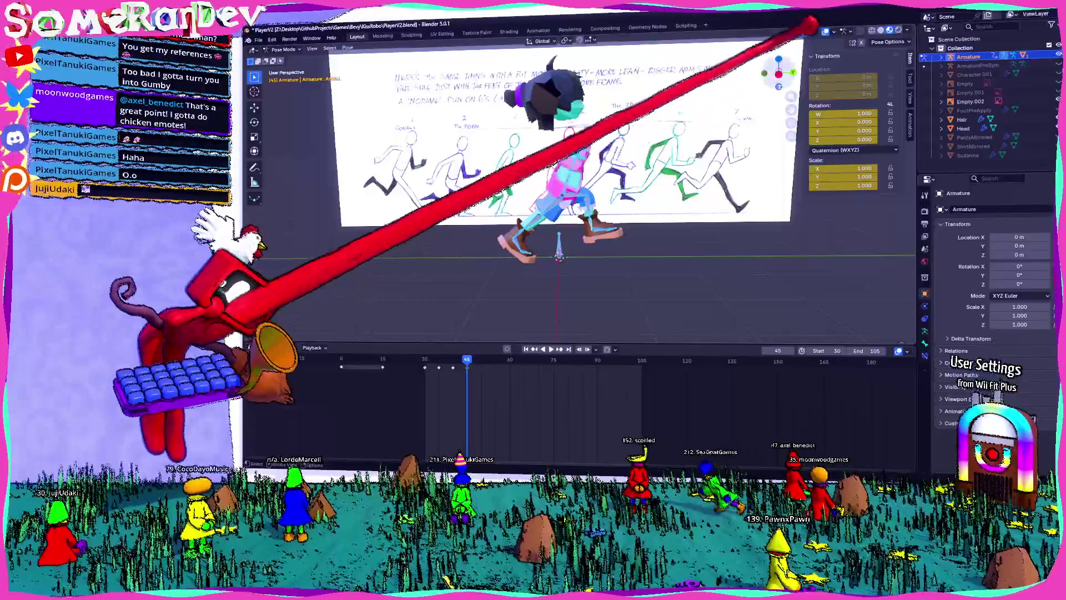
scroll(572, 189, "up", 2)
- Key the current pose, raise the selected bone along Z, then undo and clear its rotation
key("i")
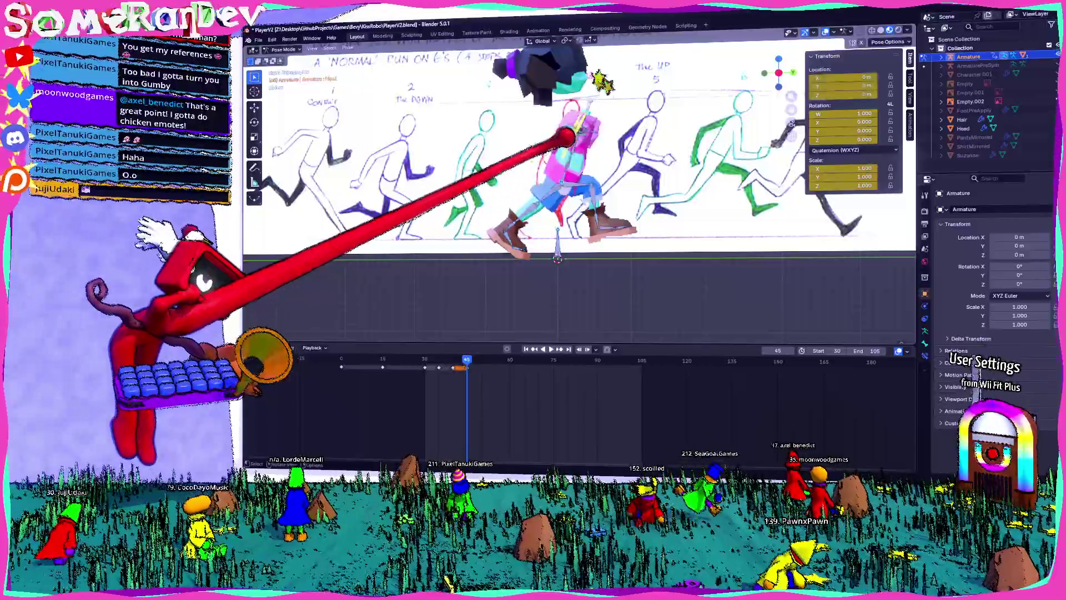
key("Escape")
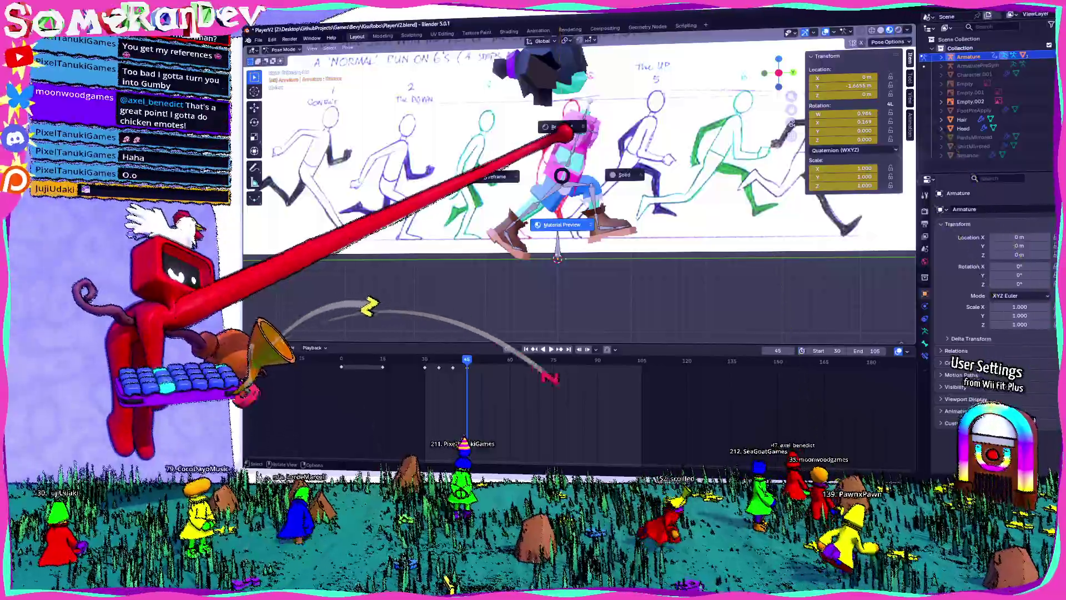
key("g")
key("z")
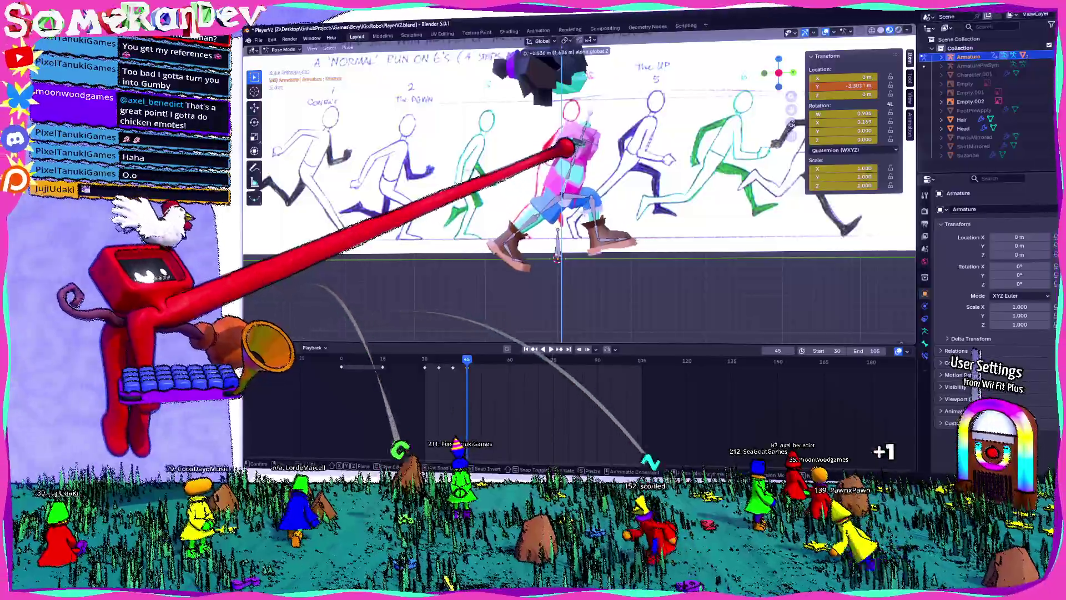
key("Return")
key("r")
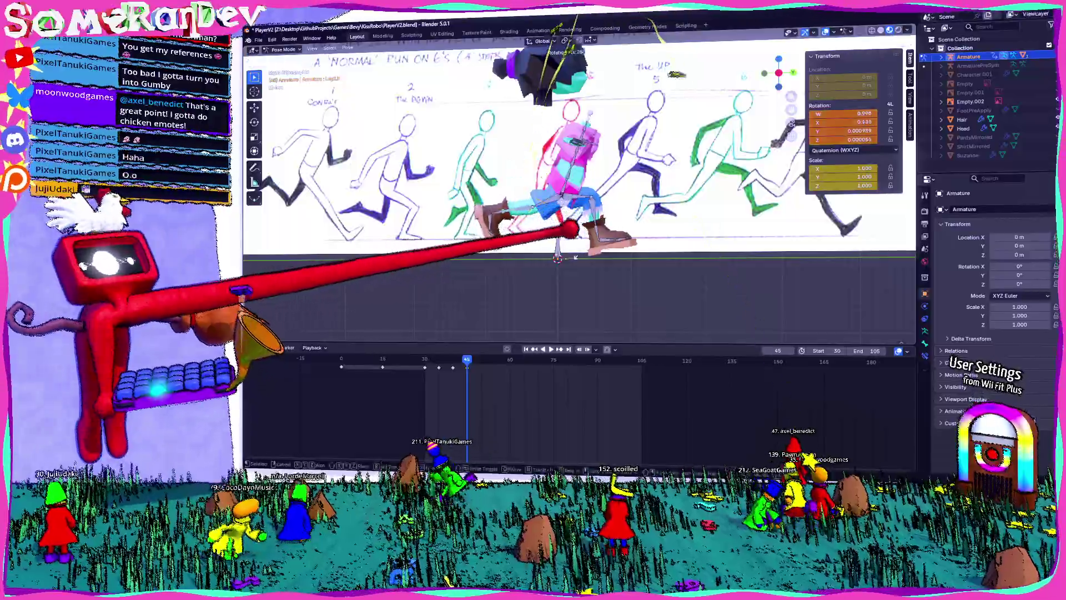
key("ctrl+z")
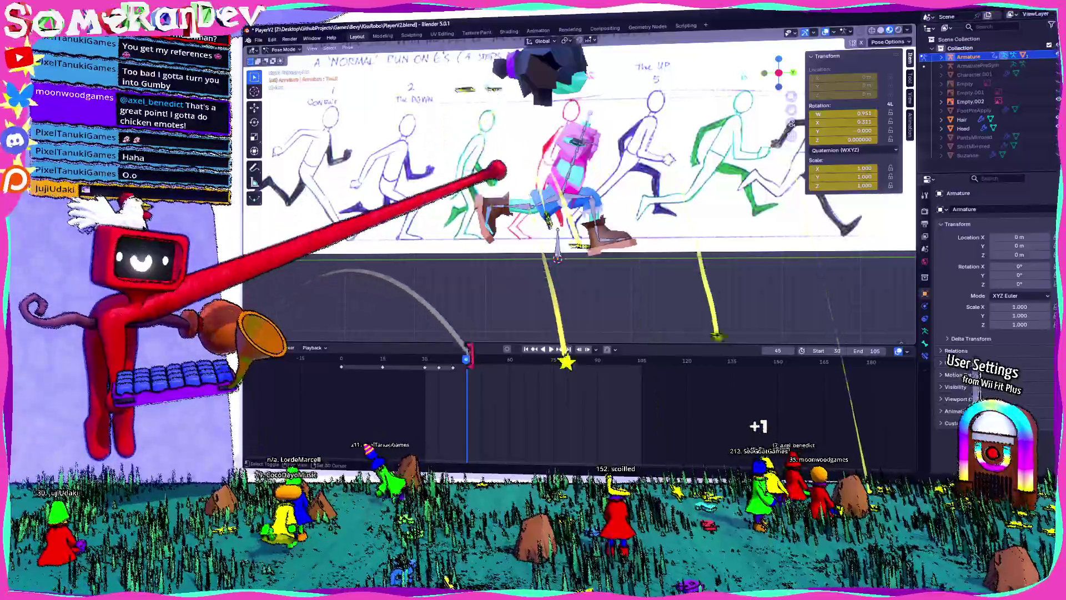
key("alt+r")
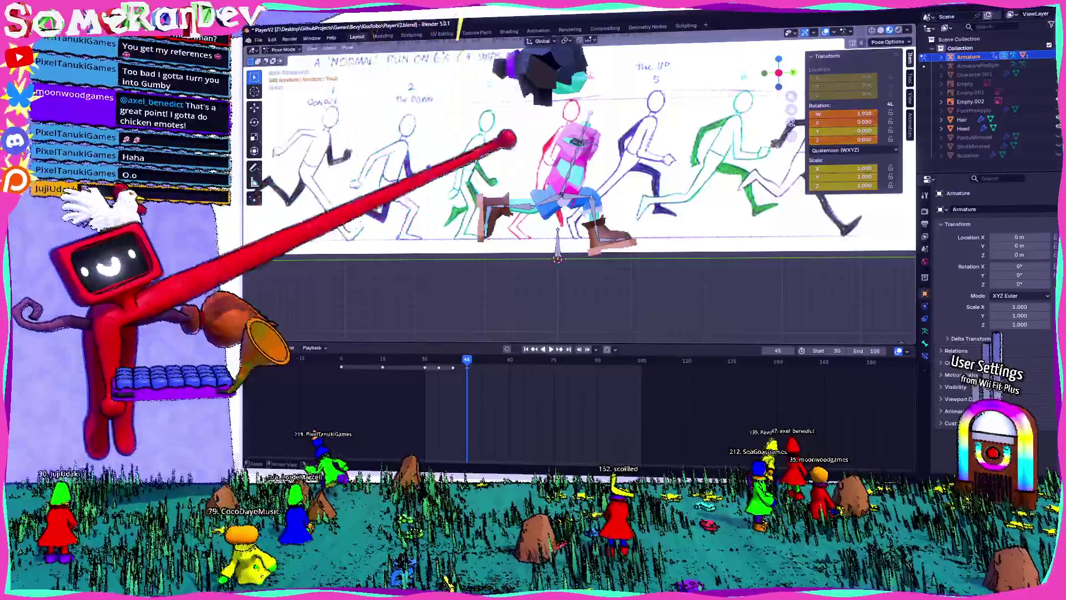
- Try rotating the leg bone, undo it, and orbit to check the pose
middle_click_drag(631, 191, 512, 172, "shift")
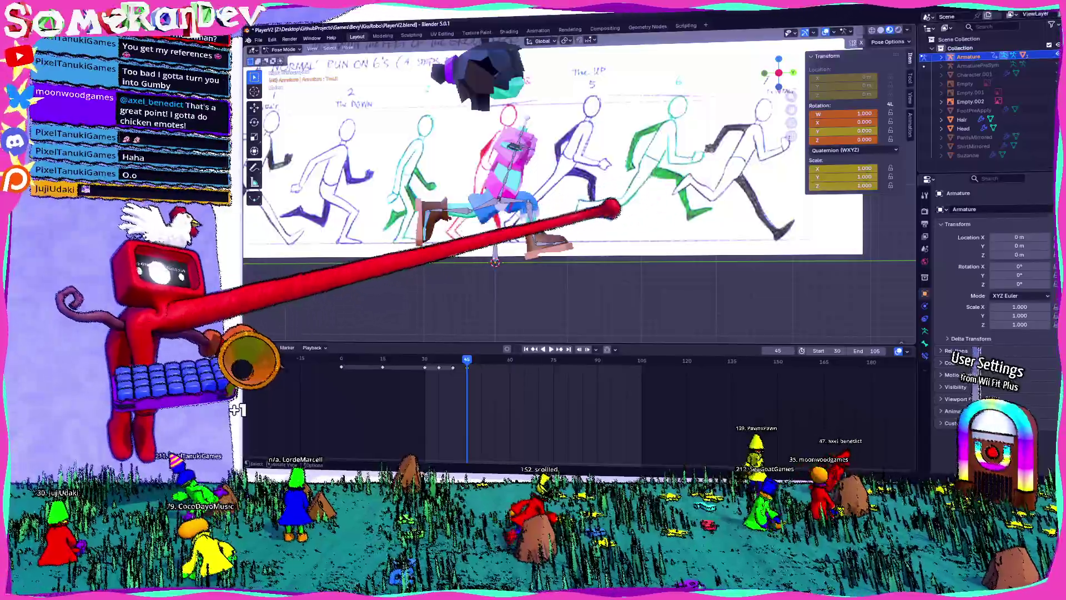
key("r")
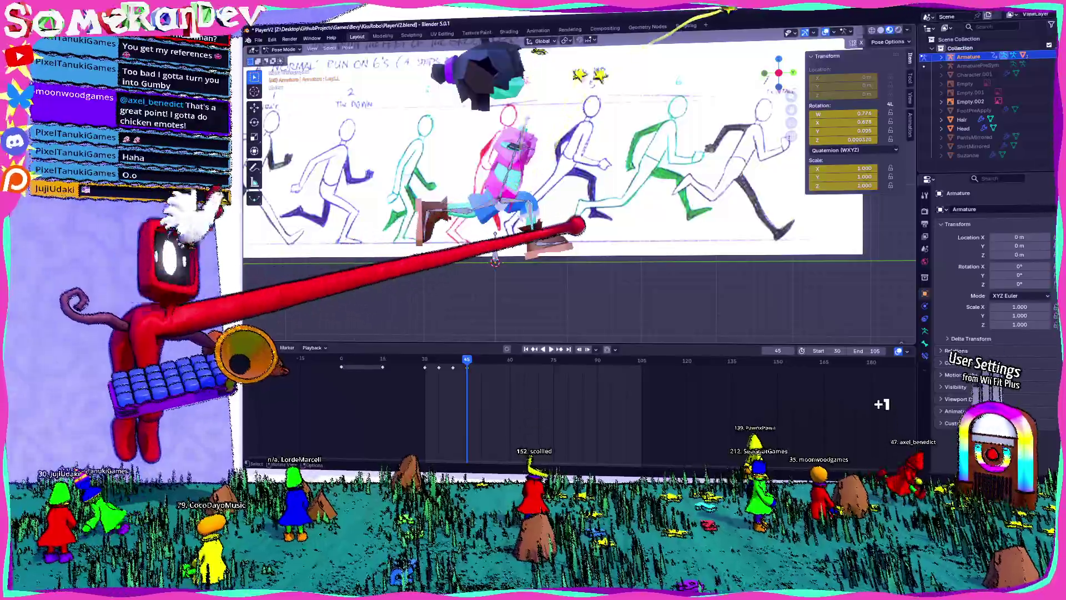
key("r")
key("ctrl+z")
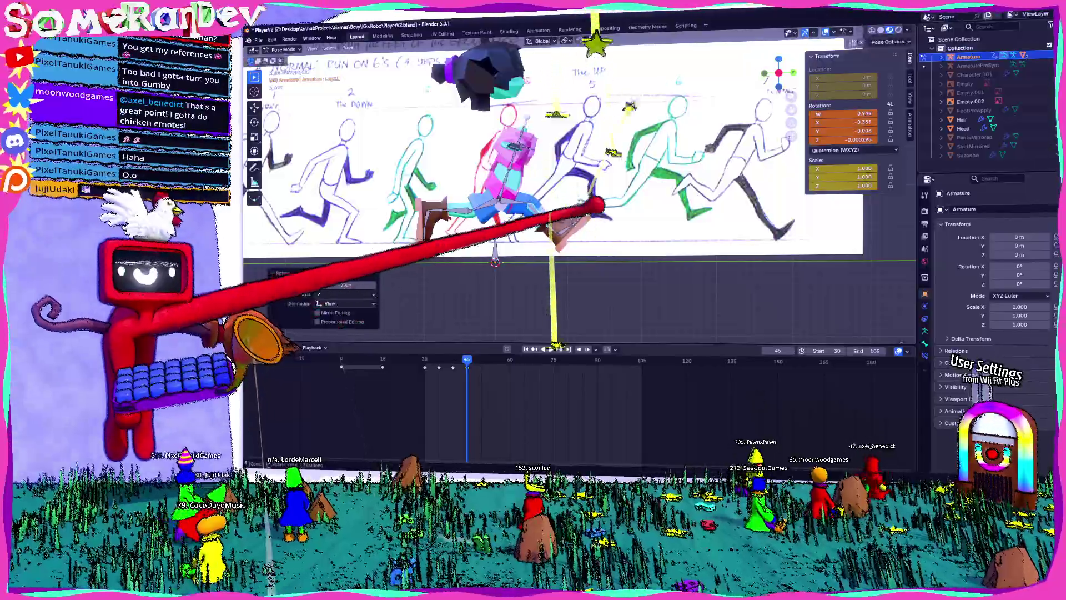
mouse_move(500, 167)
middle_mouse_down()
mouse_move(399, 161)
mouse_move(505, 166)
mouse_move(492, 166)
middle_mouse_up()
middle_click_drag(780, 30, 619, 206)
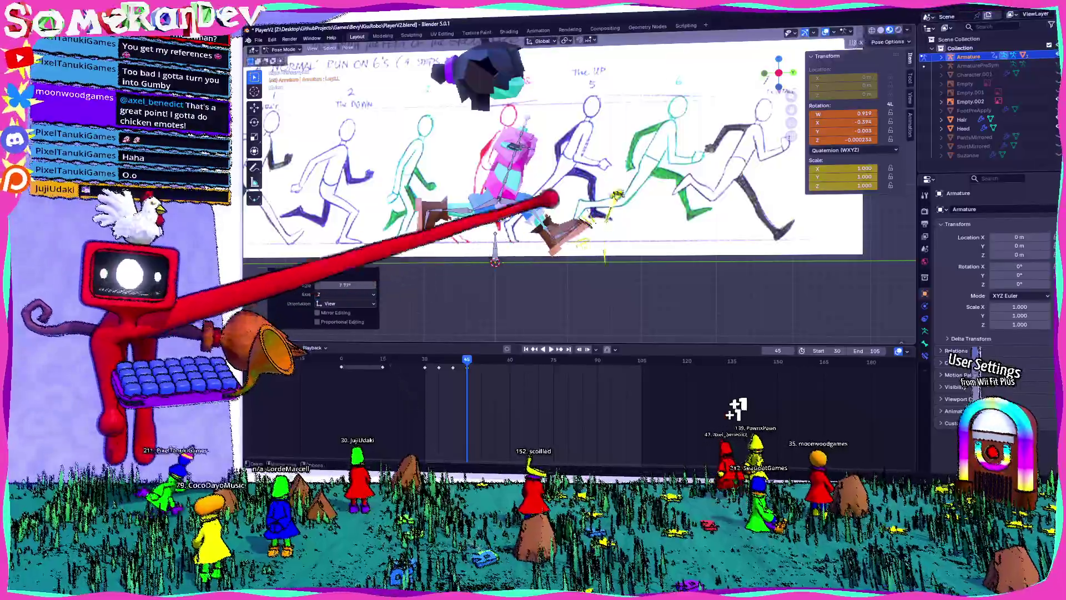
- Rotate the head bone and pull back to an angled view
key("r")
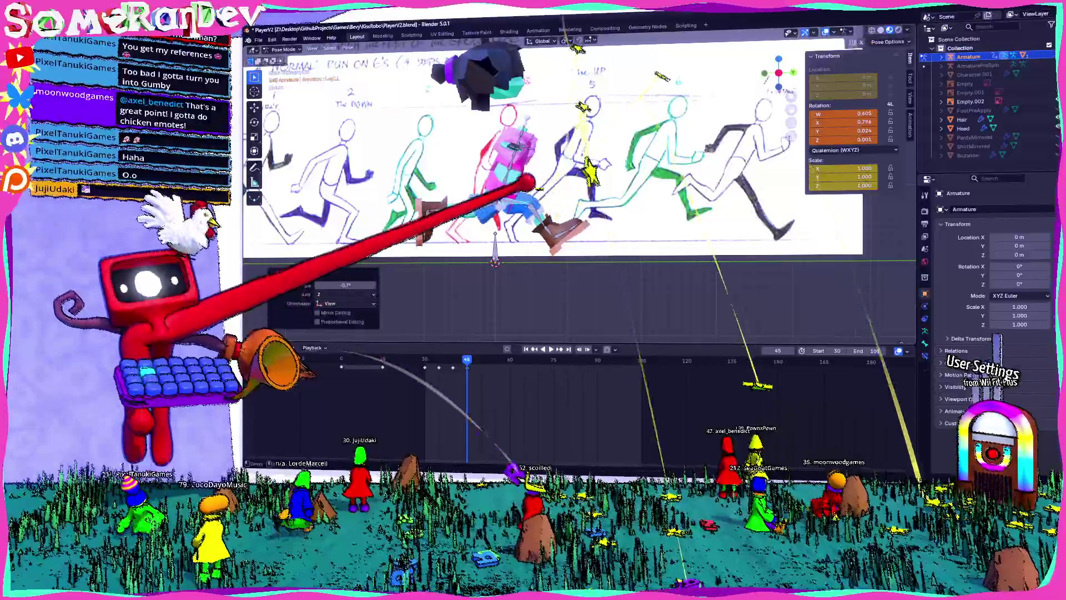
key("Return")
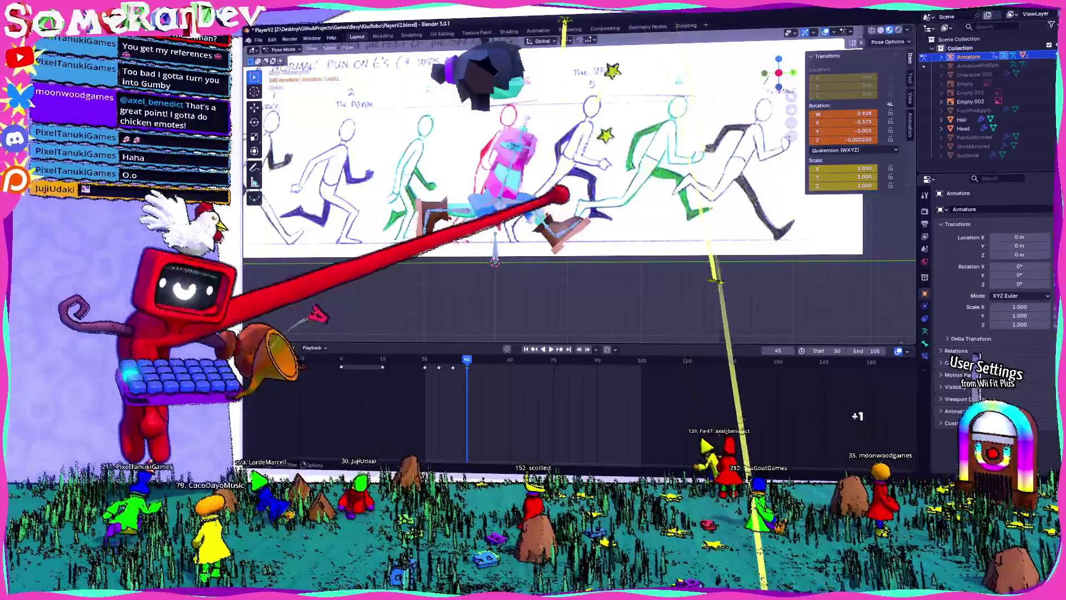
middle_click_drag(556, 167, 500, 145)
scroll(555, 194, "down", 5)
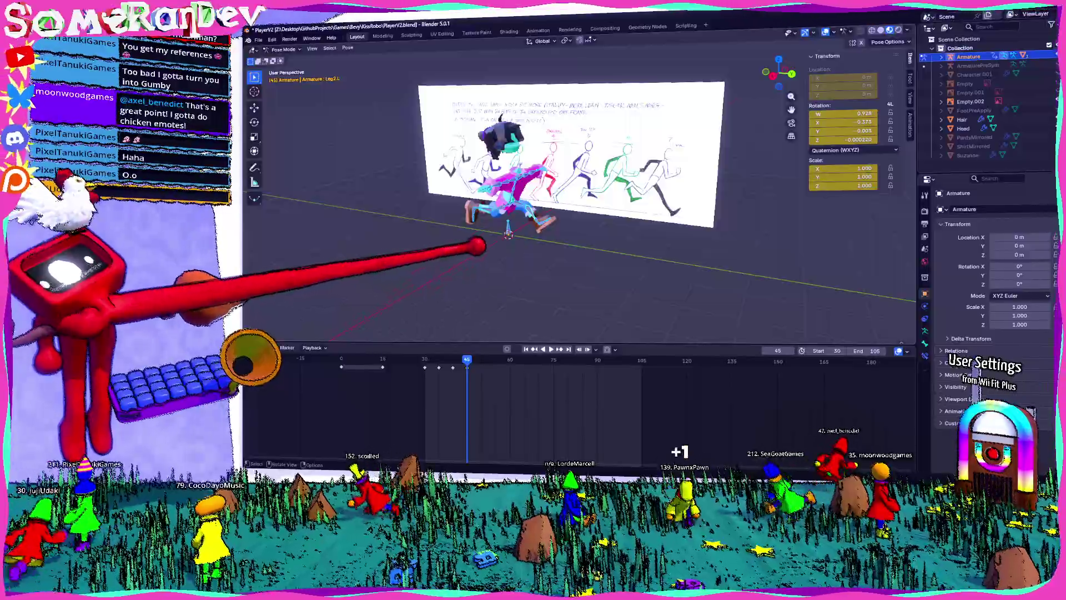
- Compare against the cleared rotation, undo, then copy the pose and paste it mirrored
mouse_move(577, 222)
middle_mouse_down()
mouse_move(533, 200)
mouse_move(561, 222)
mouse_move(542, 238)
middle_mouse_up()
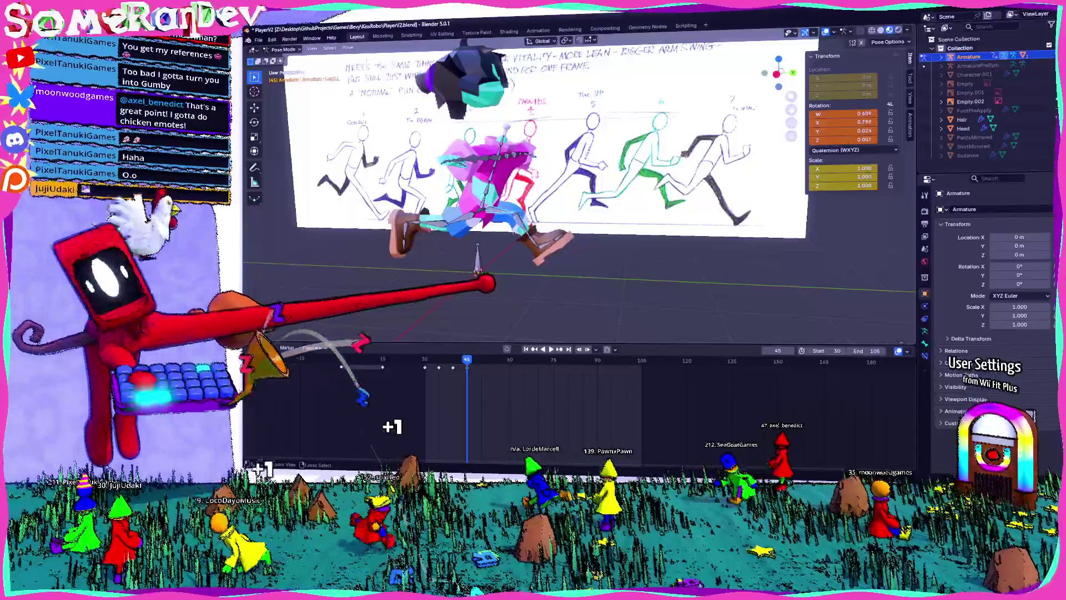
key("alt+r")
key("ctrl+z")
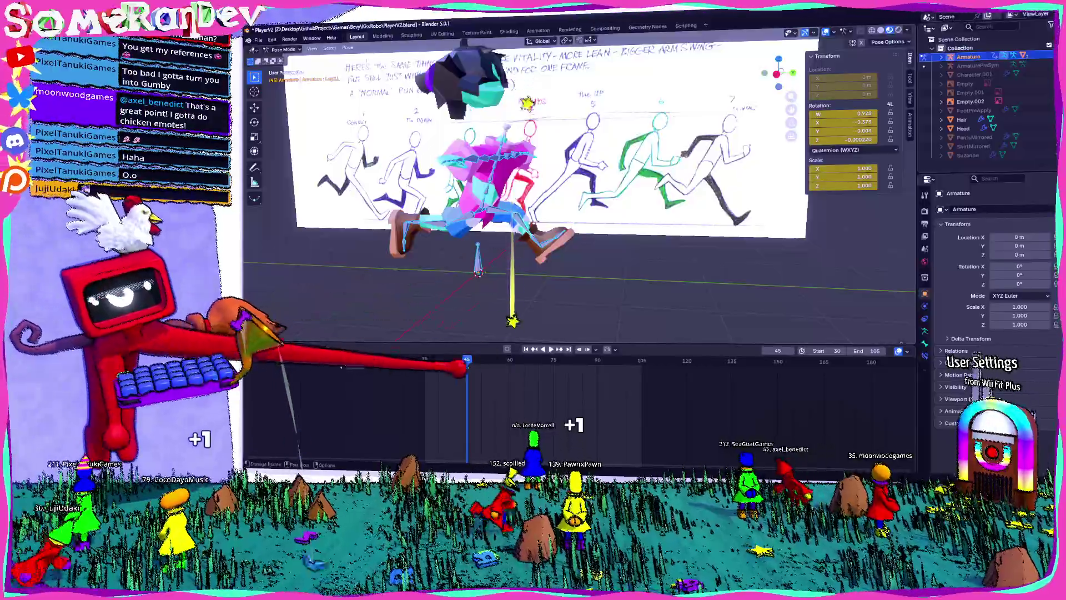
key("ctrl+c")
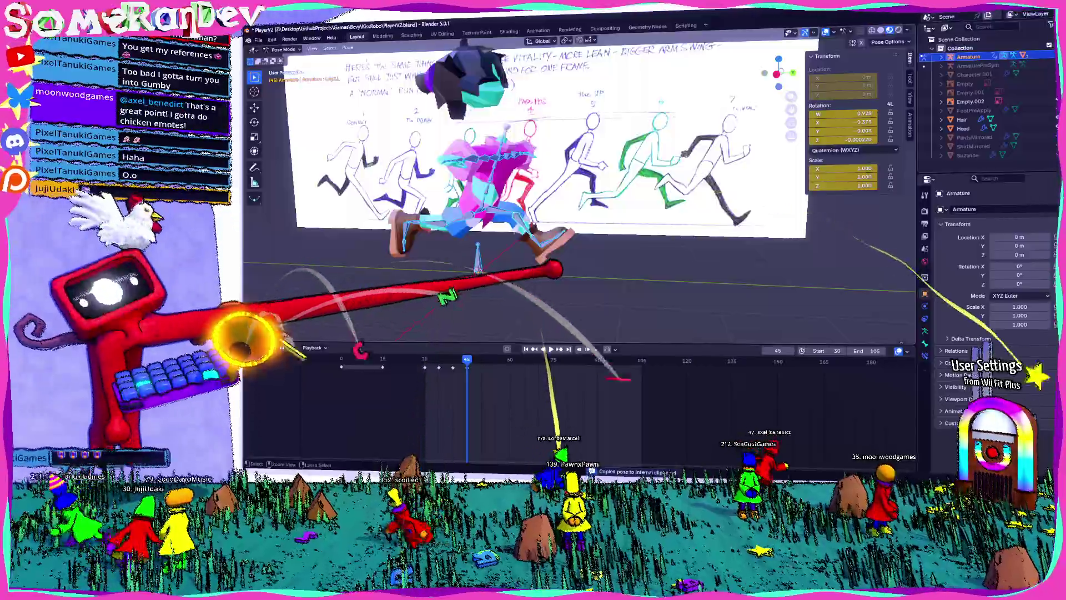
key("ctrl+shift+v")
- Clear and slightly rotate the bone, then reposition it along Y
key("alt+r")
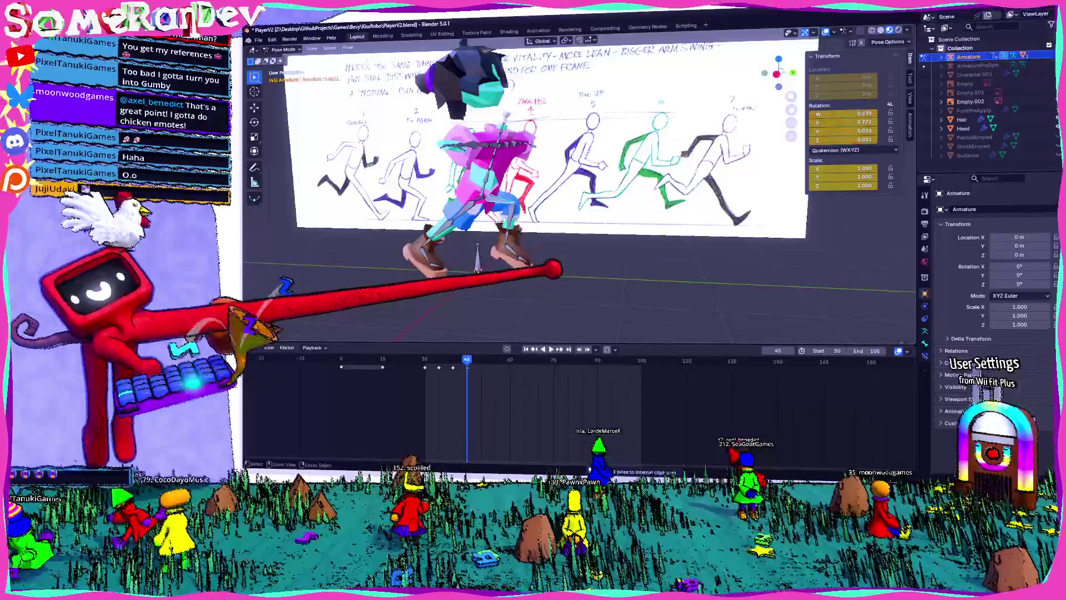
key("r")
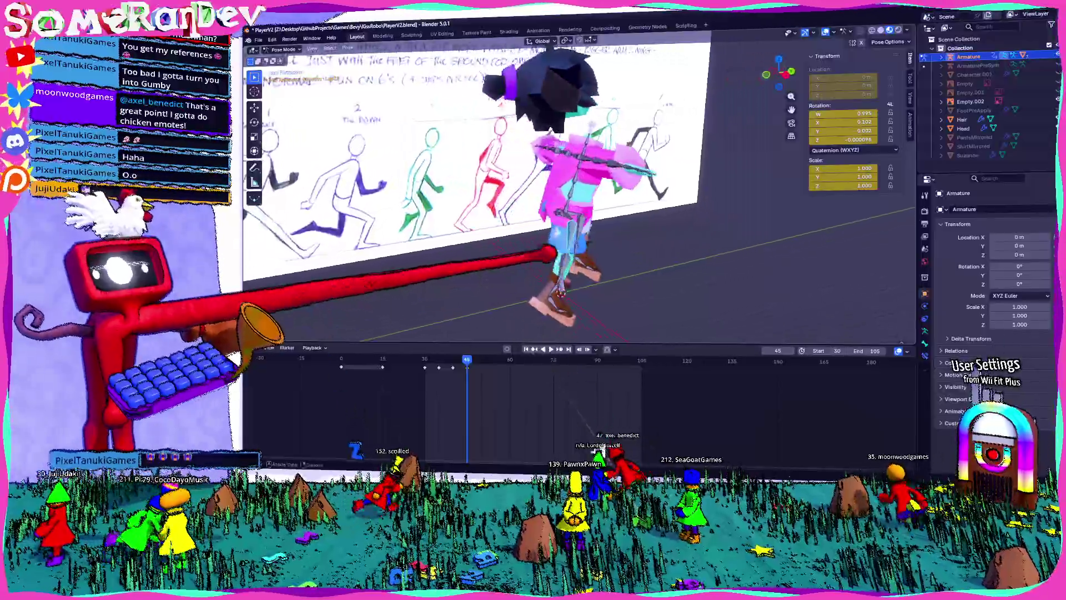
left_click(550, 219)
key("g")
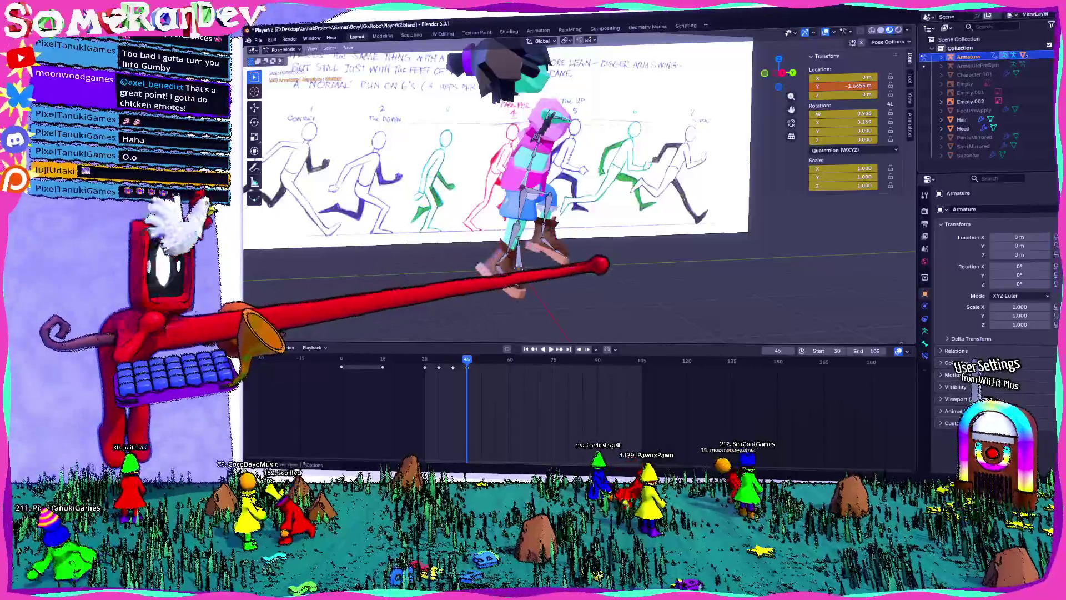
mouse_move(572, 266)
middle_mouse_down()
mouse_move(535, 250)
mouse_move(579, 245)
mouse_move(547, 251)
mouse_move(588, 258)
mouse_move(511, 275)
middle_mouse_up()
key("g")
key("y")
left_click(589, 245)
- Move the bone, key its transforms, and paste the copied keyframes at frame 55
key("g")
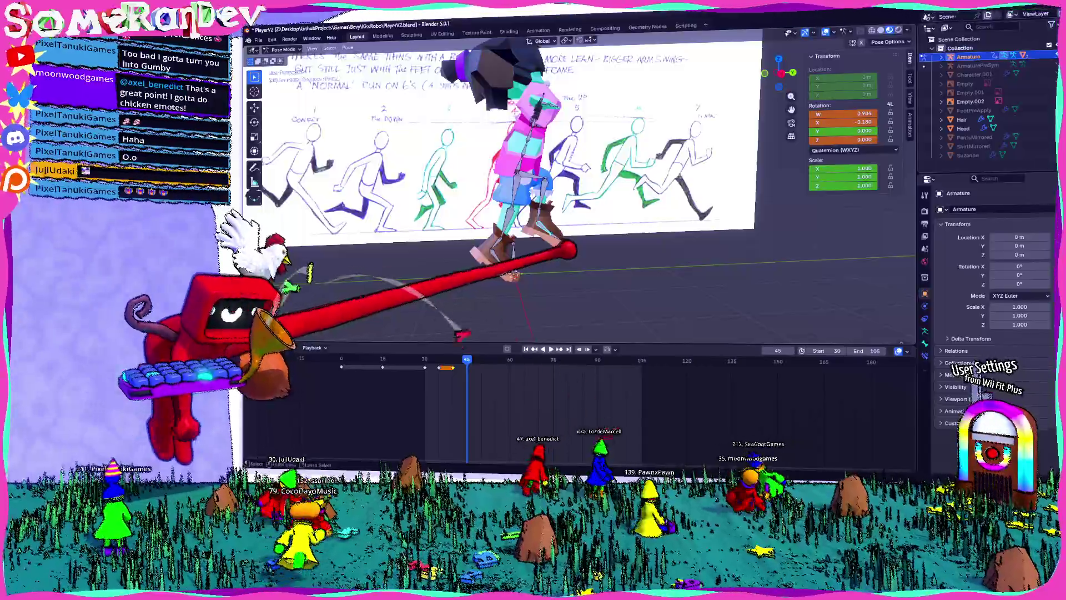
key("i")
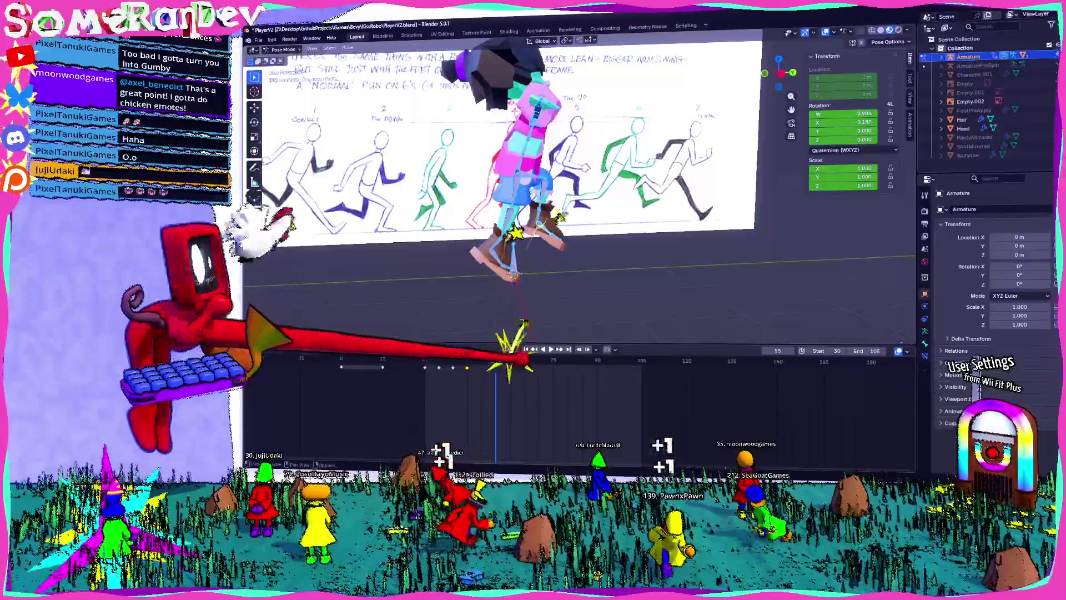
key("ctrl+v")
middle_click_drag(555, 250, 422, 244)
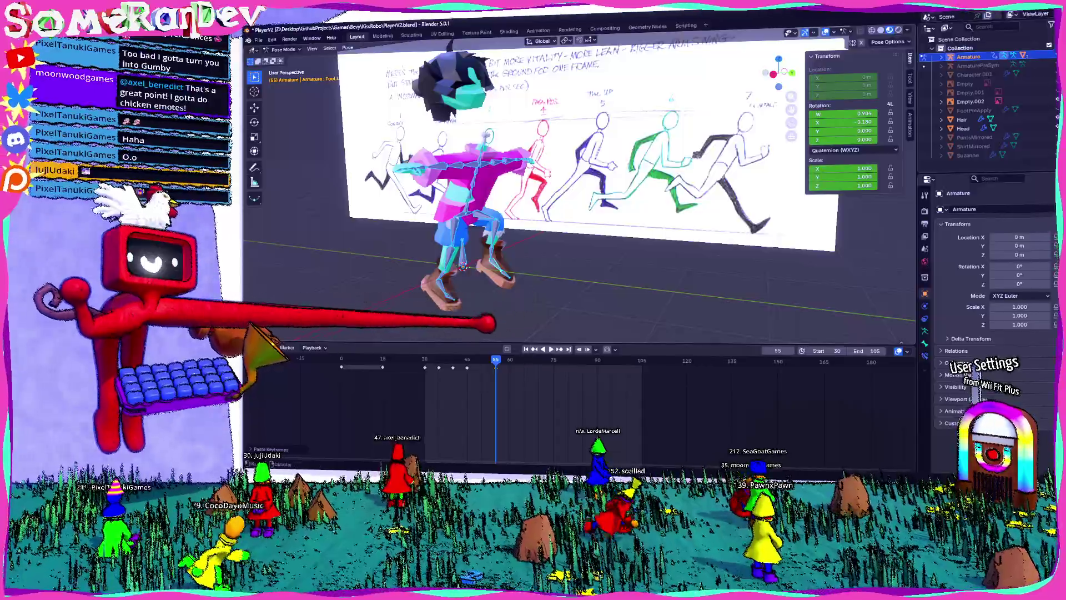
- Play back the animation, then select all bones, clear their transforms, and undo
key("space")
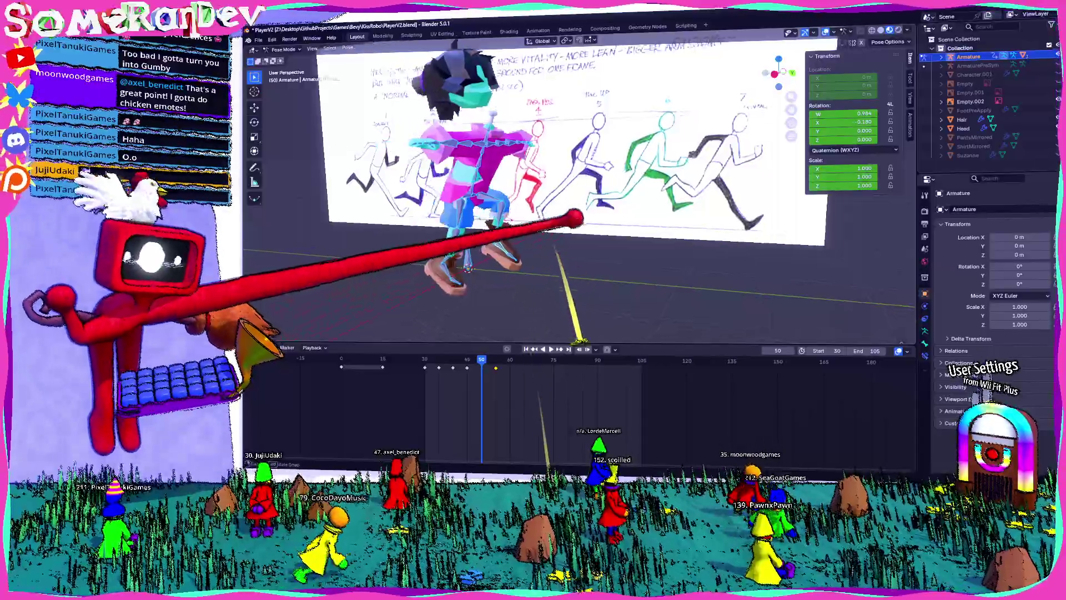
mouse_move(572, 219)
middle_mouse_down()
mouse_move(452, 361)
mouse_move(642, 202)
mouse_move(739, 23)
mouse_move(786, 43)
mouse_move(560, 172)
mouse_move(590, 178)
mouse_move(519, 179)
mouse_move(595, 171)
mouse_move(810, 24)
mouse_move(444, 366)
middle_mouse_up()
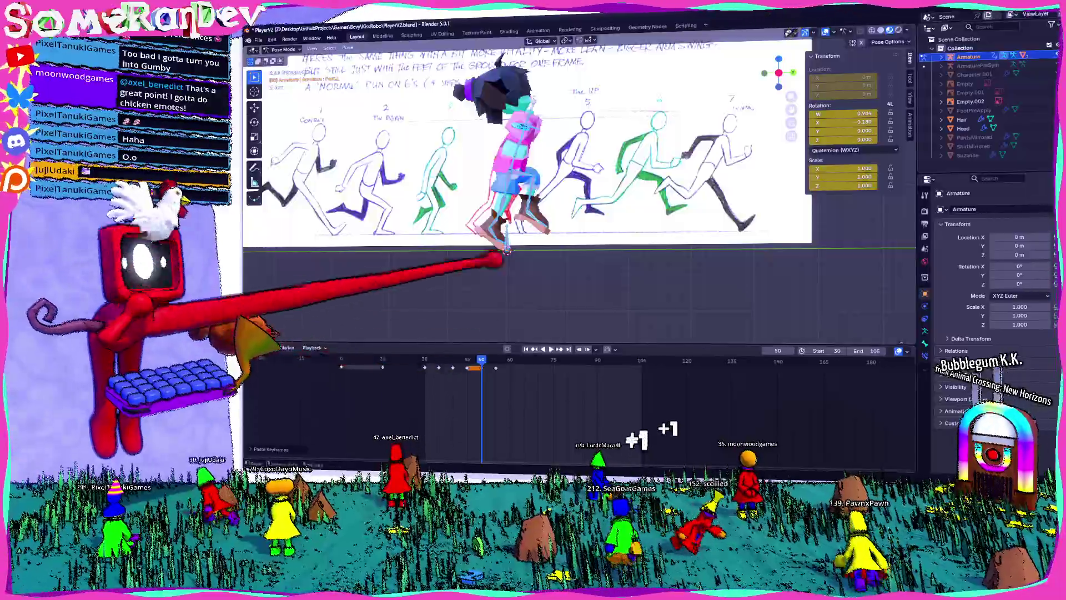
scroll(517, 222, "up", 2)
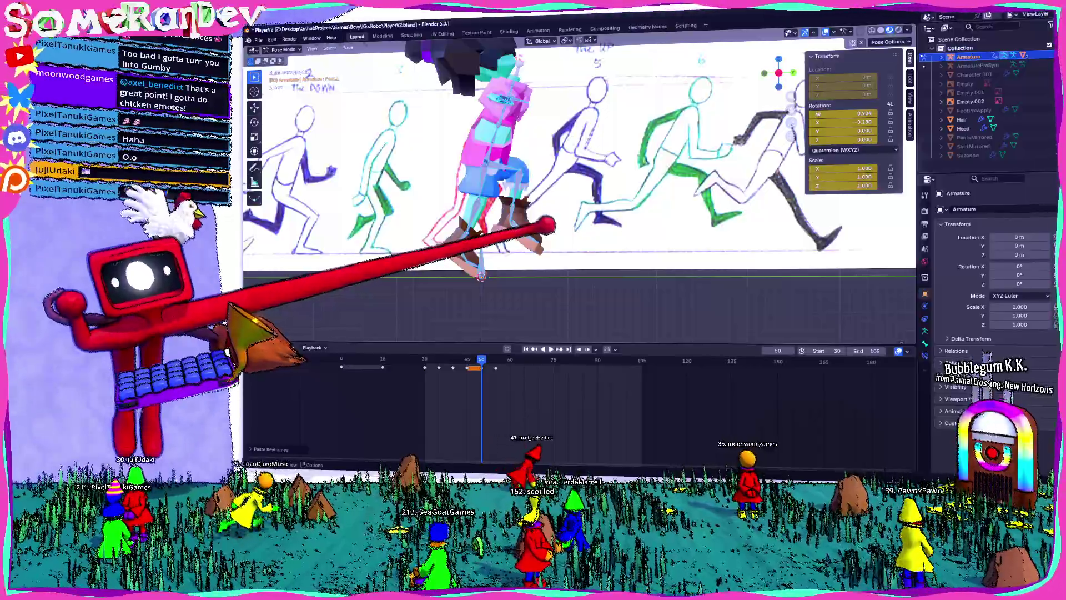
key("a")
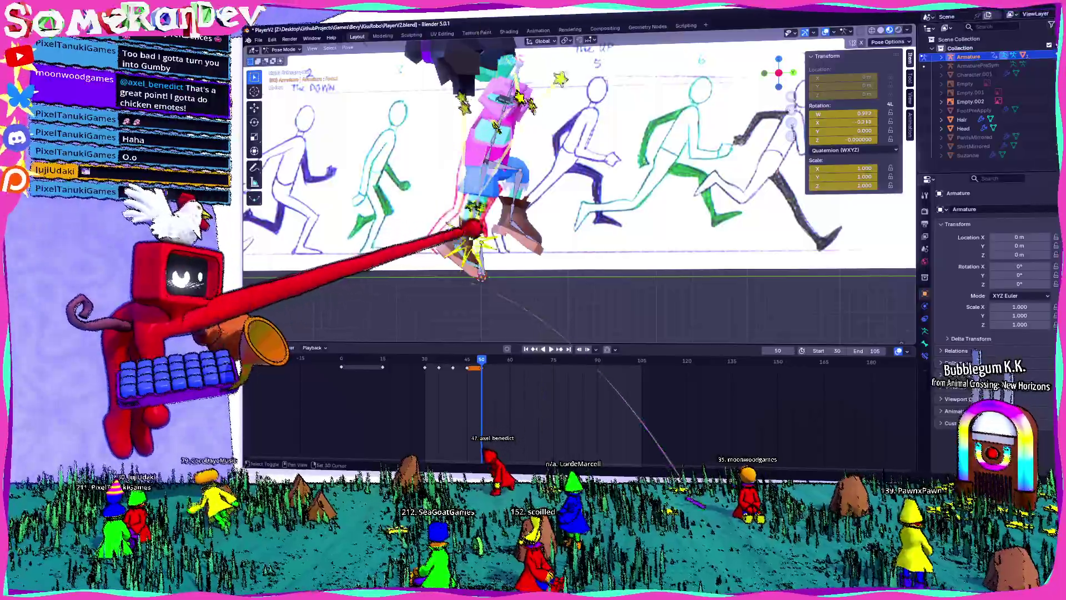
left_click(348, 47)
left_click(444, 83)
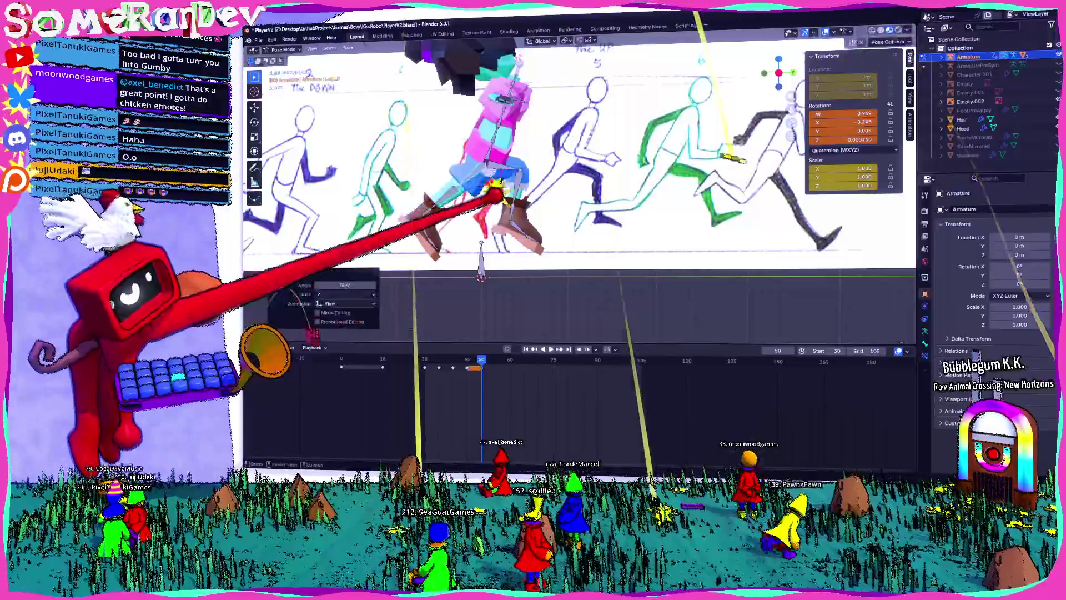
key("ctrl+z")
- Adjust the leg bones' heights along Z, lowering one of them
key("g")
key("z")
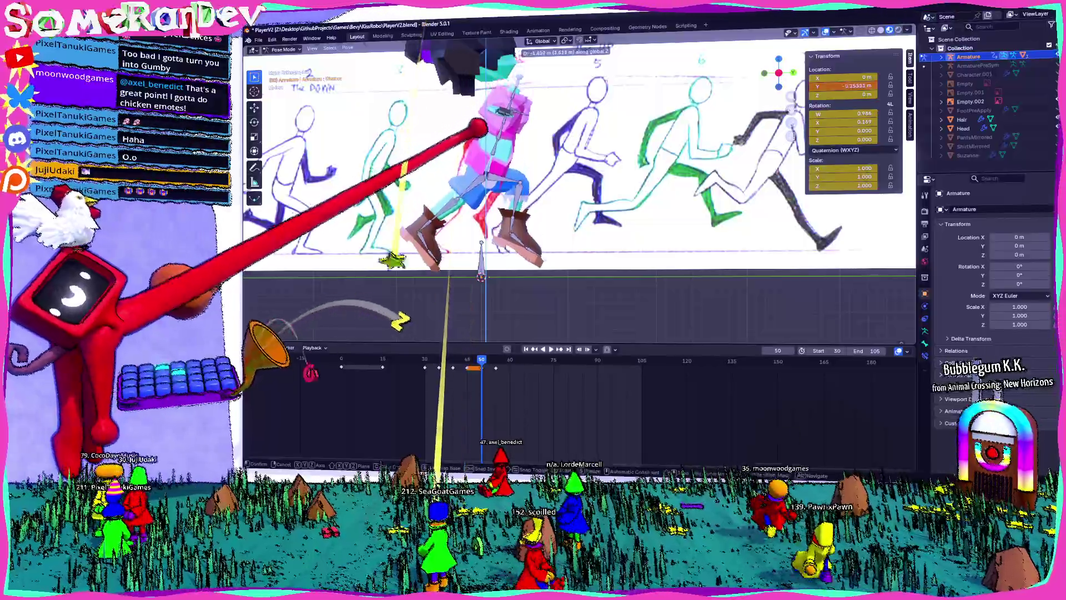
key("Return")
left_click(445, 228)
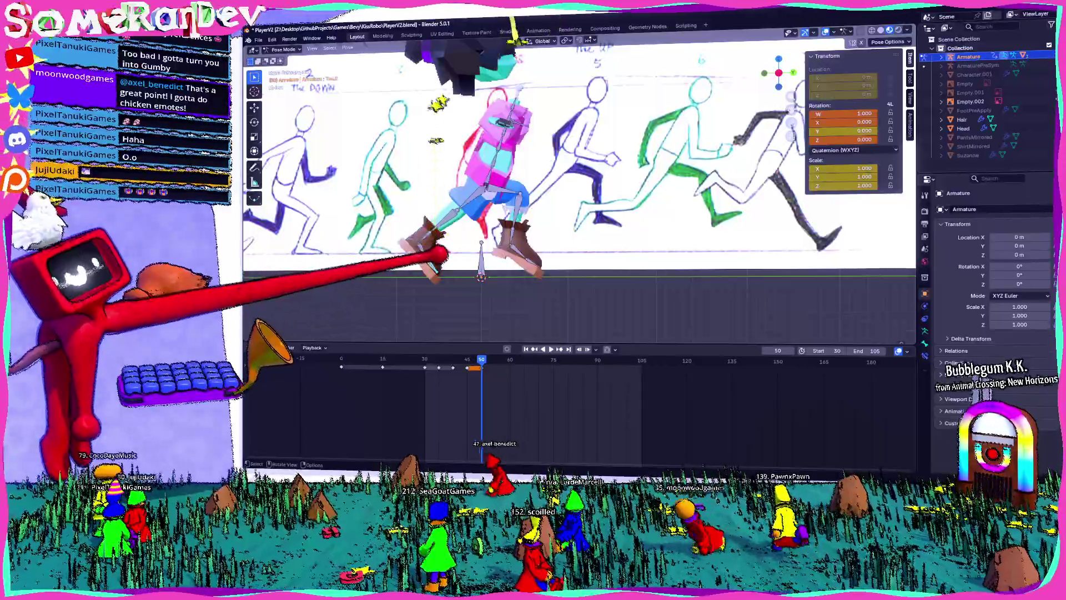
key("Escape")
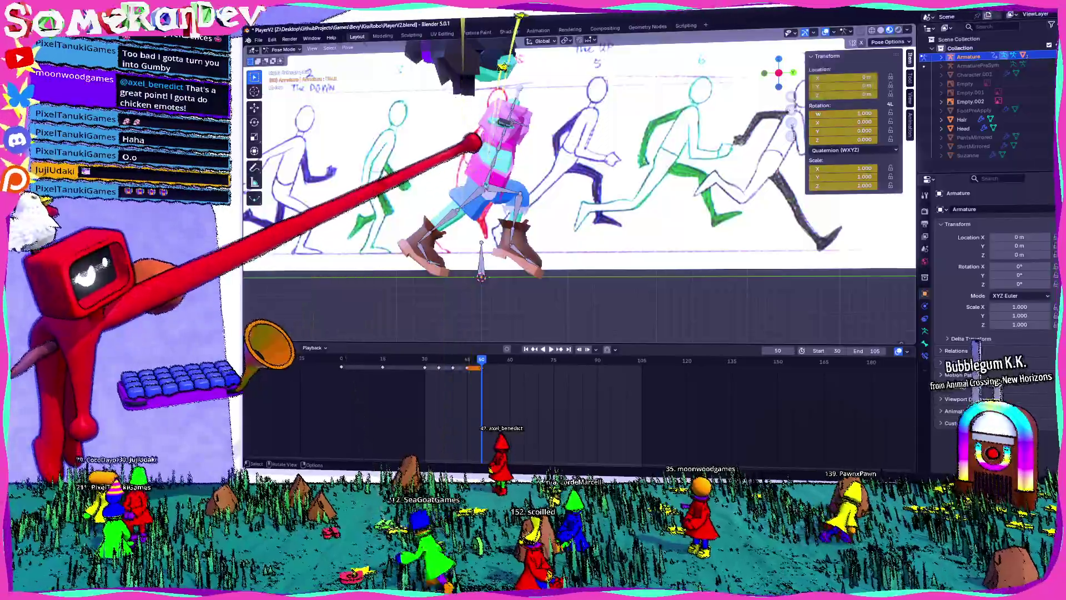
key("Escape")
left_click(500, 124)
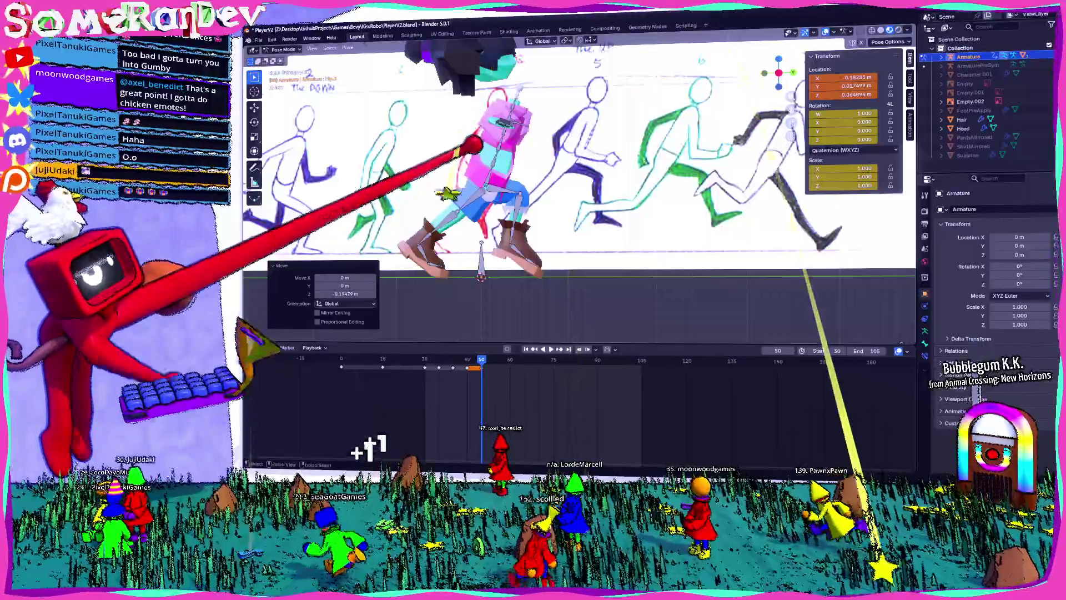
key("g")
key("z")
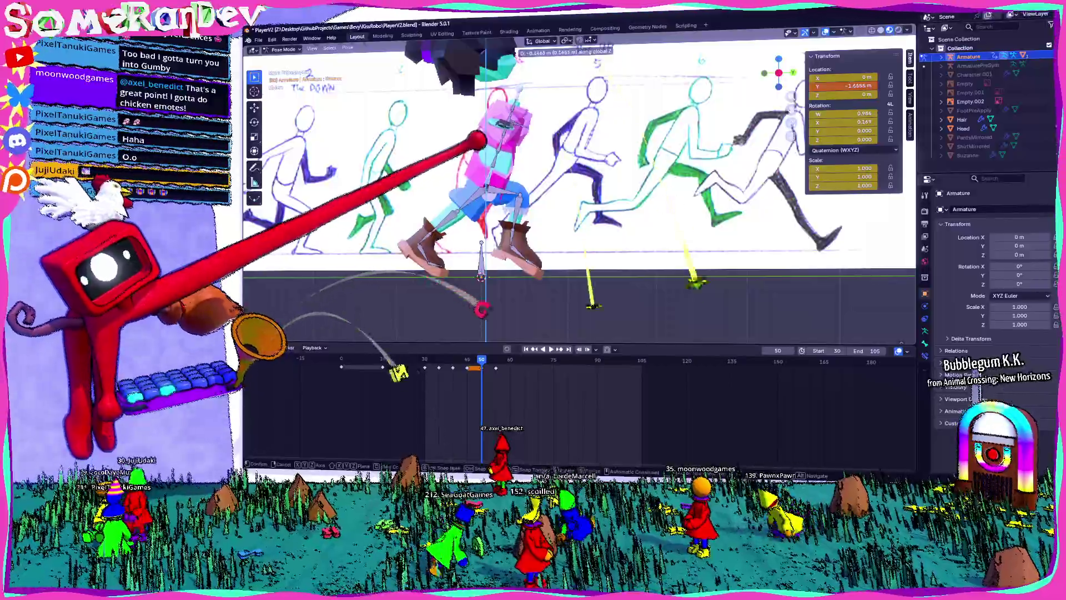
left_click(502, 61)
- Rotate another leg bone about 28°, then clear its rotation and transforms
left_click(534, 96)
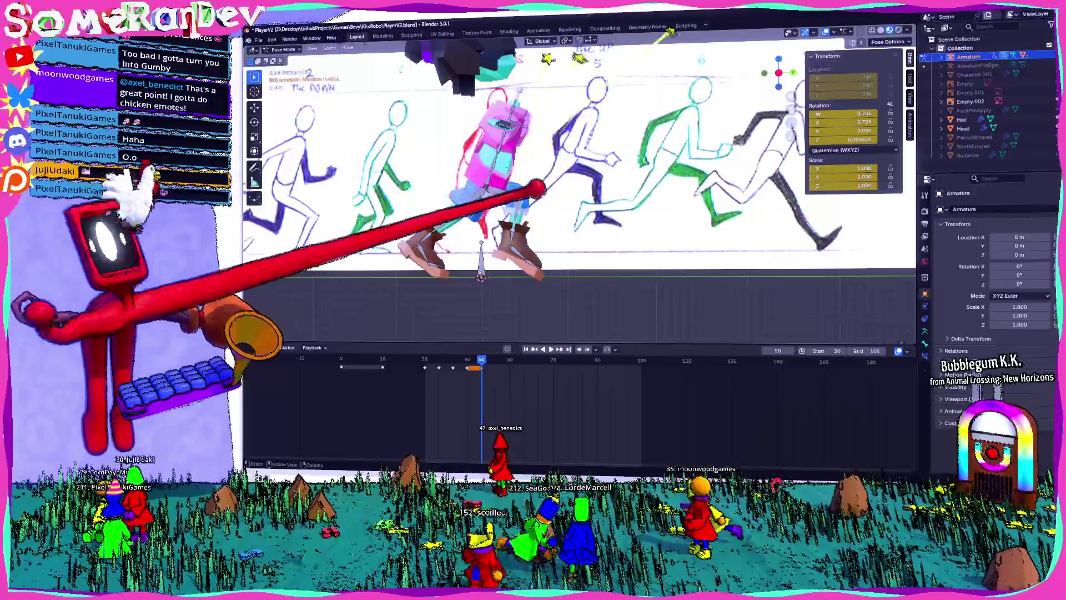
key("r")
key("Return")
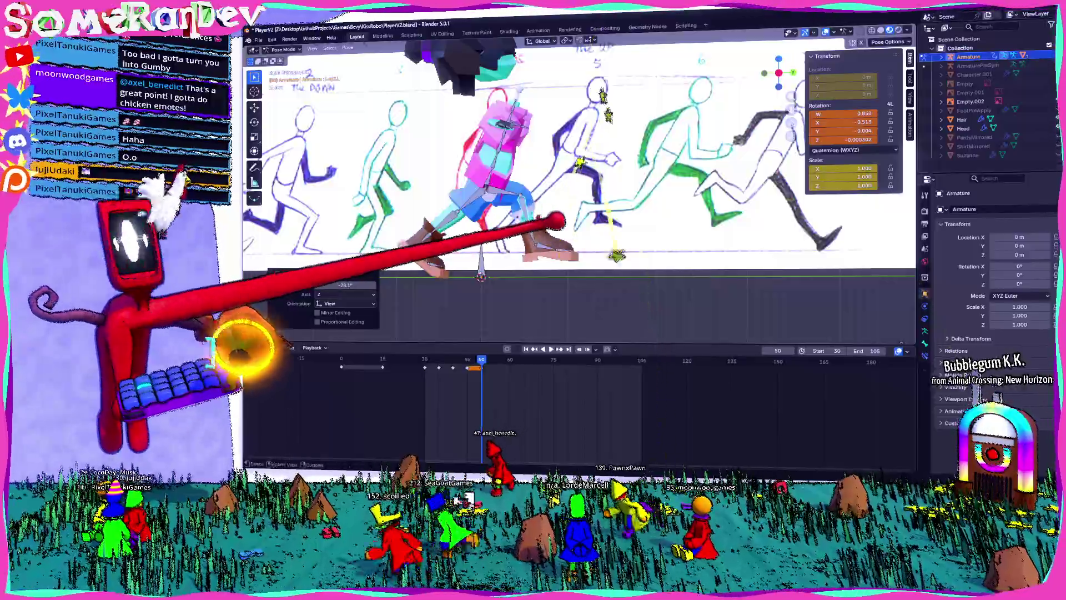
key("alt+r")
left_click(348, 47)
mouse_move(365, 64)
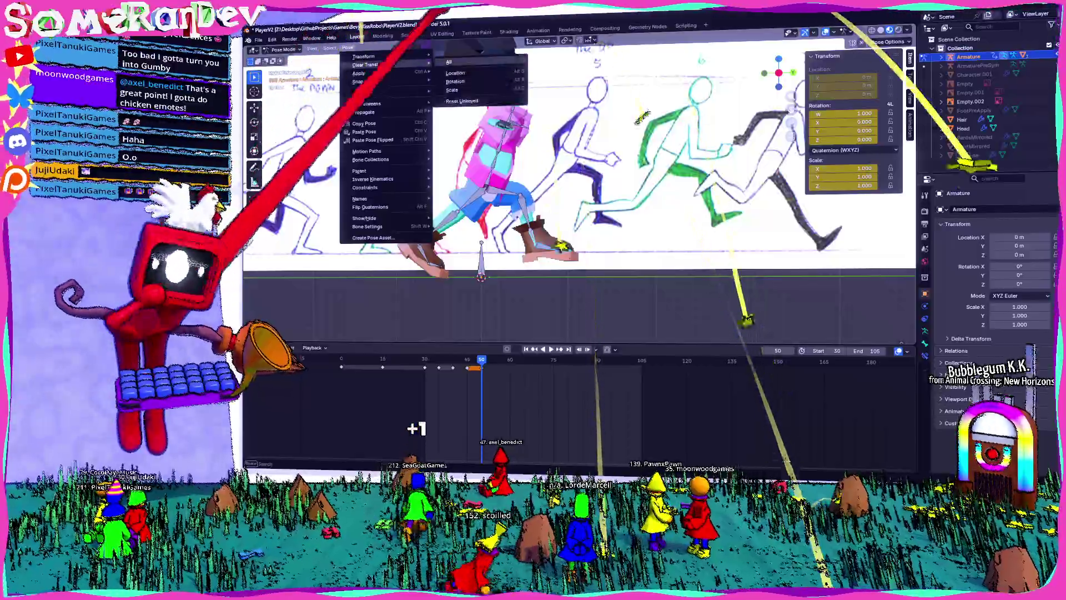
left_click(450, 62)
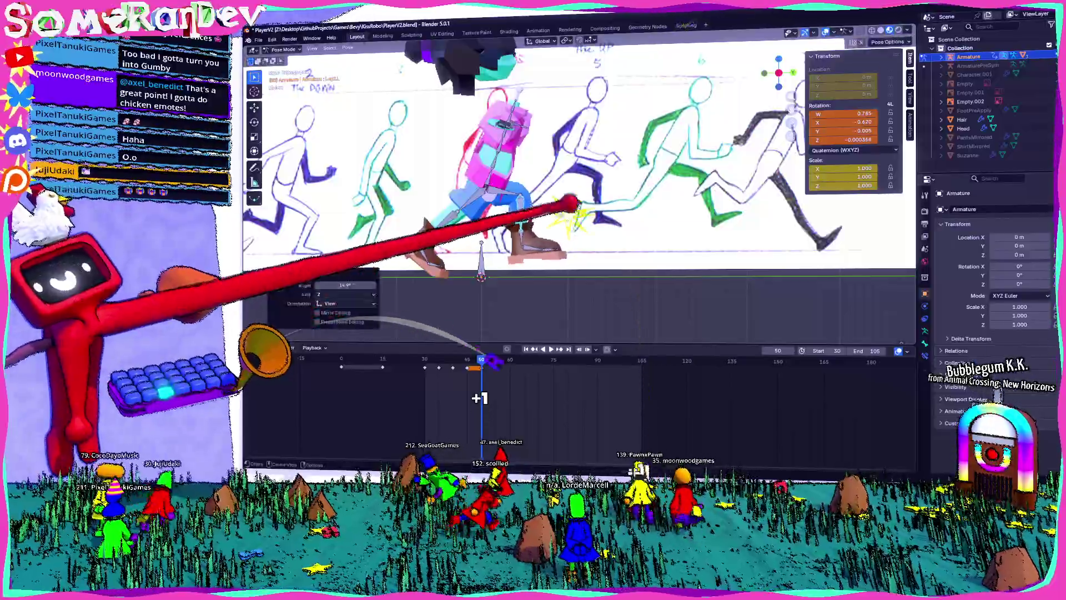
- Rotate the bone about 9°, then undo to flip it to the opposite side
key("r")
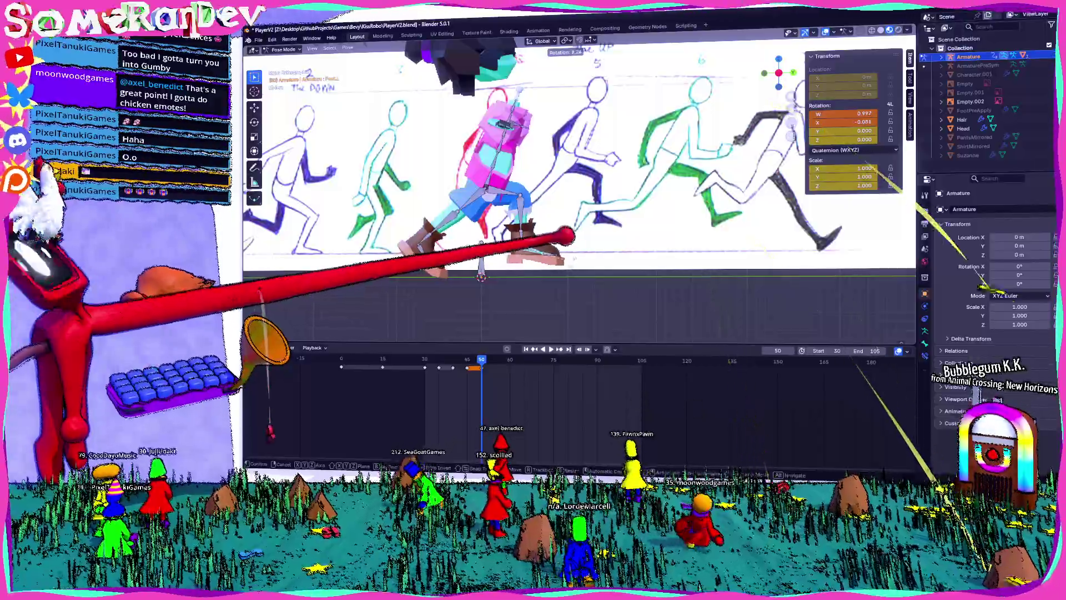
key("Return")
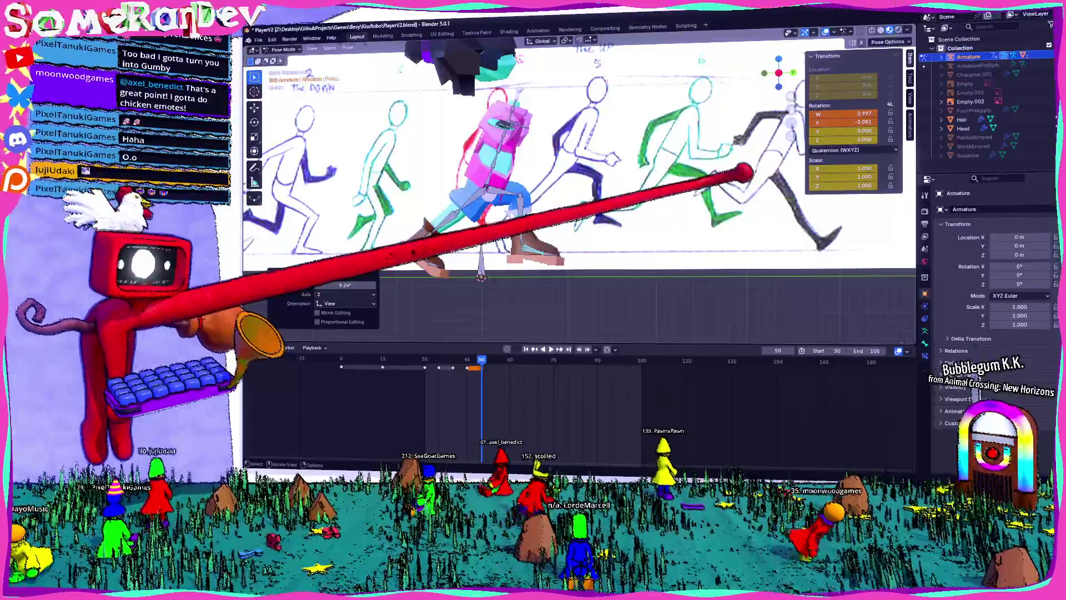
key("ctrl+z")
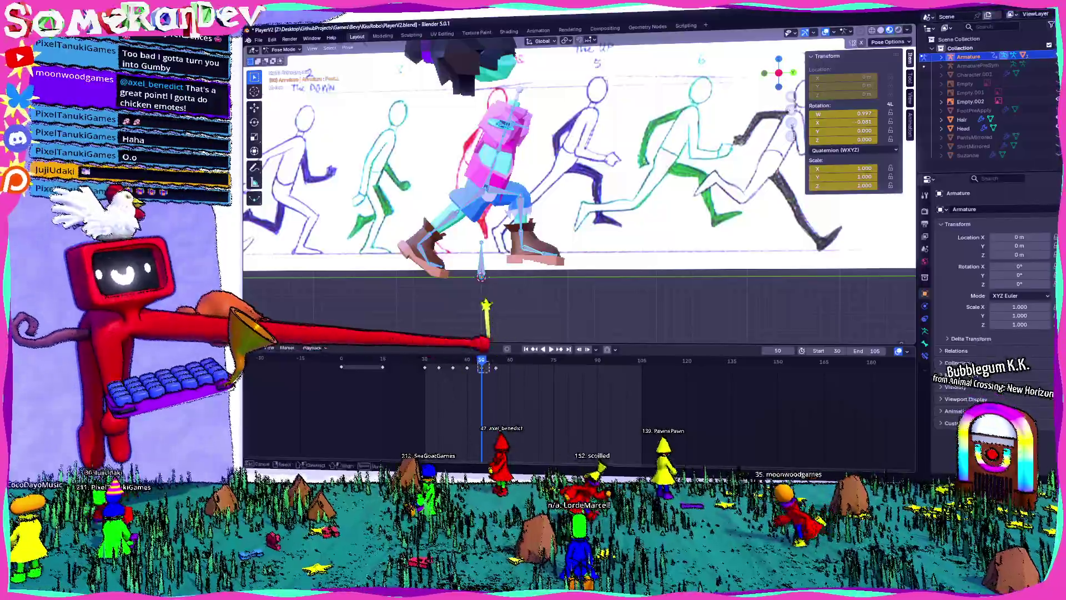
- Keyframe the current pose at frame 55 and select the head and torso bones
key("Up")
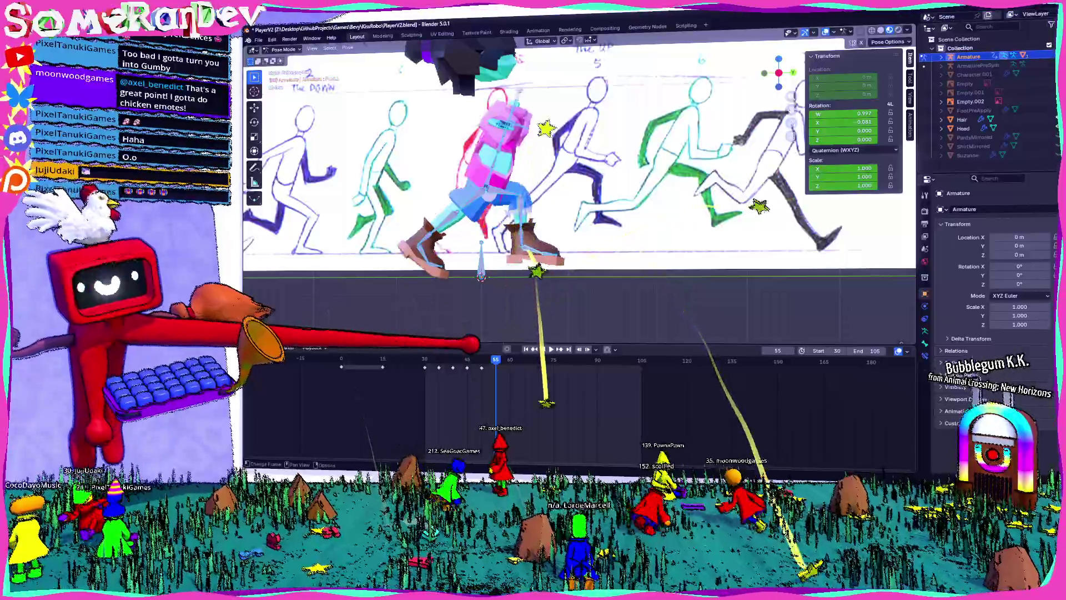
key("i")
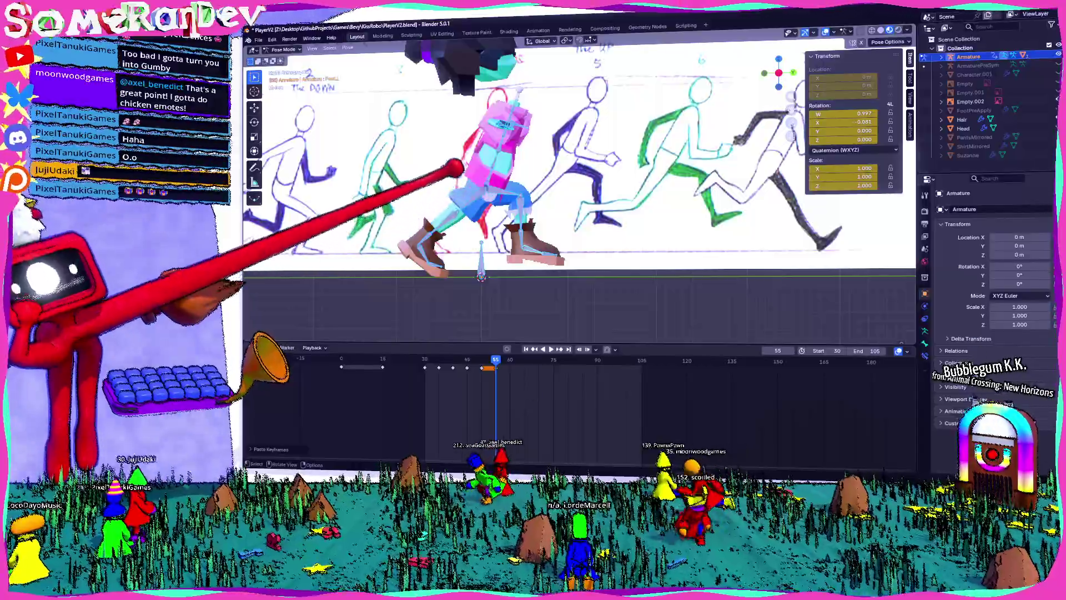
left_click(504, 72)
right_click(527, 51)
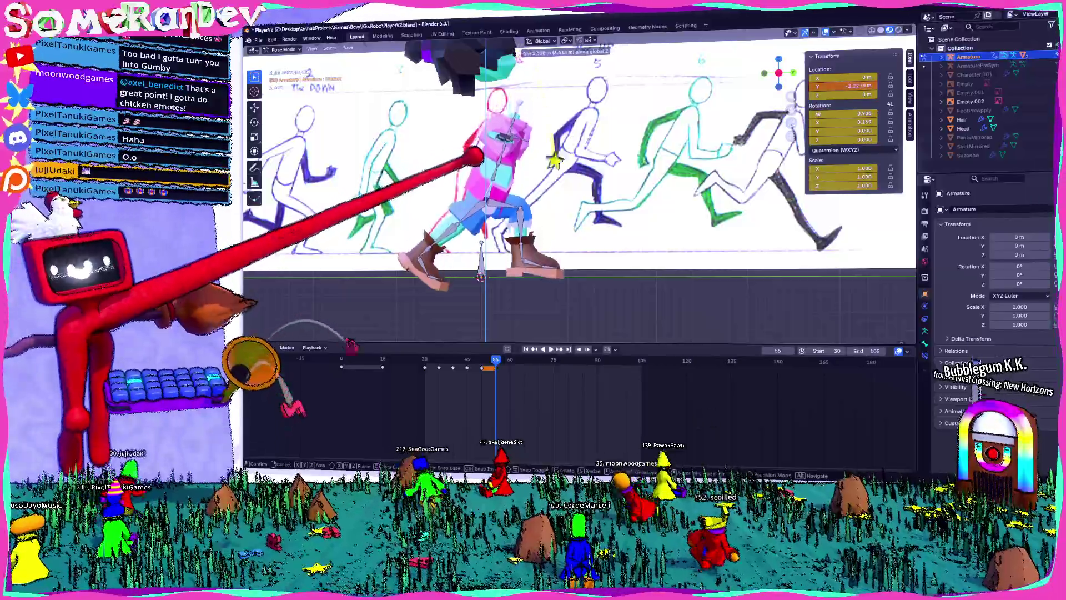
left_click(456, 146)
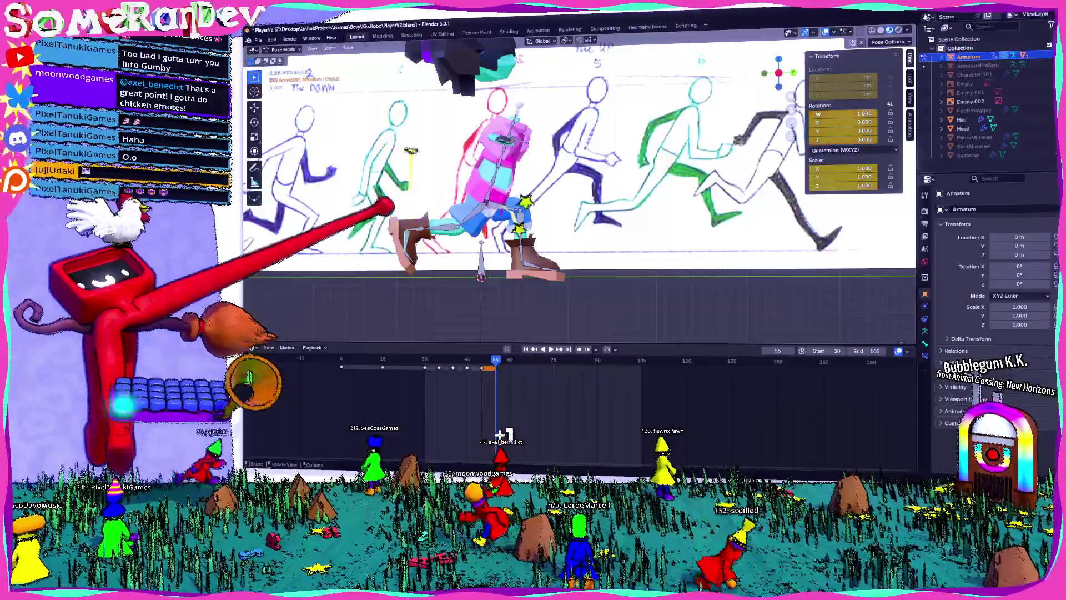
- Clear the selected bone's transforms, undo it, and give the torso bone a small rotation
left_click(348, 48)
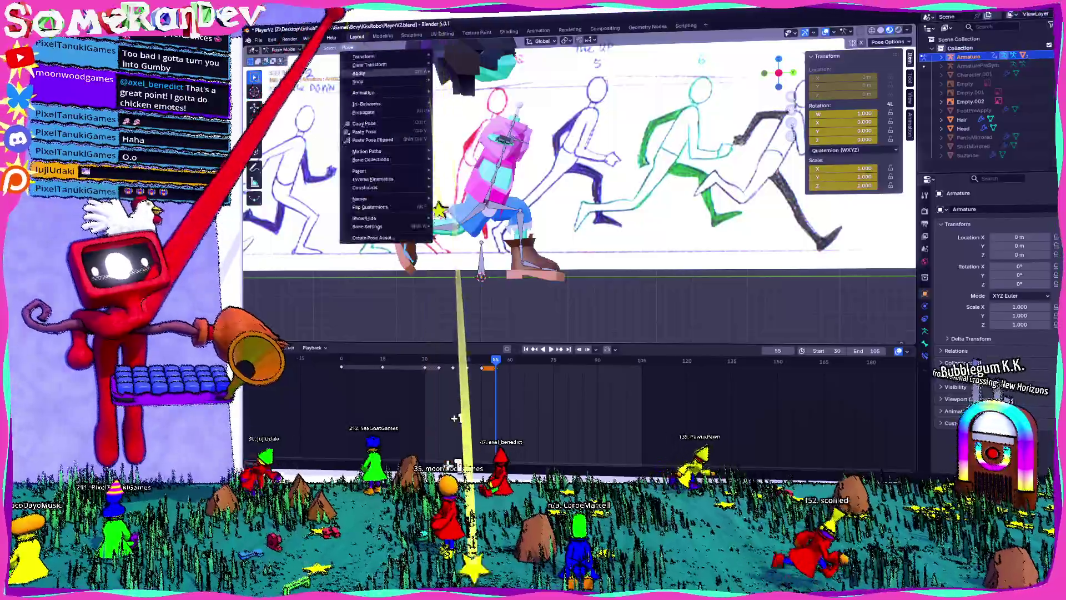
mouse_move(371, 65)
left_click(449, 62)
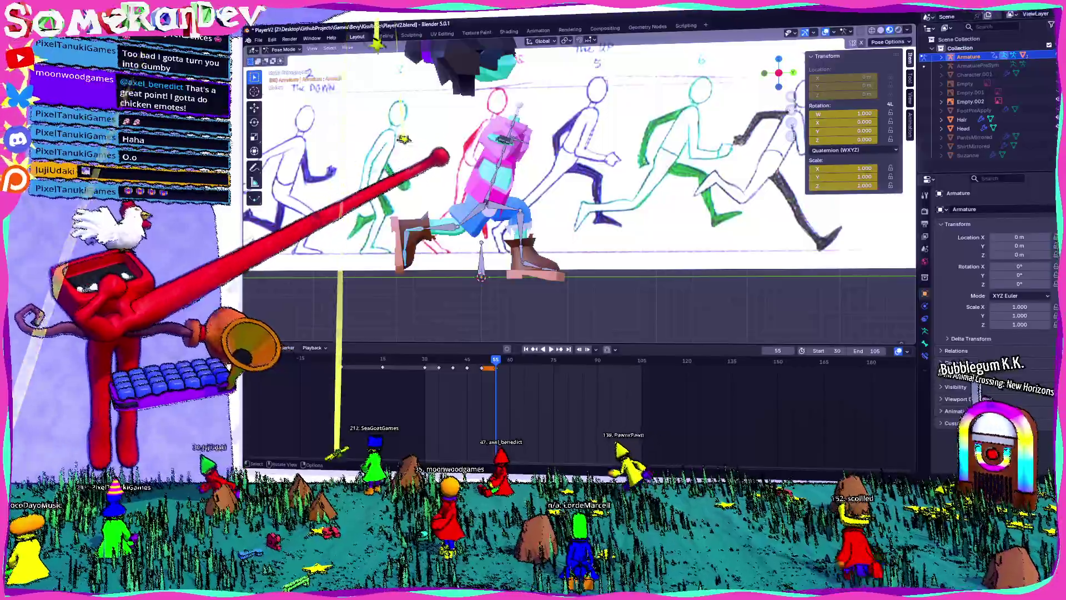
key("ctrl+z")
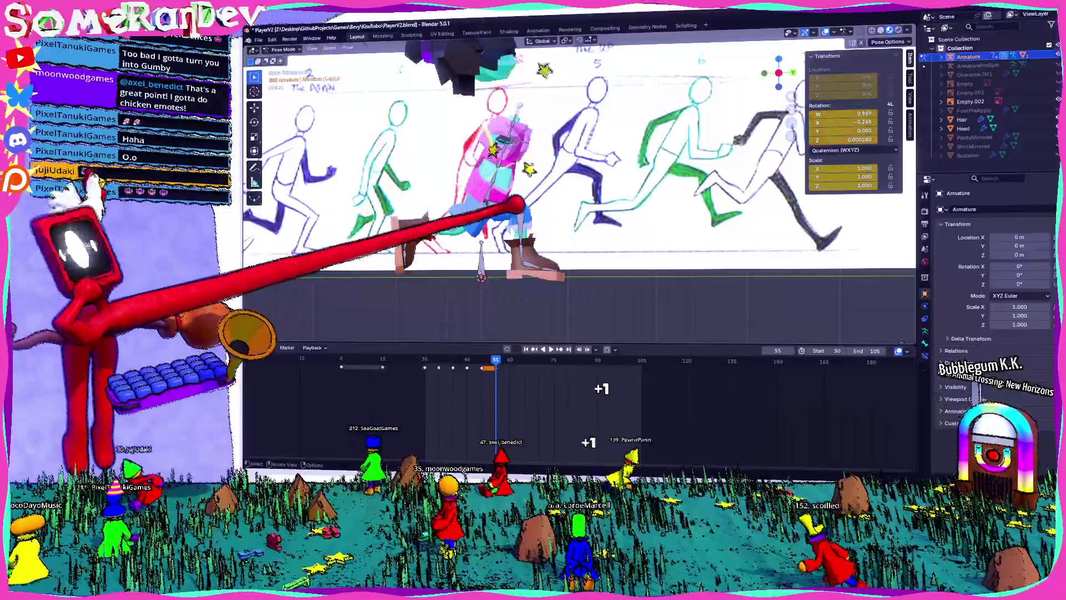
left_click(639, 403)
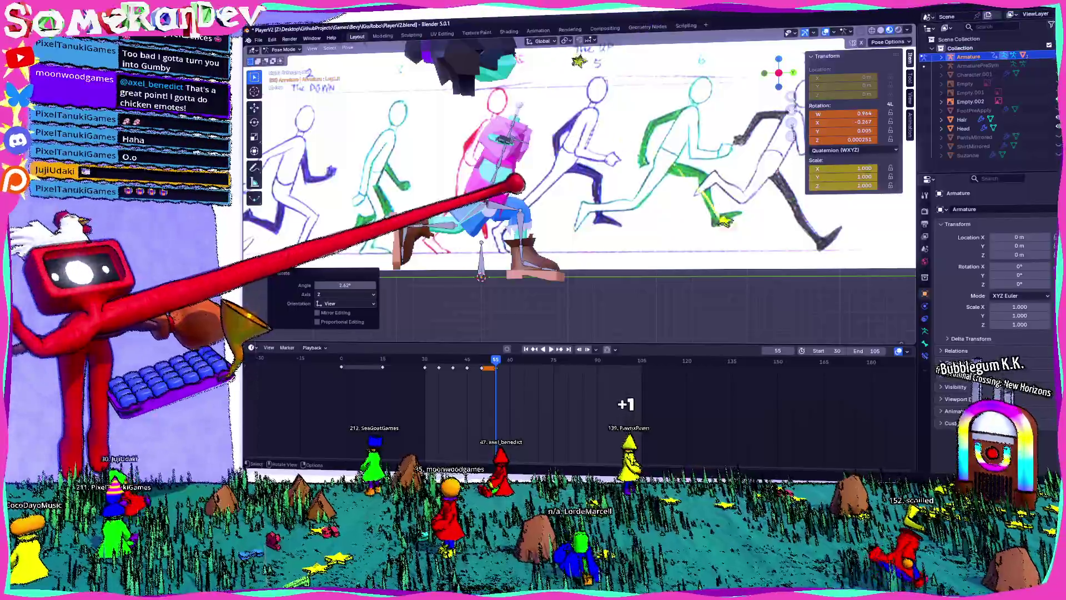
- Reset the bone's transforms and rotate it about -6 degrees toward the sketch's running pose
key("r")
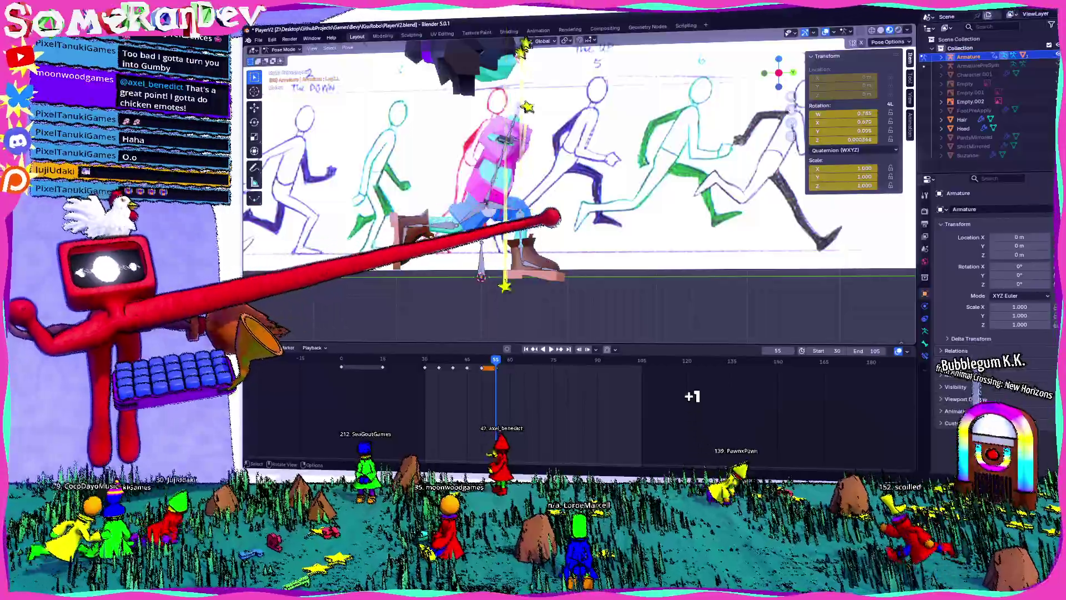
key("r")
key("Escape")
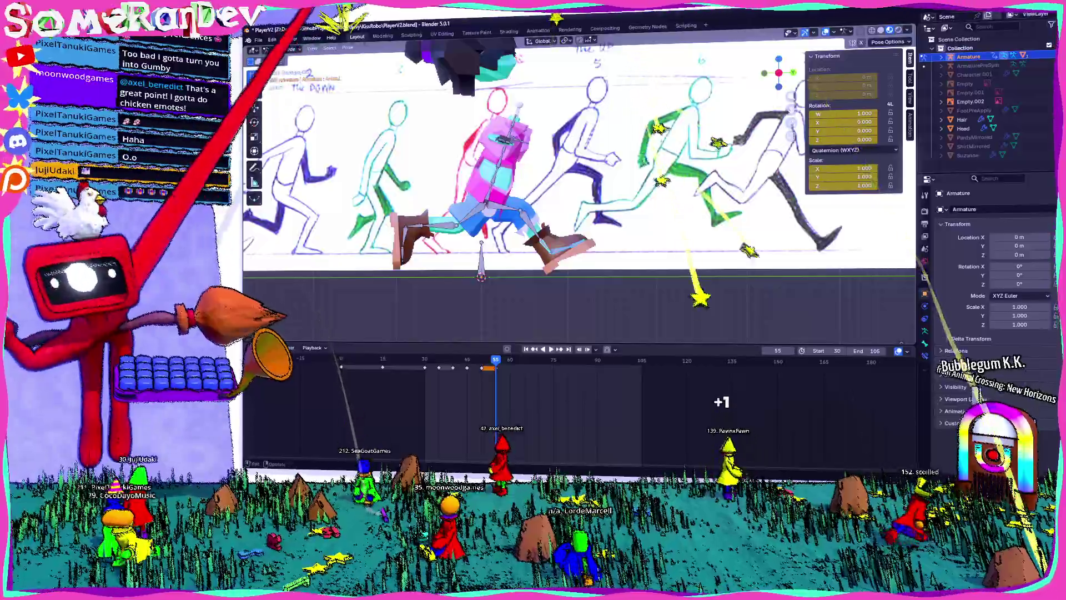
left_click(347, 48)
mouse_move(364, 64)
left_click(455, 81)
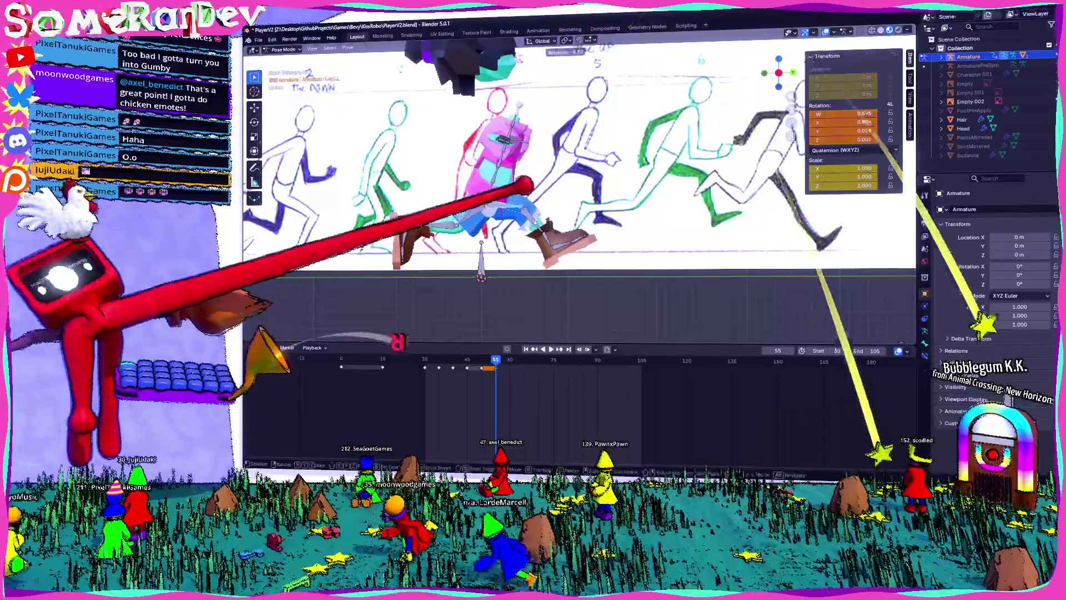
key("Return")
mouse_move(556, 195)
middle_mouse_down()
mouse_move(633, 172)
mouse_move(577, 177)
middle_mouse_up()
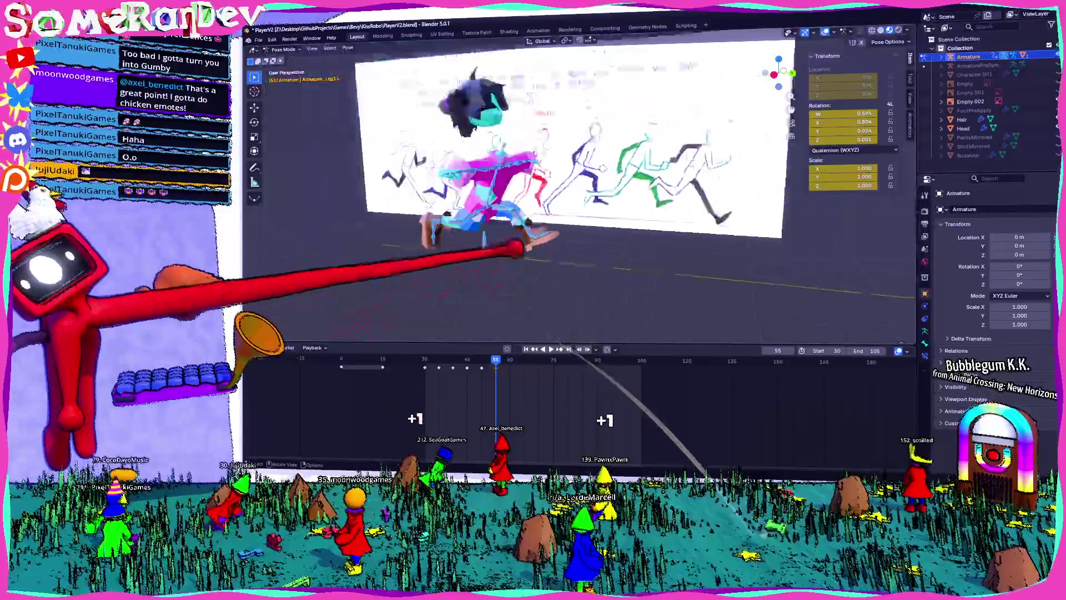
- Paste the copied pose keyframes at frame 60 in the timeline
middle_click_drag(519, 249, 414, 369)
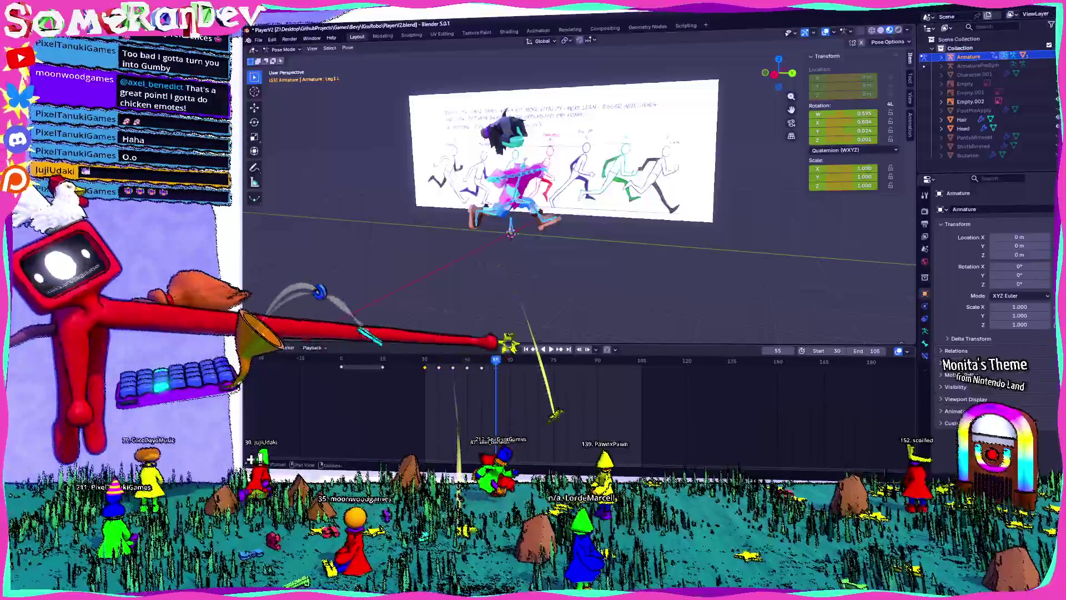
left_click(485, 374)
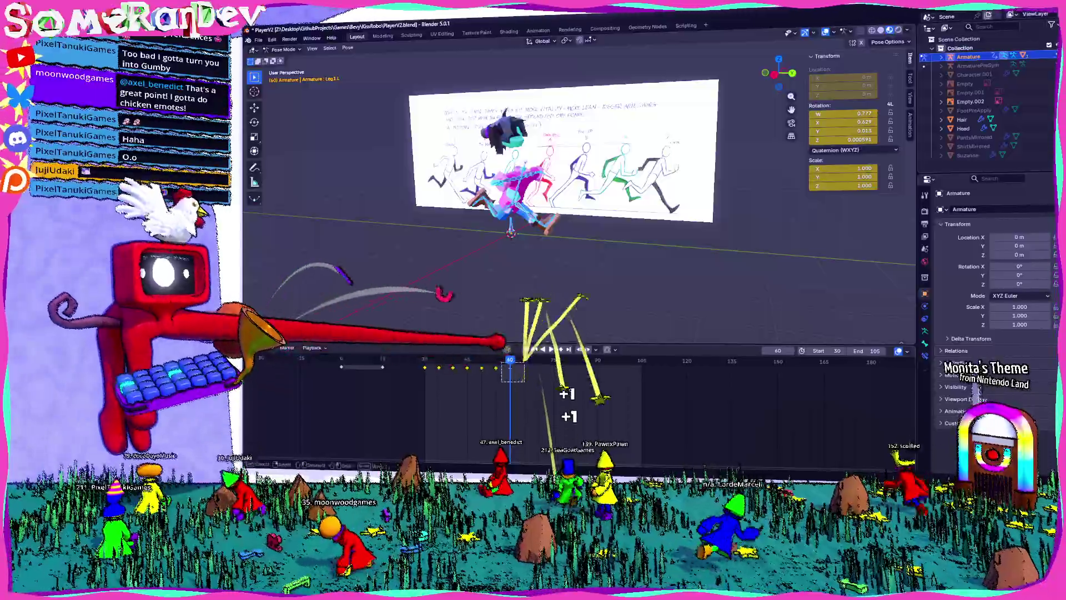
right_click(485, 374)
left_click(485, 374)
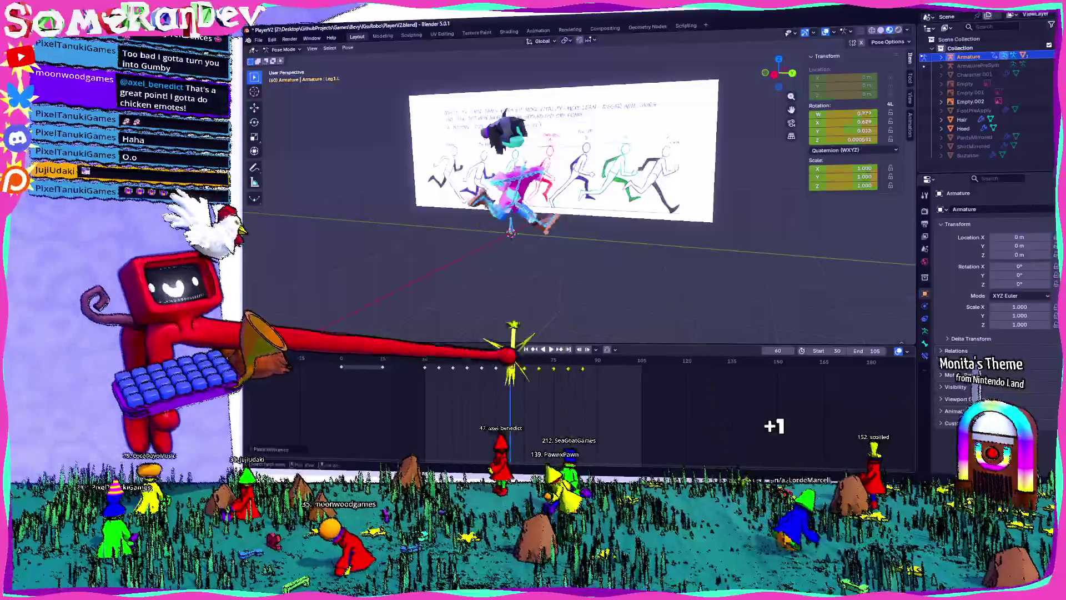
- Set the animation's end frame to 89, correcting an initial 84
left_click(583, 360)
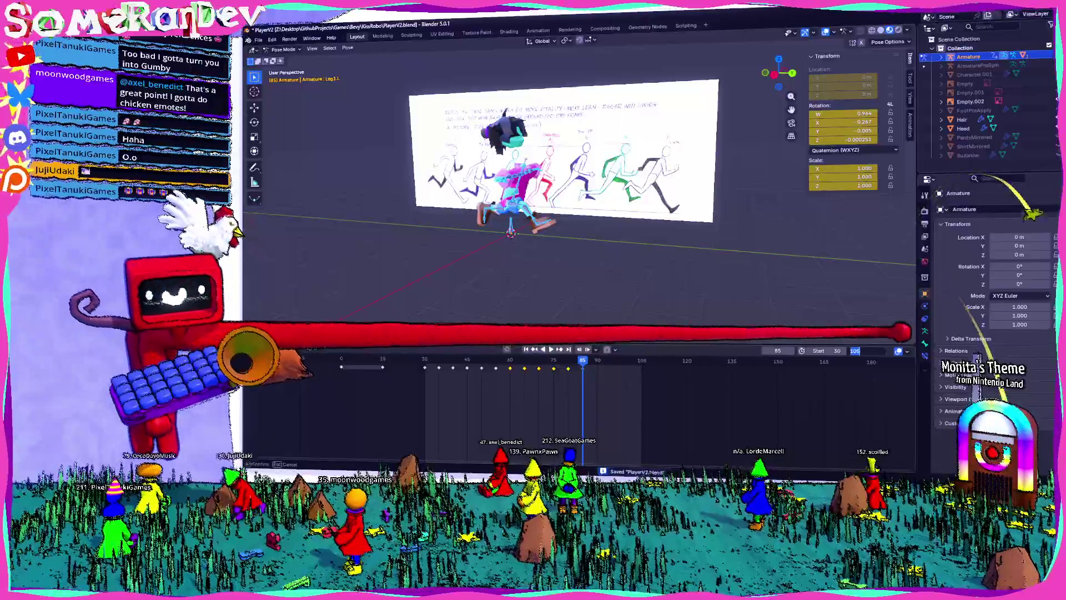
type("84")
key("Return")
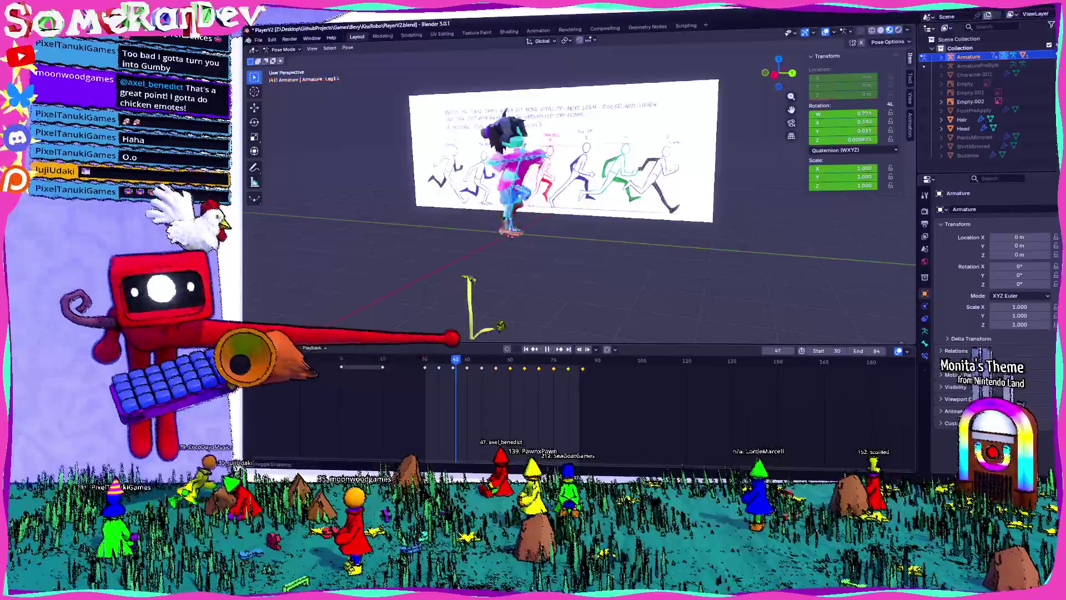
middle_click_drag(547, 204, 571, 209)
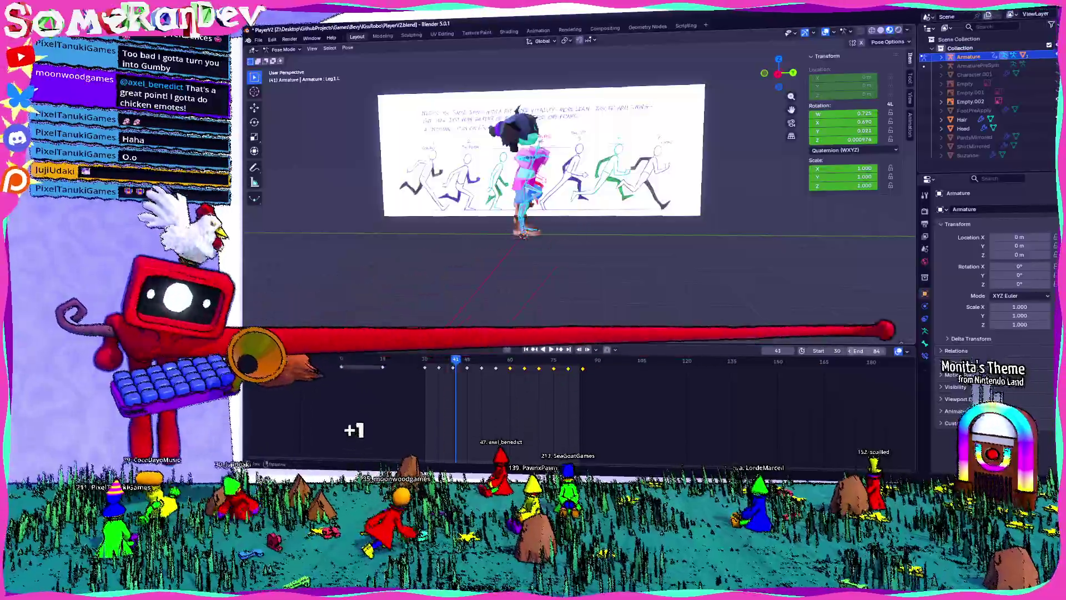
double_click(867, 351)
type("89")
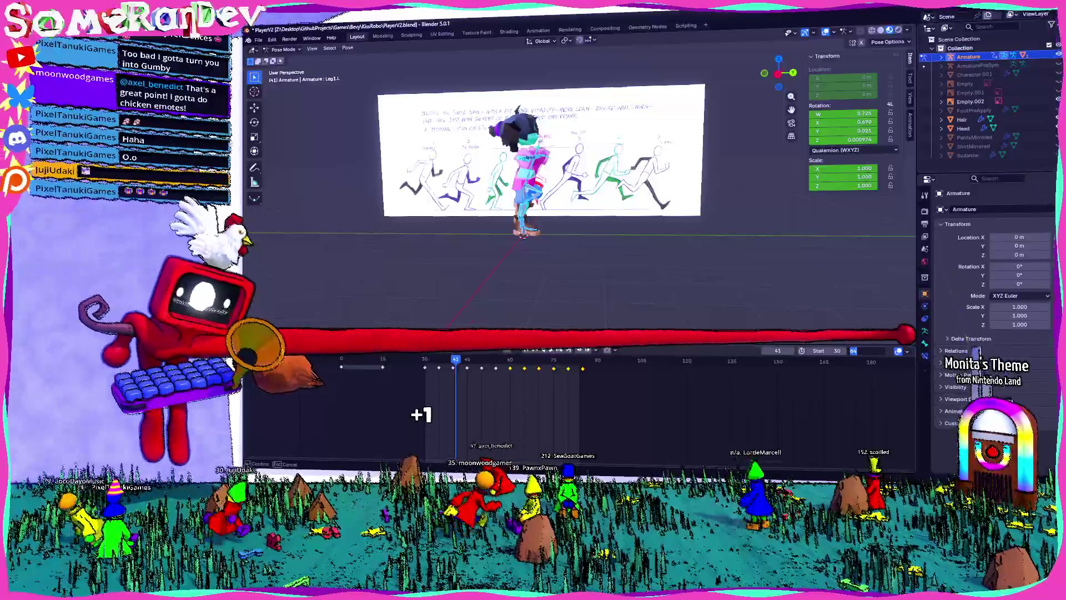
key("Return")
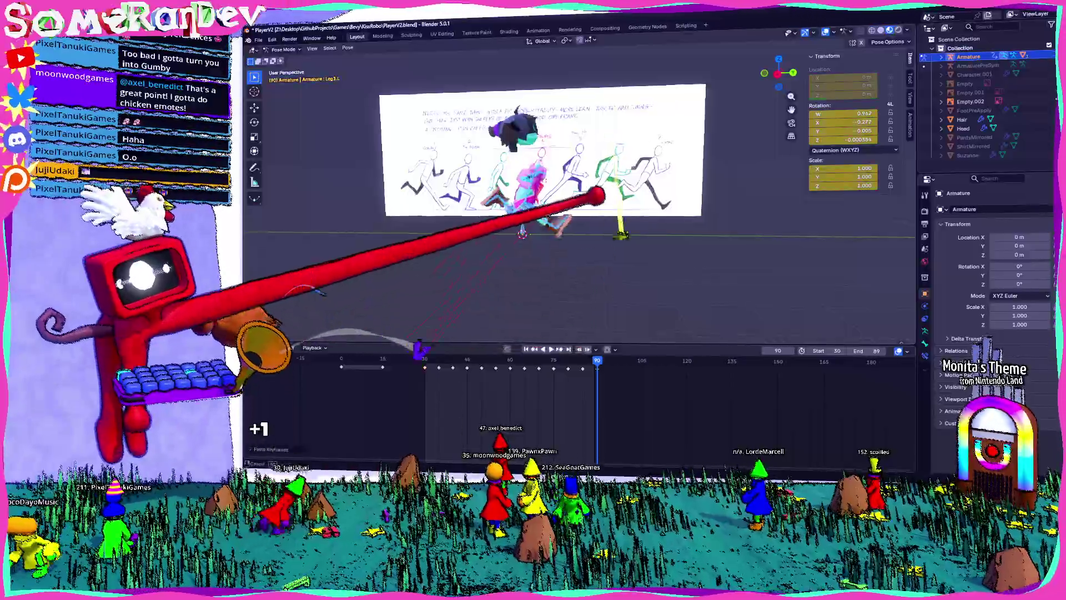
- Play the run-cycle loop, viewing the running character from several angles
mouse_move(595, 191)
middle_mouse_down()
mouse_move(552, 185)
mouse_move(643, 231)
middle_mouse_up()
key("space")
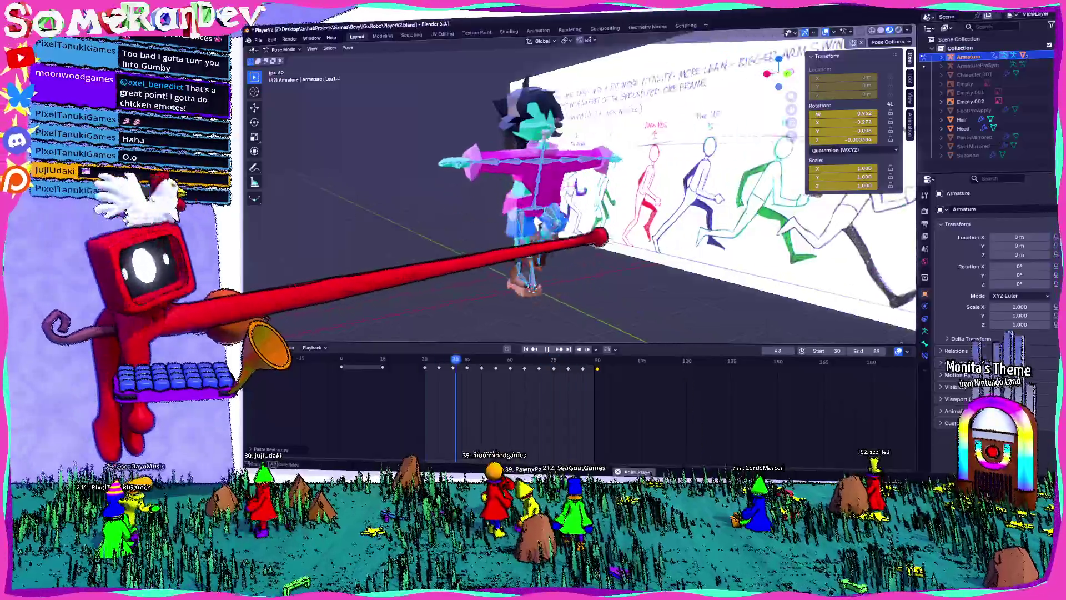
middle_click_drag(577, 194, 495, 186)
scroll(578, 194, "up", 2)
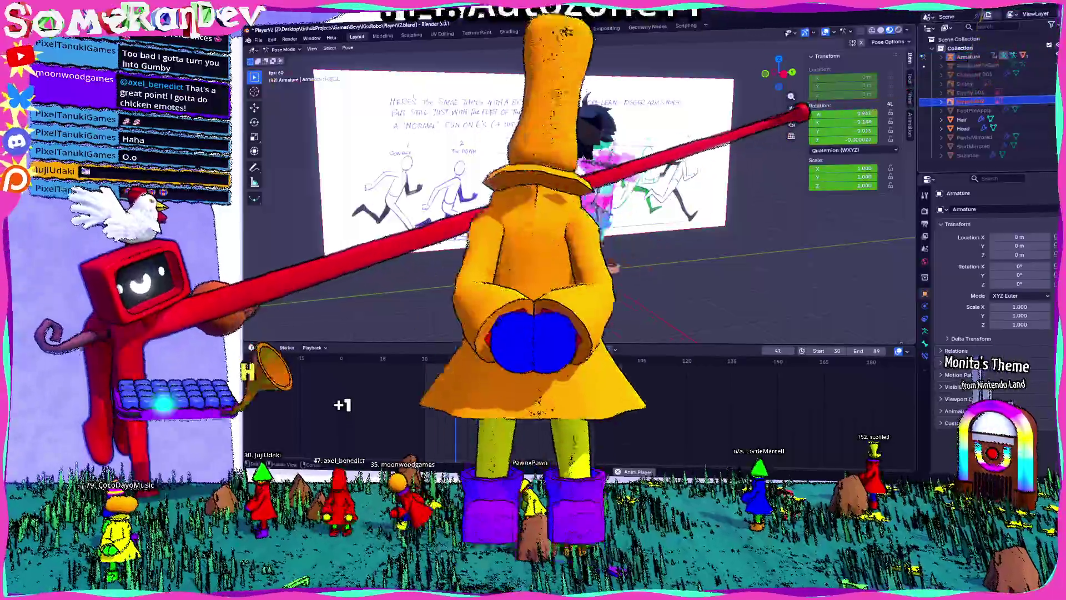
mouse_move(556, 194)
middle_mouse_down()
mouse_move(500, 189)
mouse_move(667, 192)
middle_mouse_up()
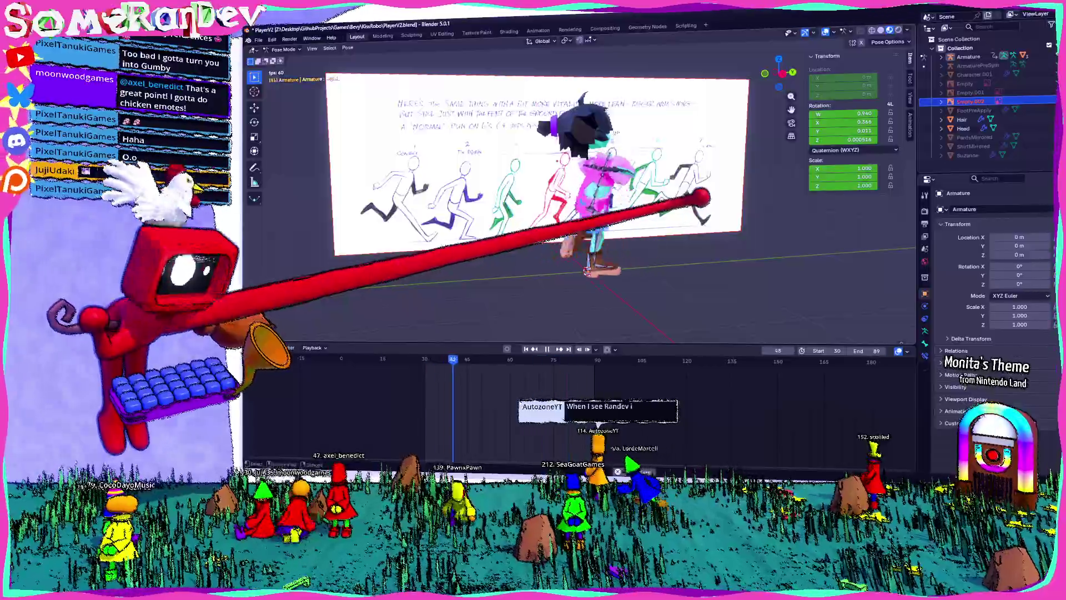
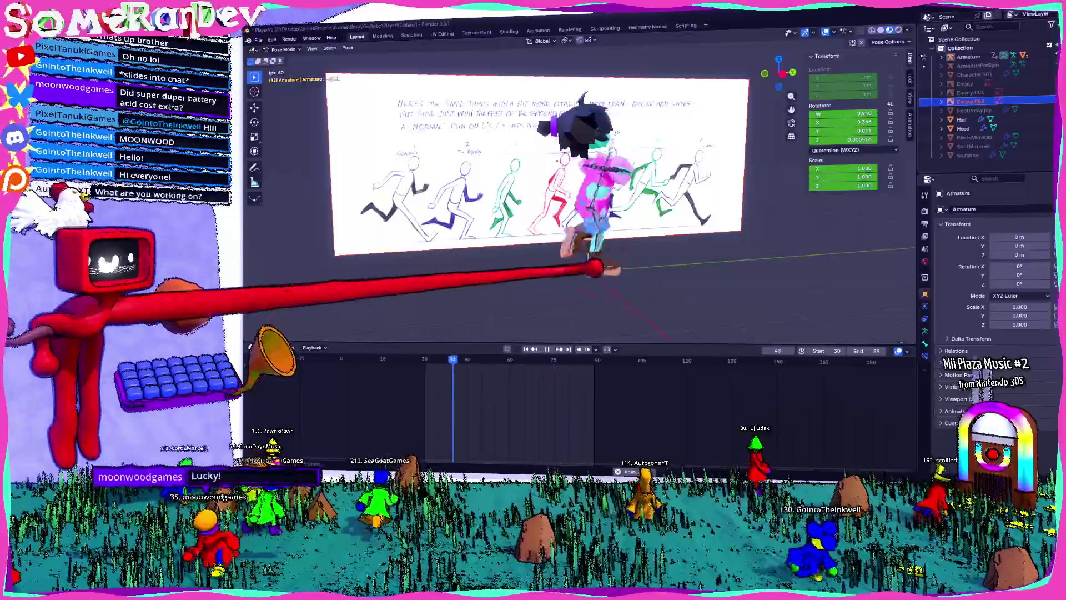
- Orbit around the playing run cycle, stop it at frame 35, and show the Output Properties
mouse_move(594, 268)
middle_mouse_down()
mouse_move(448, 285)
mouse_move(575, 268)
middle_mouse_up()
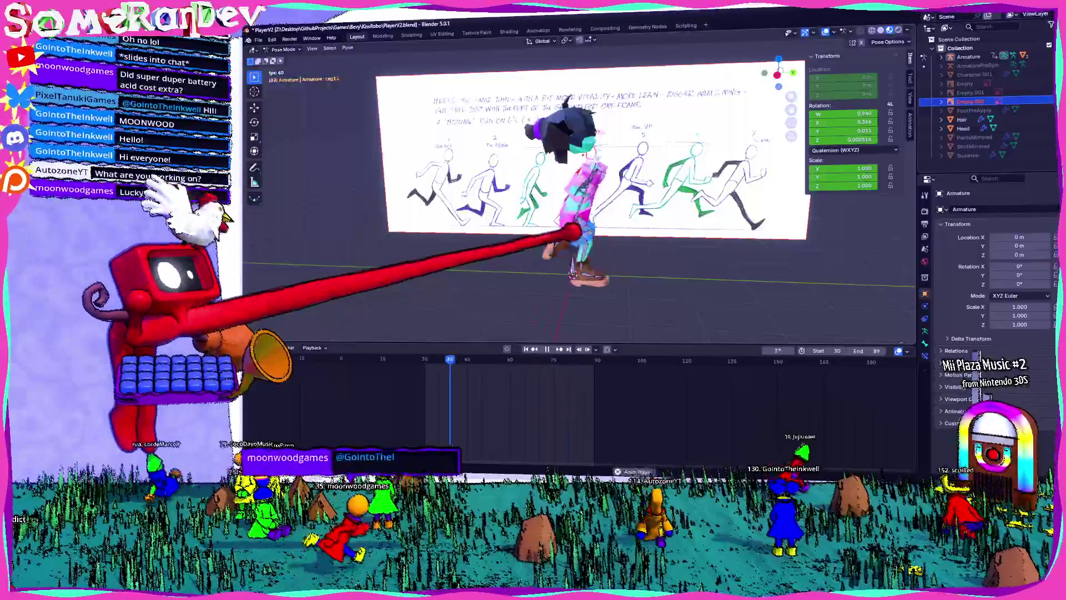
mouse_move(572, 273)
middle_mouse_down()
mouse_move(511, 304)
mouse_move(616, 302)
mouse_move(580, 303)
middle_mouse_up()
mouse_move(1039, 17)
middle_mouse_down()
mouse_move(1047, 24)
mouse_move(940, 95)
mouse_move(638, 178)
mouse_move(569, 143)
mouse_move(600, 171)
mouse_move(567, 231)
mouse_move(499, 172)
mouse_move(574, 200)
mouse_move(543, 209)
mouse_move(580, 224)
mouse_move(590, 265)
middle_mouse_up()
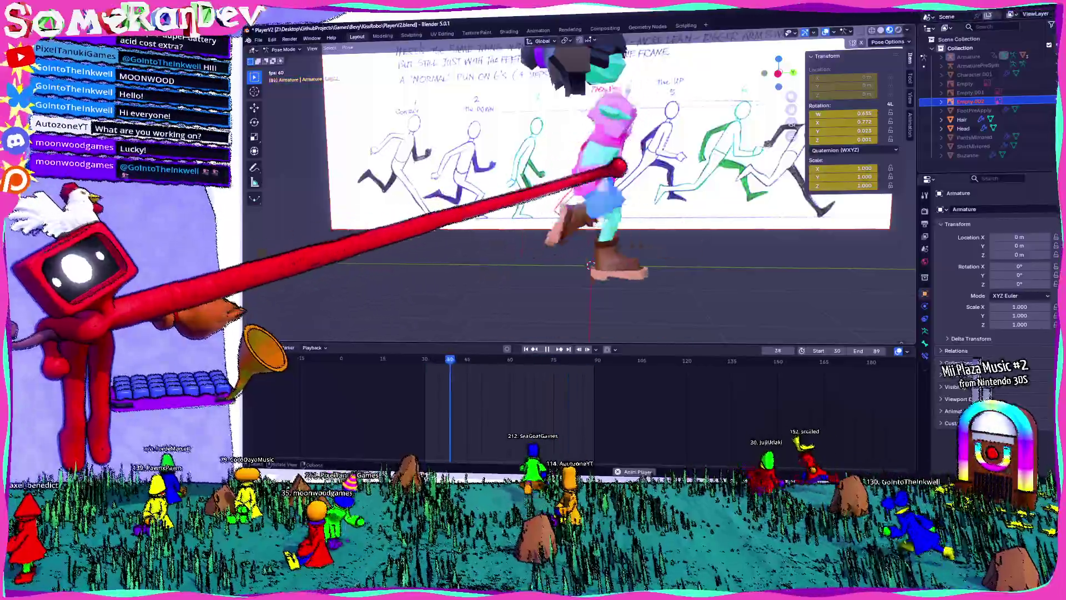
middle_click_drag(556, 250, 677, 266)
key("space")
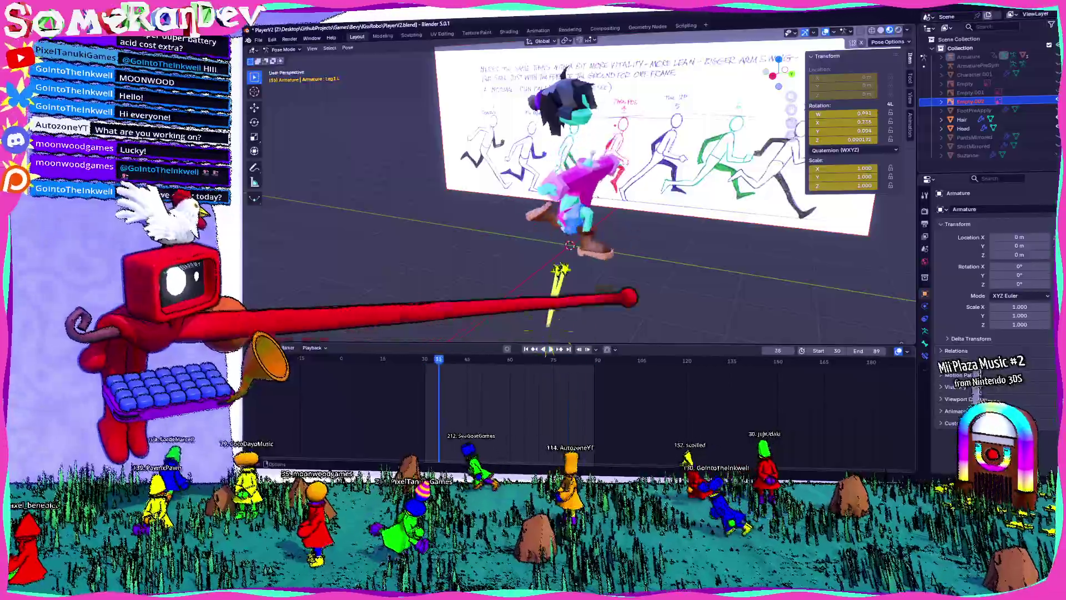
left_click(925, 224)
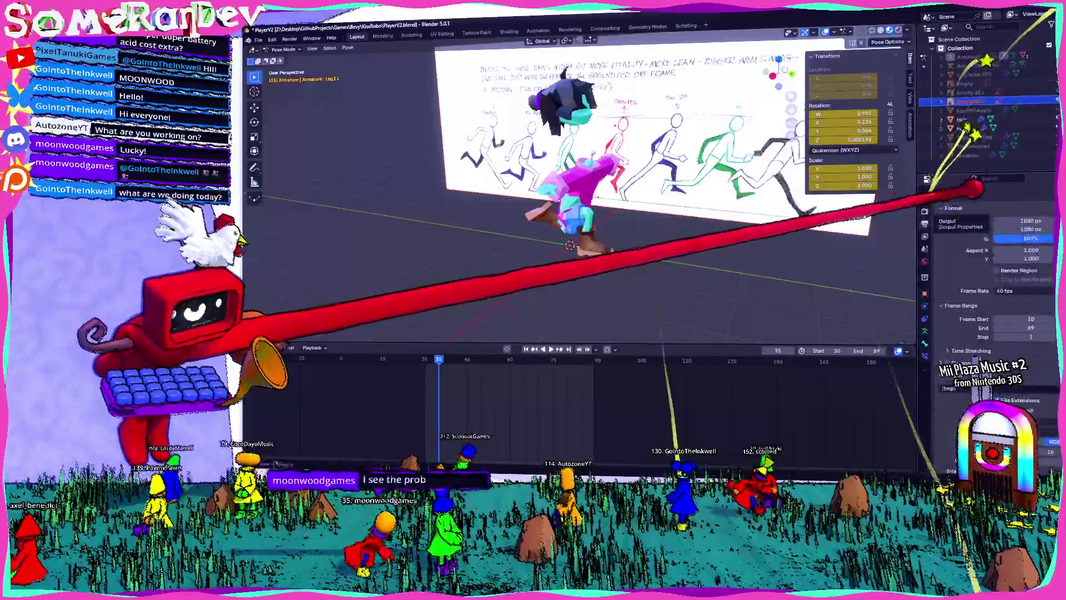
- Play the run cycle again and pause it at frame 50
scroll(995, 209, "down", 3)
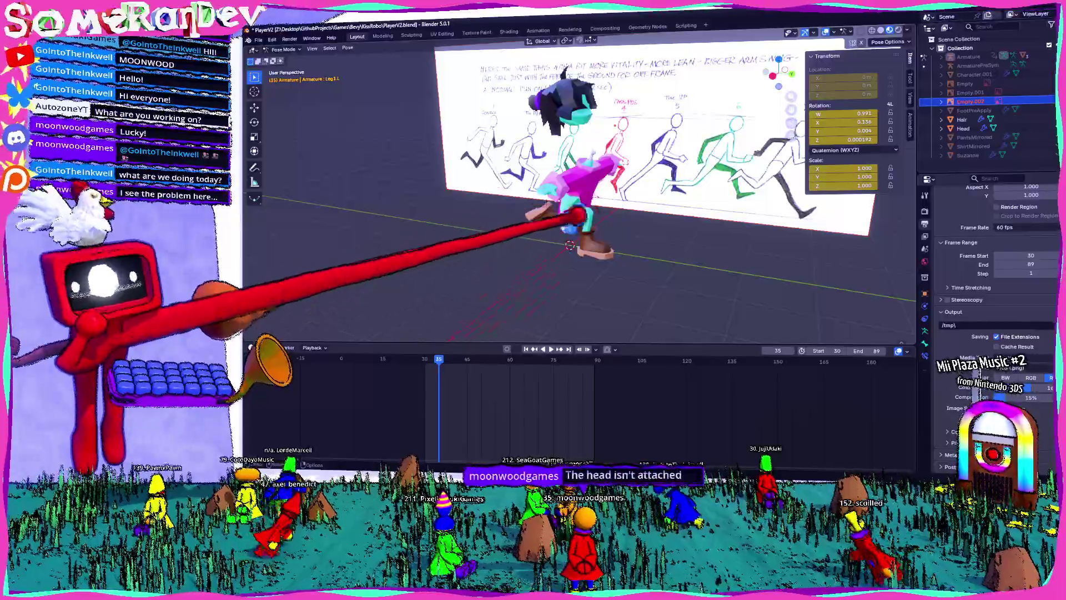
key("space")
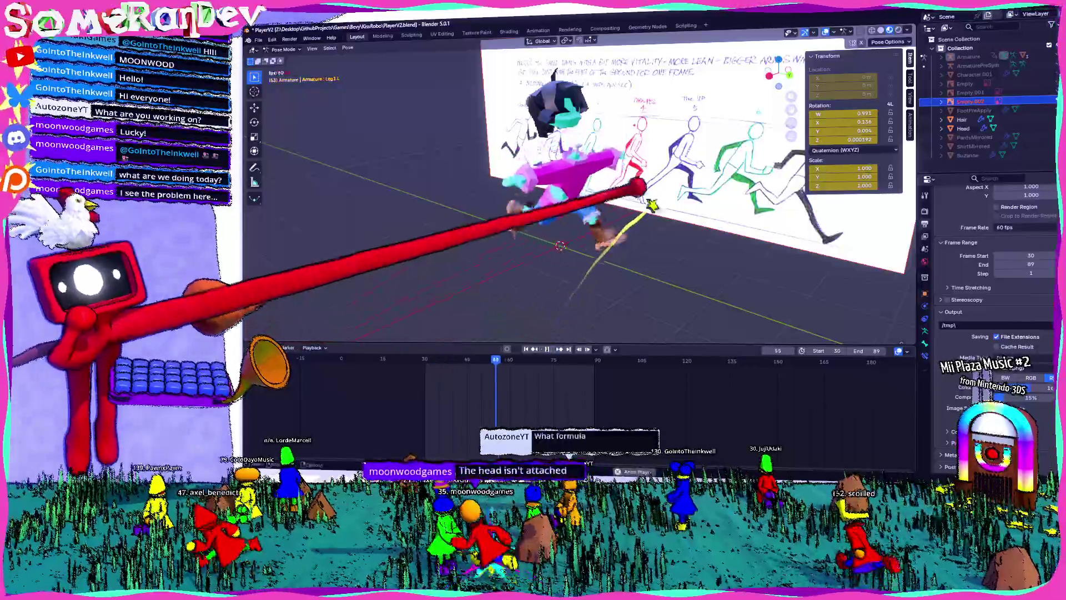
mouse_move(608, 201)
middle_mouse_down()
mouse_move(620, 182)
mouse_move(583, 281)
mouse_move(714, 244)
mouse_move(609, 250)
mouse_move(545, 328)
middle_mouse_up()
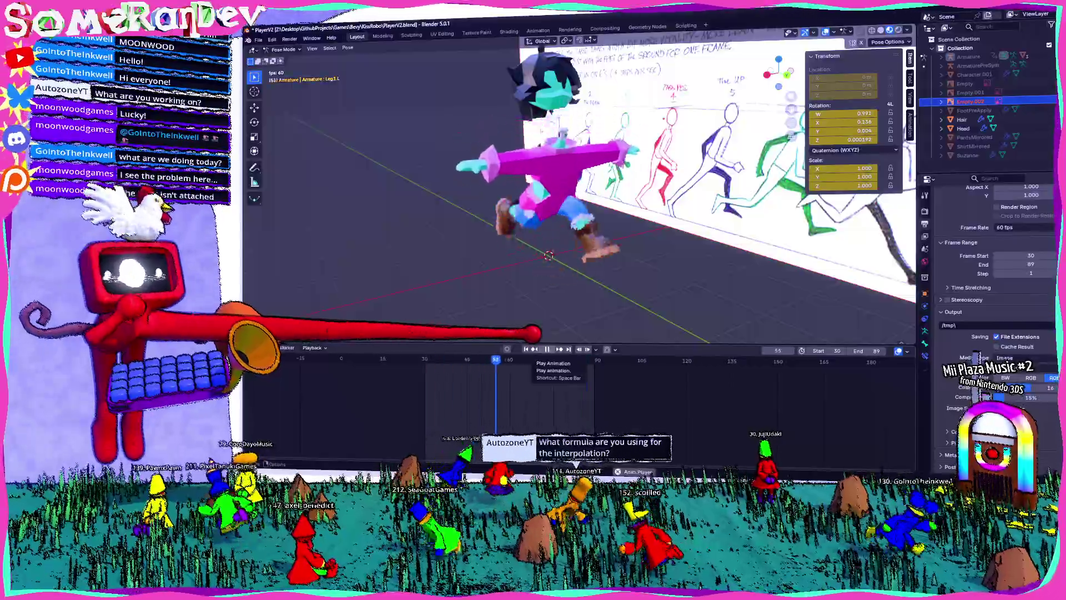
left_click(547, 349)
- Orbit and zoom around the frame-50 pose, viewing the character's head, torso and three-quarter side
middle_click_drag(570, 228, 584, 218)
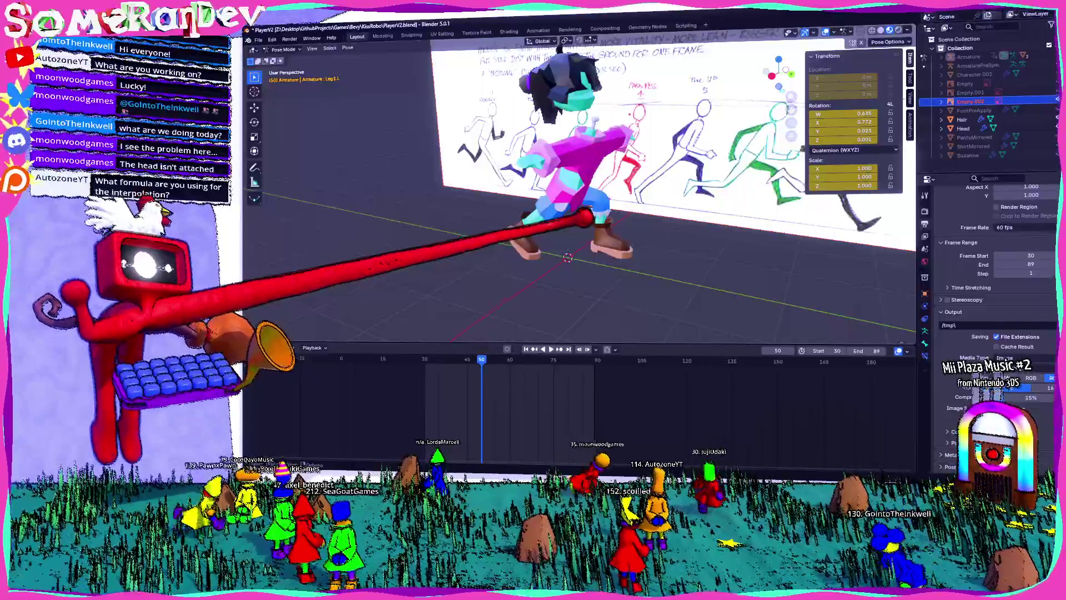
mouse_move(583, 218)
middle_mouse_down()
mouse_move(500, 222)
mouse_move(666, 211)
middle_mouse_up()
mouse_move(567, 107)
middle_mouse_down()
mouse_move(572, 95)
mouse_move(547, 83)
mouse_move(554, 71)
mouse_move(558, 184)
mouse_move(588, 184)
middle_mouse_up()
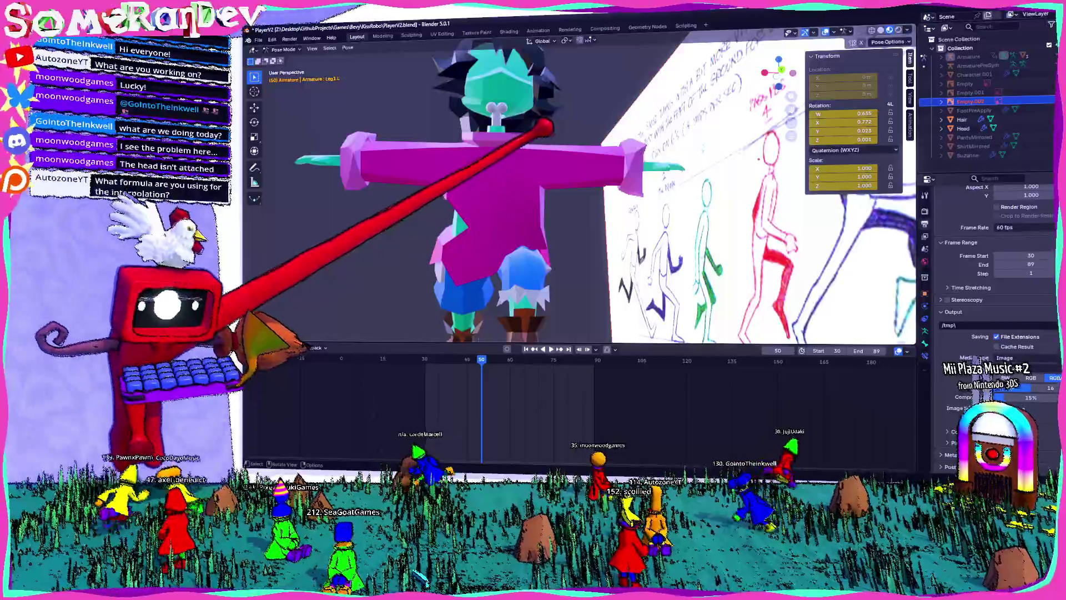
mouse_move(533, 131)
middle_mouse_down()
mouse_move(519, 162)
mouse_move(468, 24)
mouse_move(526, 100)
middle_mouse_up()
scroll(605, 183, "up", 5)
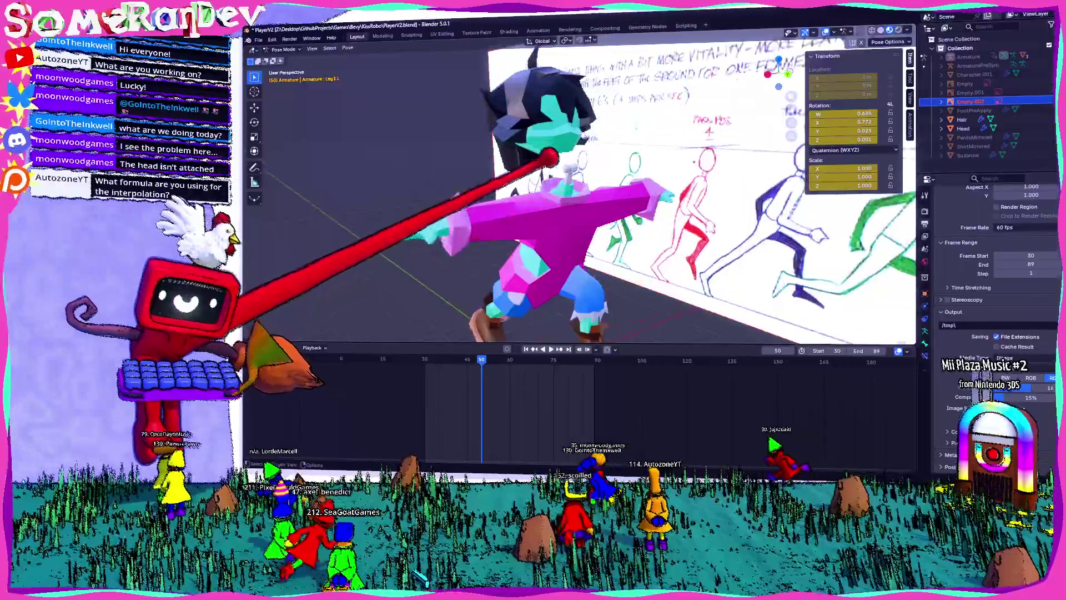
middle_click_drag(606, 183, 566, 184)
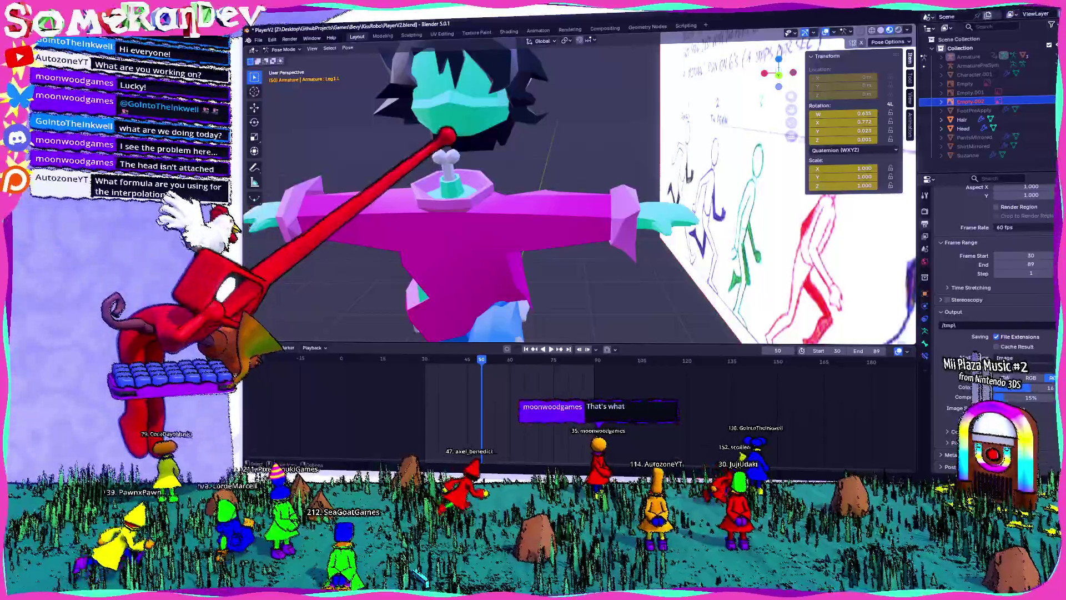
scroll(522, 303, "down", 2)
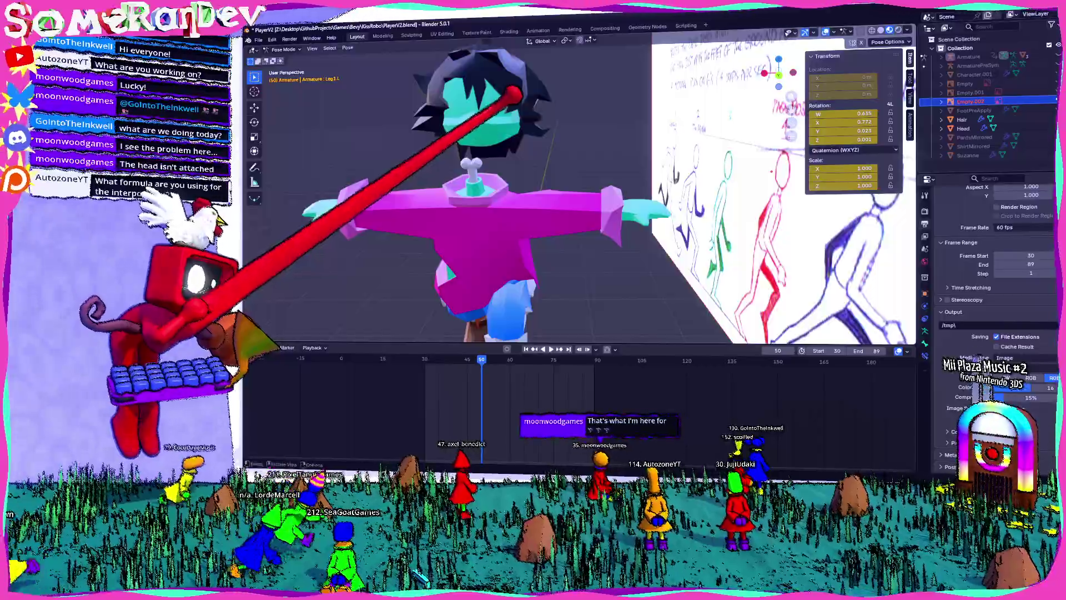
mouse_move(500, 311)
middle_mouse_down()
mouse_move(522, 302)
mouse_move(514, 326)
middle_mouse_up()
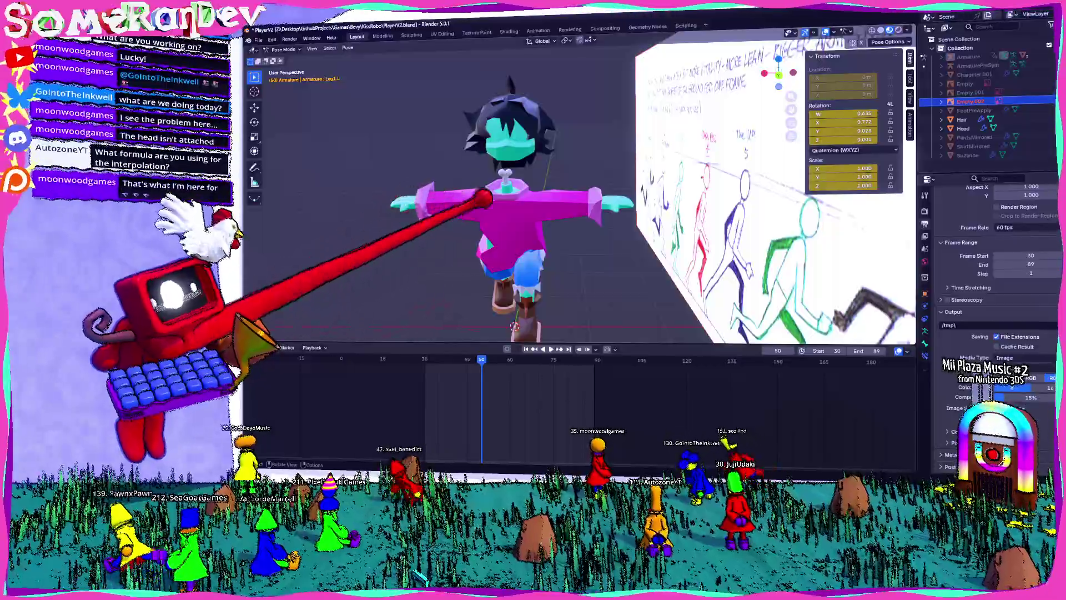
middle_click_drag(499, 202, 606, 214)
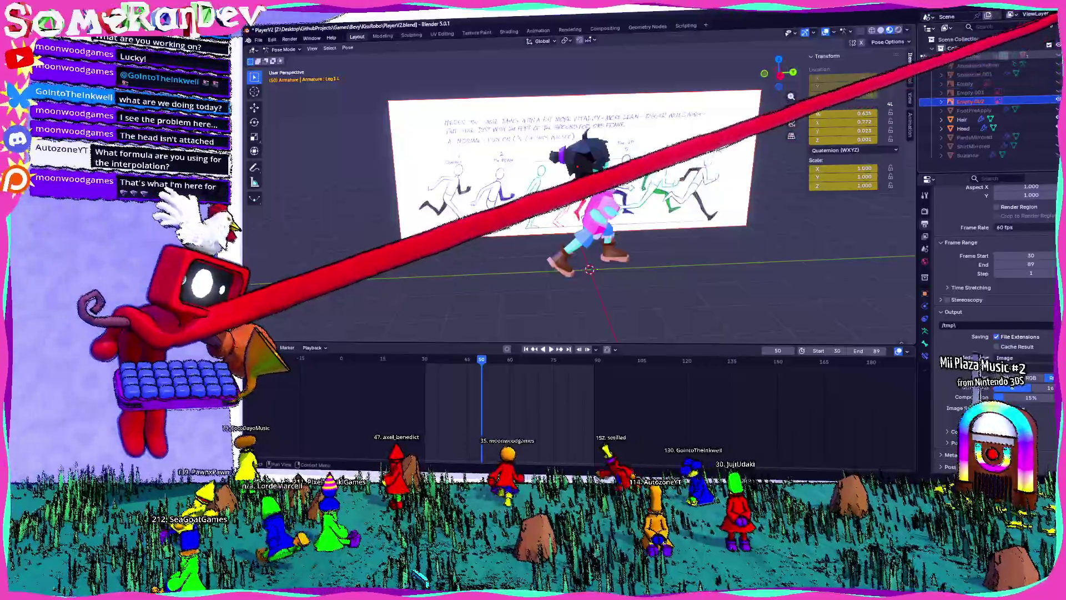
scroll(589, 223, "up", 3)
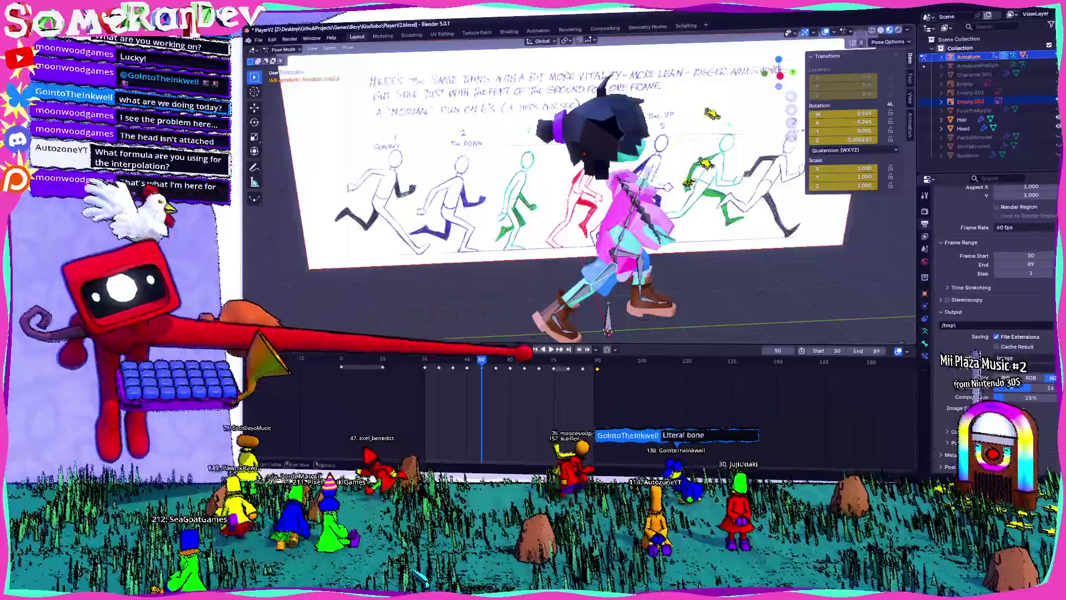
- Box-select the run-cycle keyframes in the Dope Sheet and paste the copied pose onto them
left_click_drag(620, 387, 423, 362)
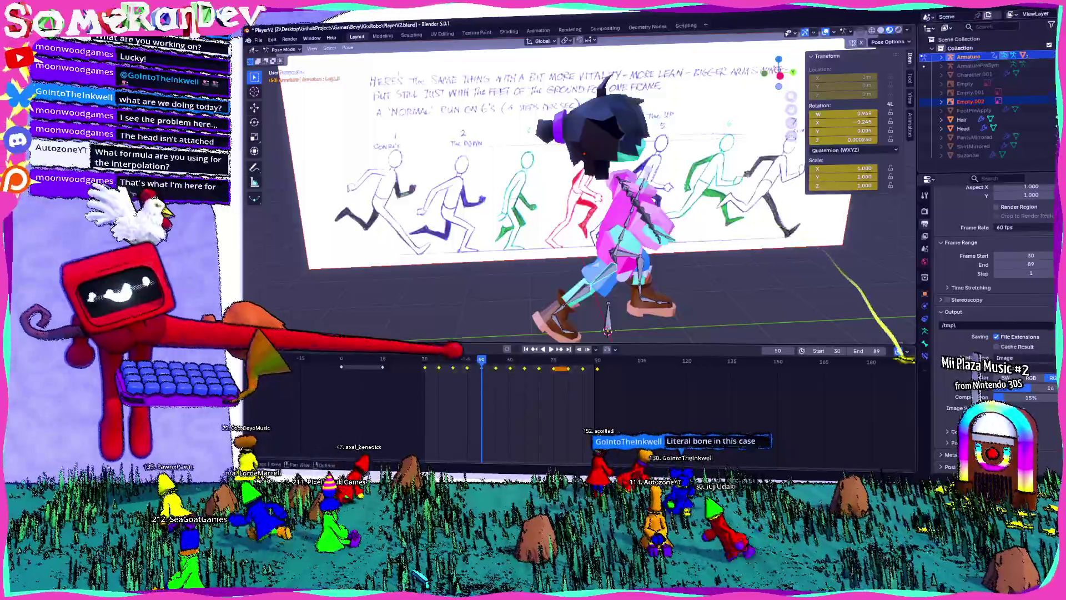
middle_click_drag(555, 194, 499, 200)
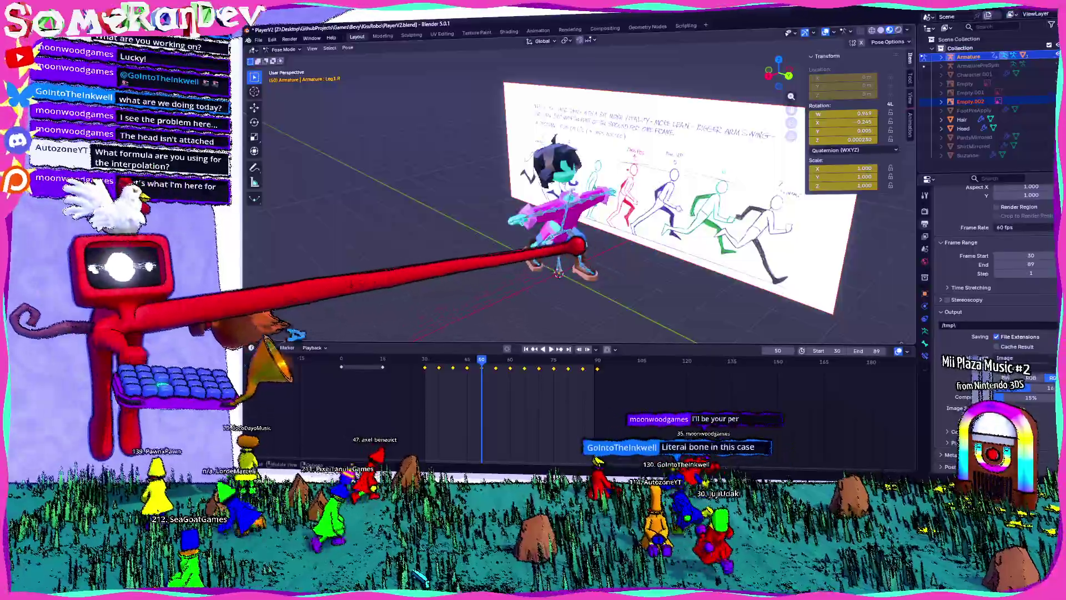
right_click(480, 367)
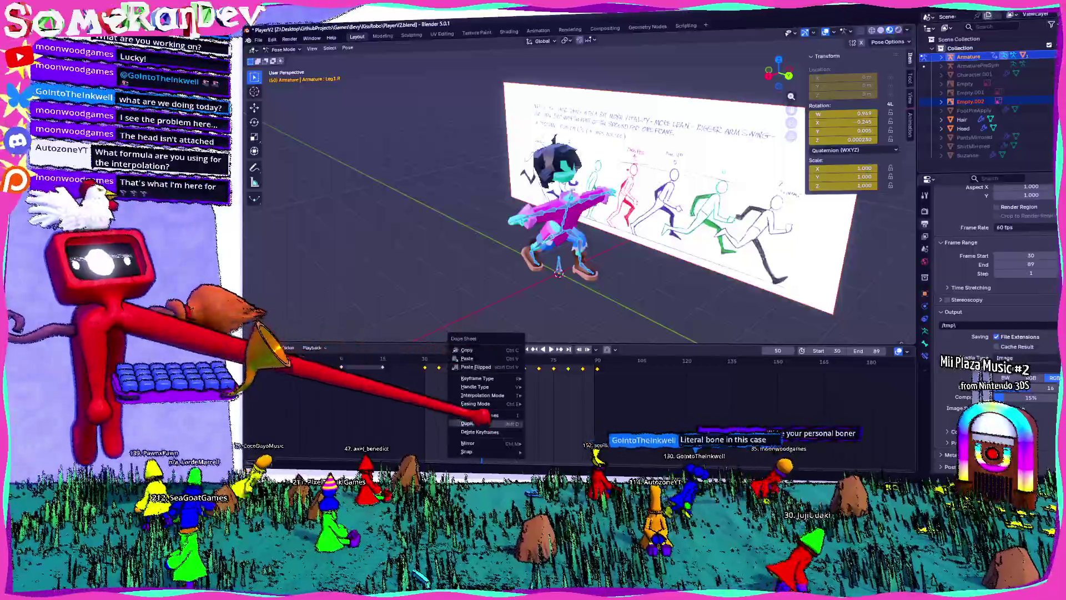
left_click(476, 367)
- Change the easing mode of the selected keyframes and start playback
right_click(477, 361)
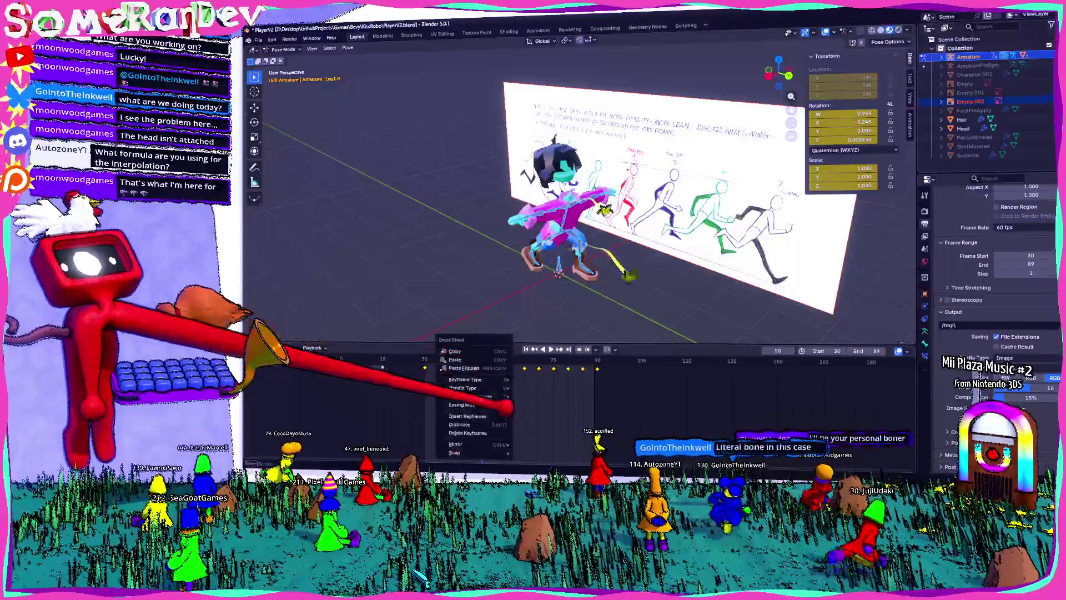
mouse_move(473, 405)
left_click(541, 406)
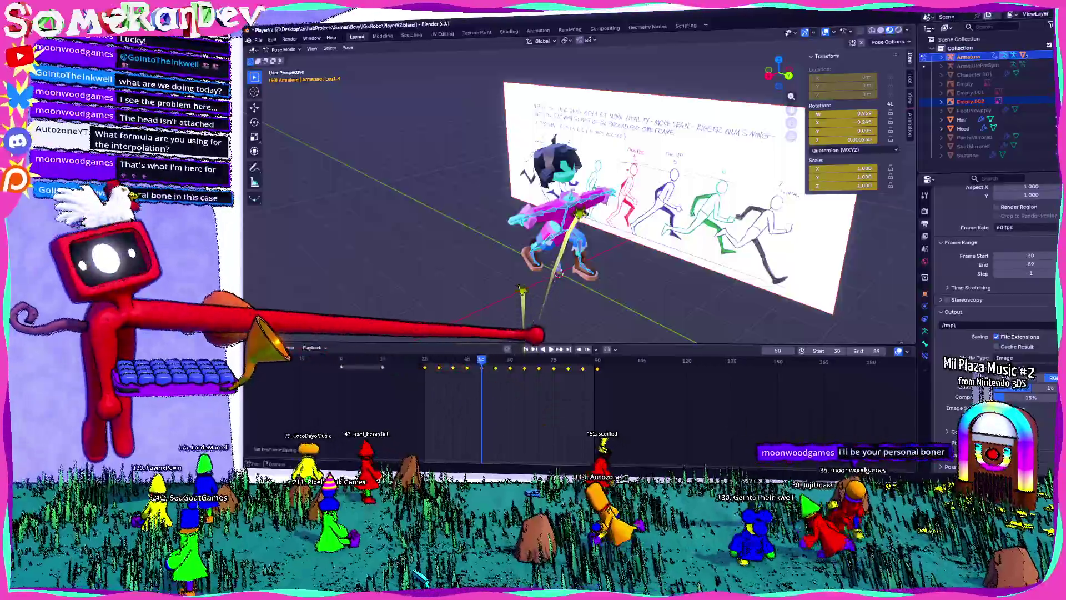
left_click(547, 349)
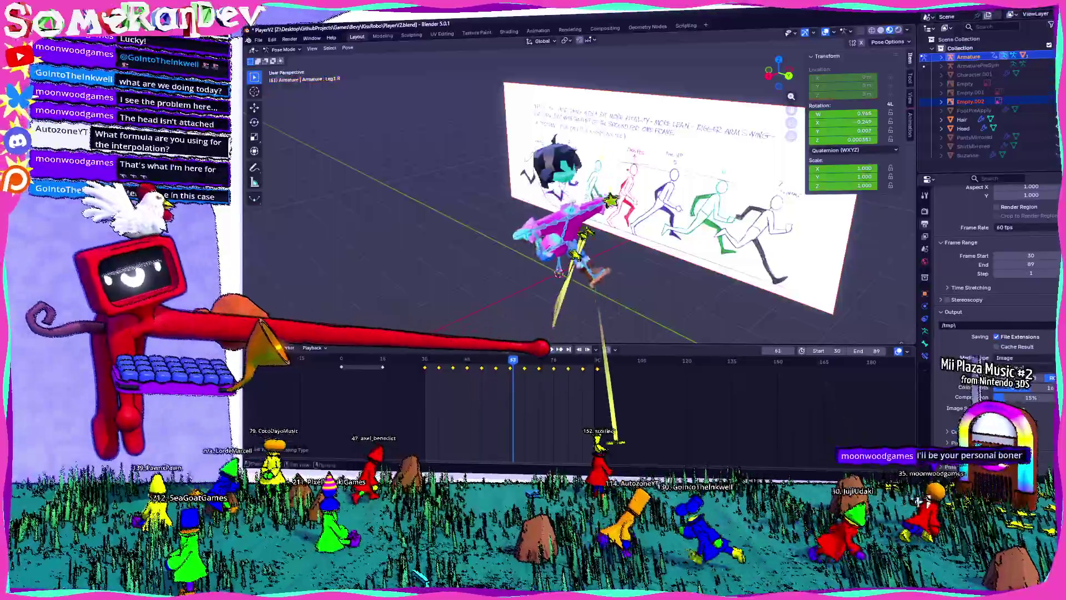
- Change the keyframes' interpolation mode and view the playing character from the front and an angle
right_click(511, 361)
mouse_move(514, 360)
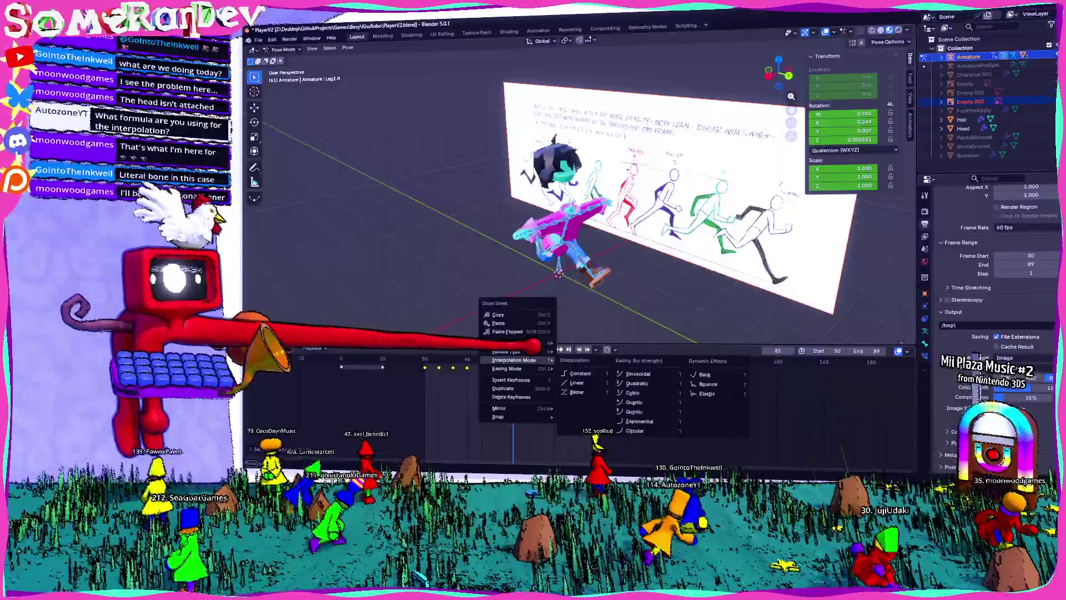
left_click(578, 383)
key("KP_1")
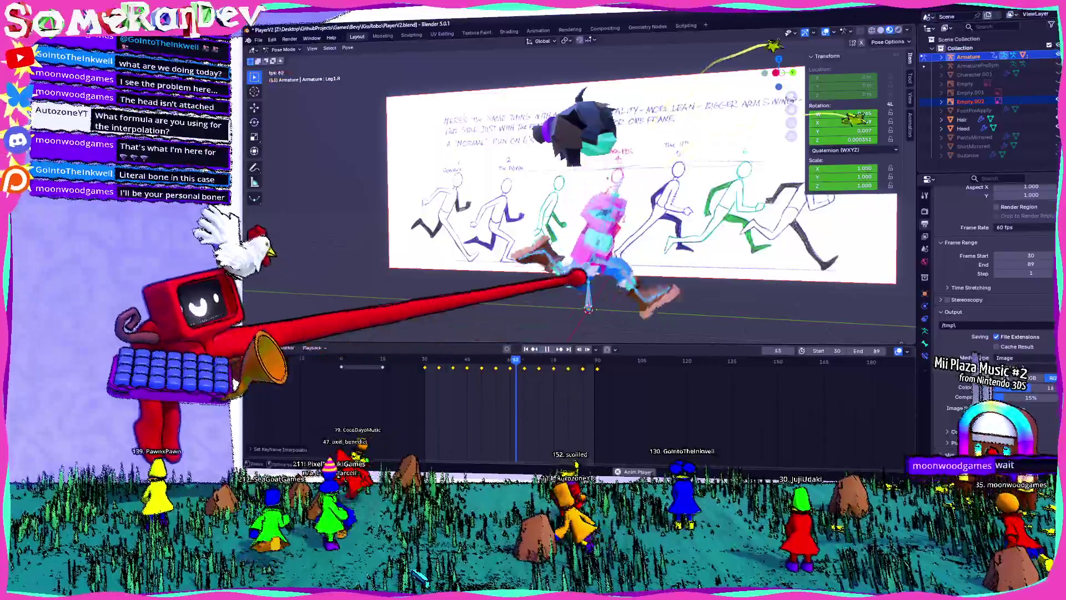
middle_click_drag(555, 223, 611, 211)
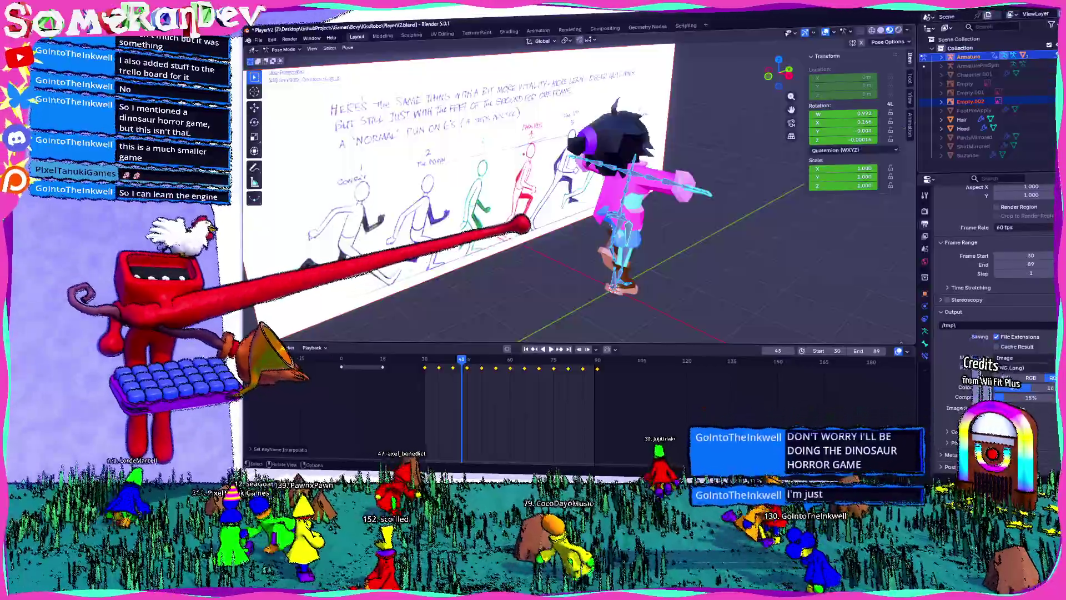
- Delete the later run-cycle keyframes, roughly frames 45–90
mouse_move(583, 202)
middle_mouse_down()
mouse_move(535, 214)
mouse_move(631, 209)
mouse_move(625, 175)
mouse_move(704, 205)
mouse_move(694, 214)
mouse_move(607, 202)
mouse_move(619, 179)
mouse_move(633, 221)
mouse_move(571, 207)
mouse_move(674, 210)
mouse_move(669, 241)
mouse_move(627, 266)
mouse_move(591, 318)
middle_mouse_up()
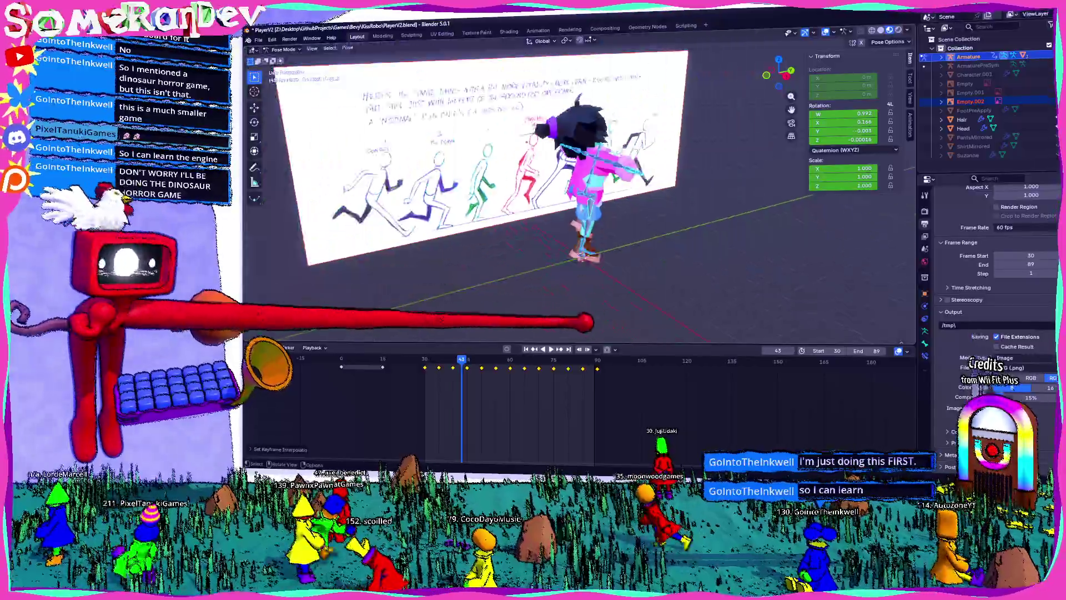
left_click_drag(610, 385, 507, 365)
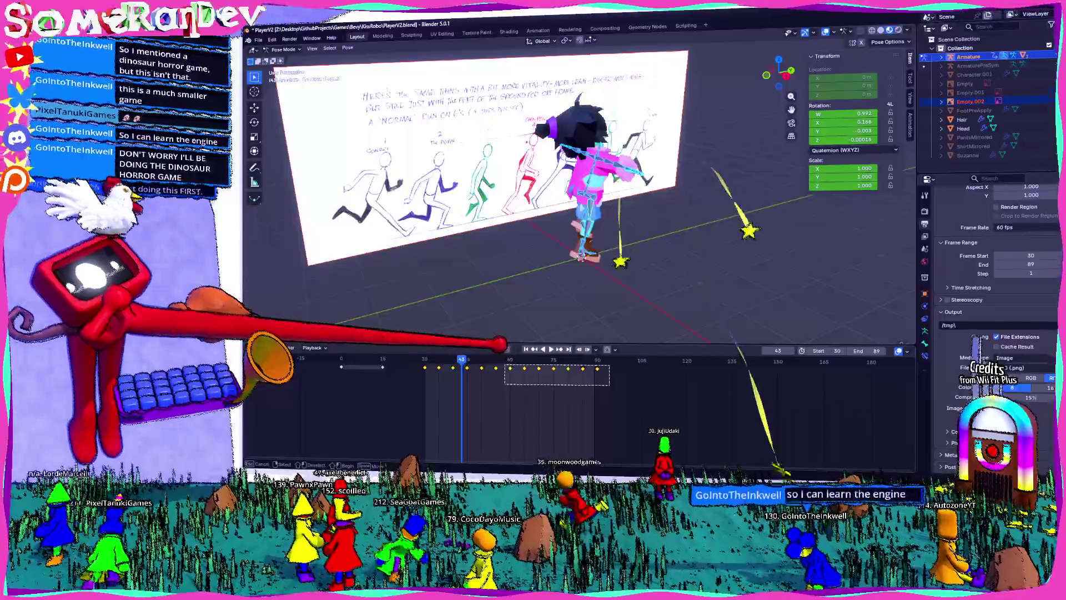
key("Delete")
- Play the run animation and stop it at frame 37, zooming toward the character
middle_click_drag(556, 222, 609, 212)
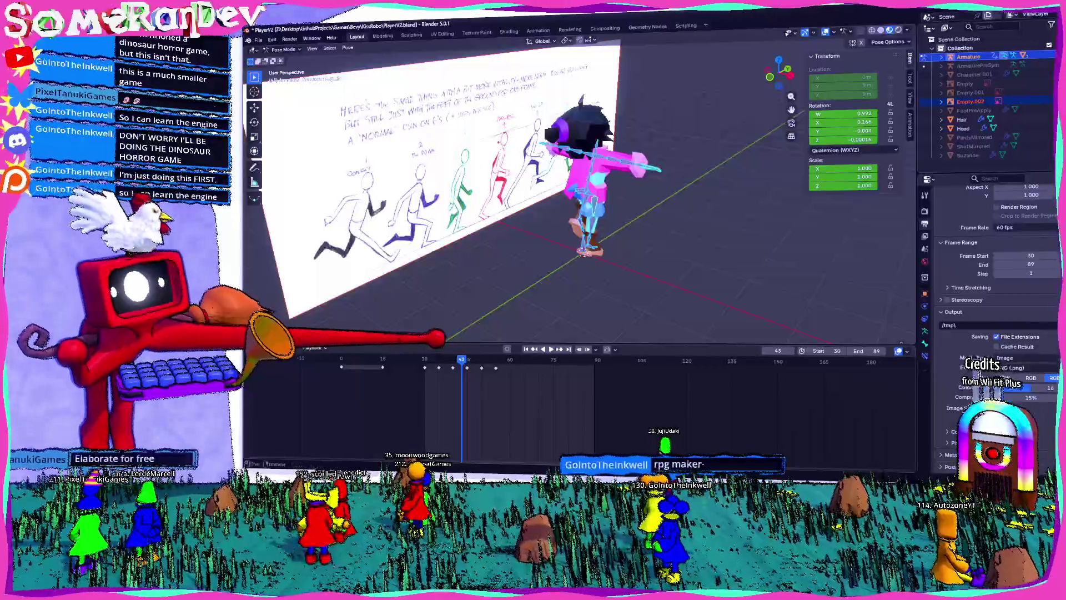
key("space")
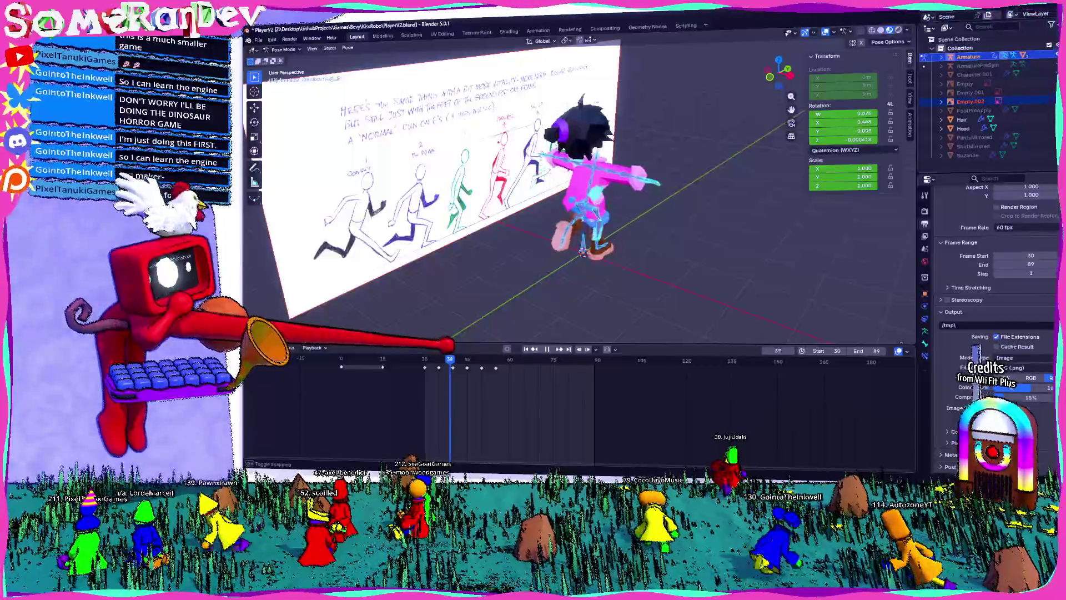
key("space")
scroll(578, 211, "up", 3)
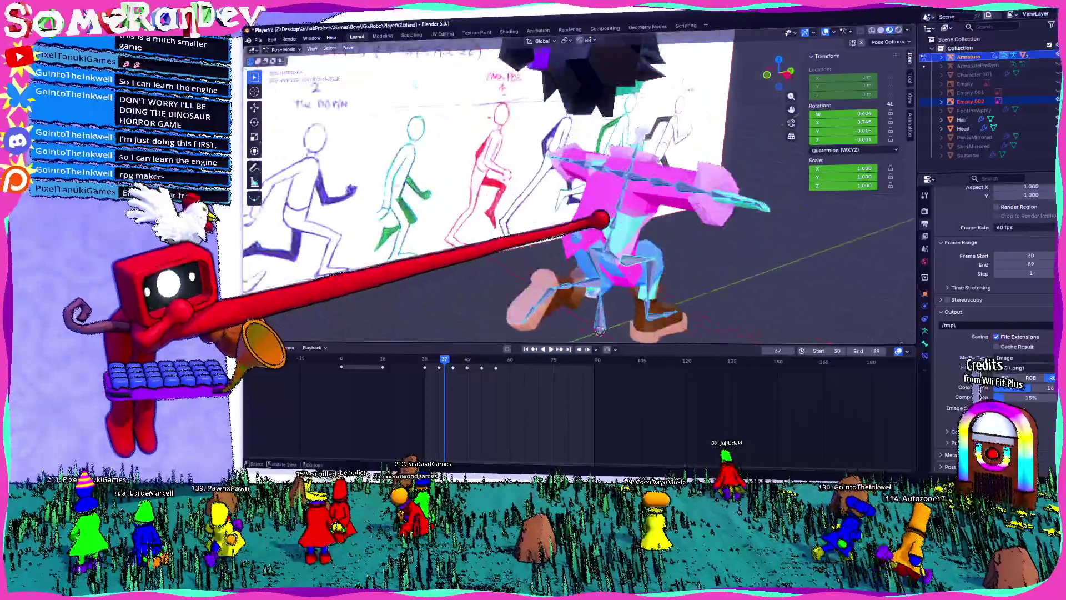
- Play the run animation and pause it at frame 40
middle_click_drag(564, 177, 500, 278)
key("space")
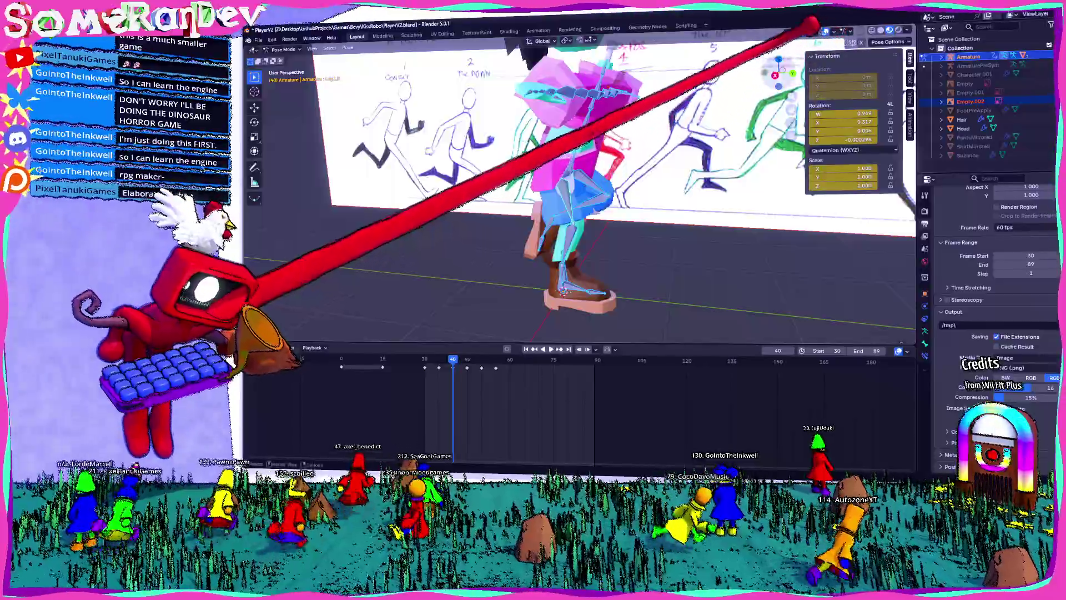
key("space")
- Move the bone along the global Y axis, then replay the animation to check it
key("g")
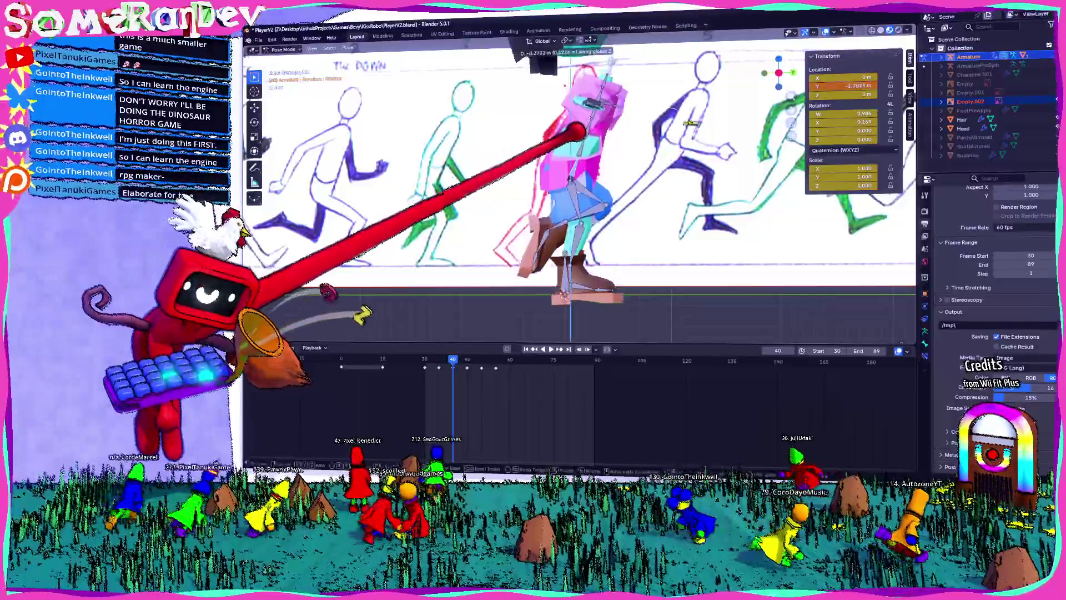
key("y")
key("Return")
key("space")
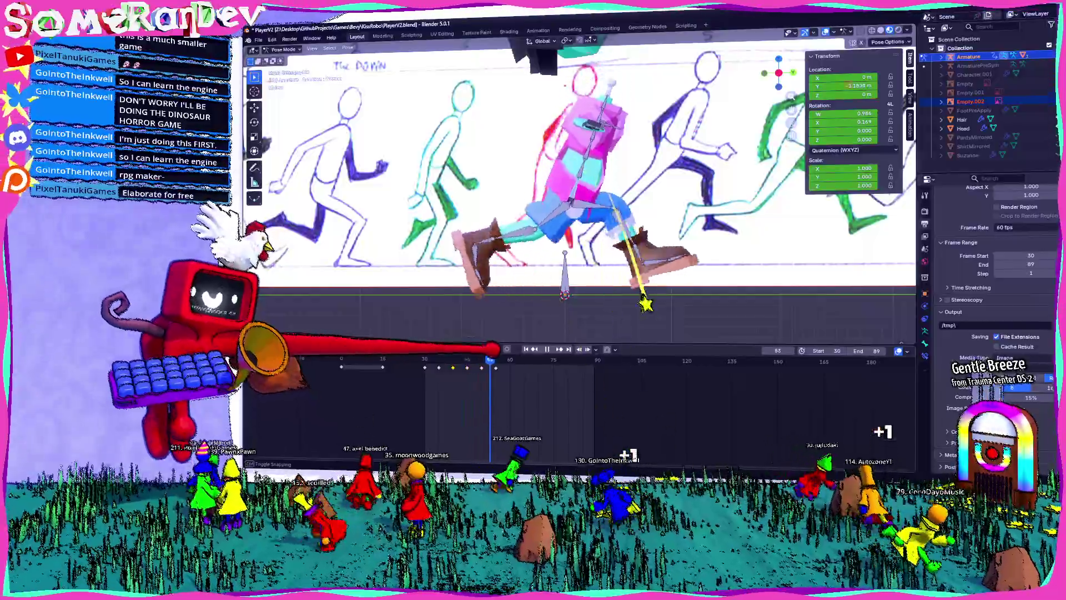
- Stop playback back at frame 31, then jump the timeline to frame 35
key("Escape")
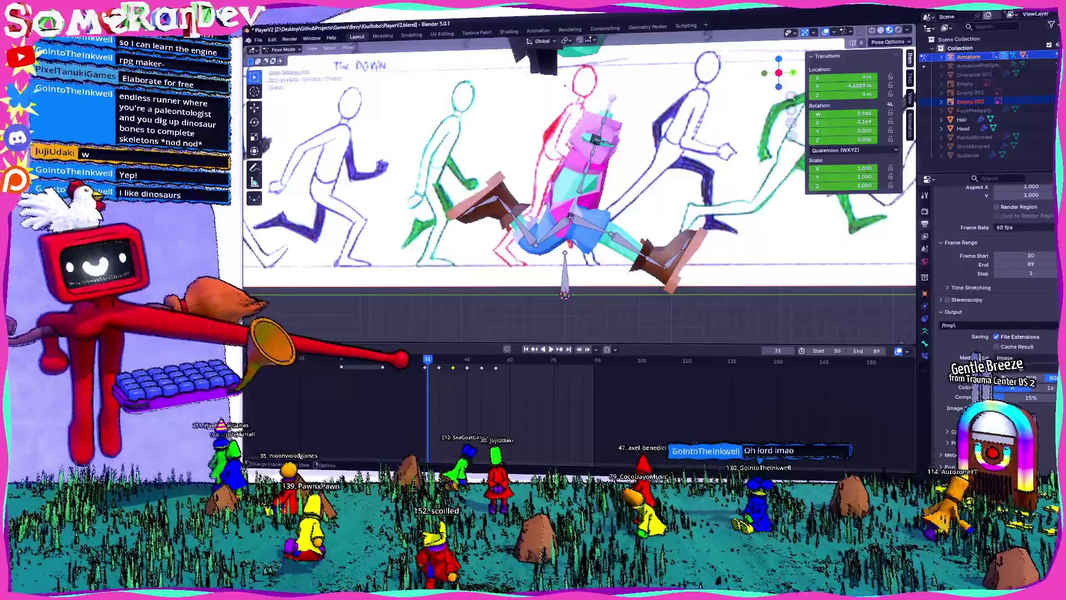
left_click(439, 359)
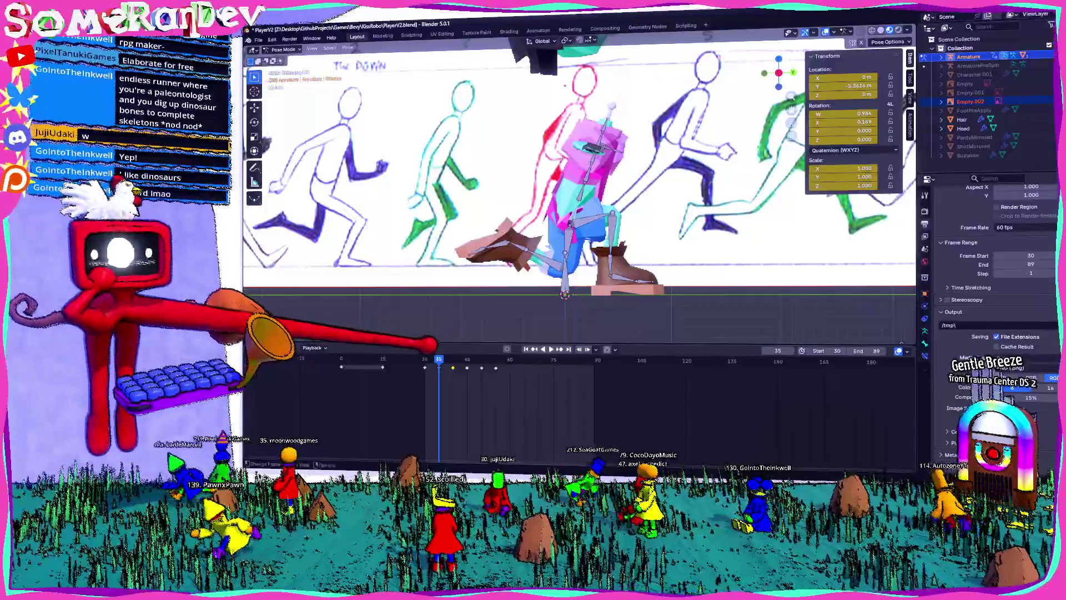
- Play from frame 35, stop at frame 40, and orbit around the forward-tilted character
key("space")
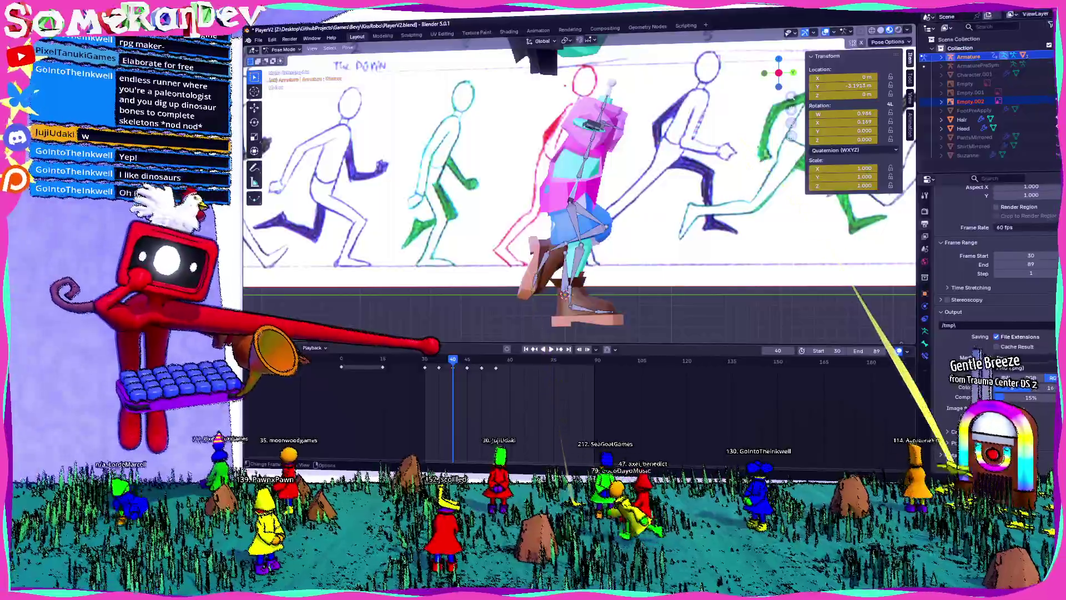
key("space")
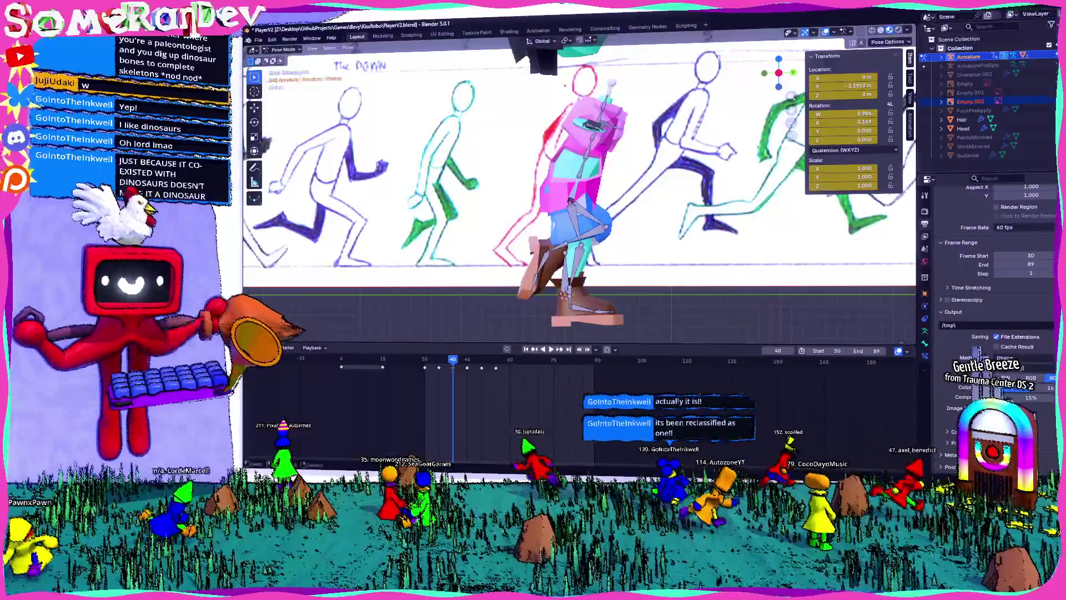
middle_click_drag(577, 195, 683, 181)
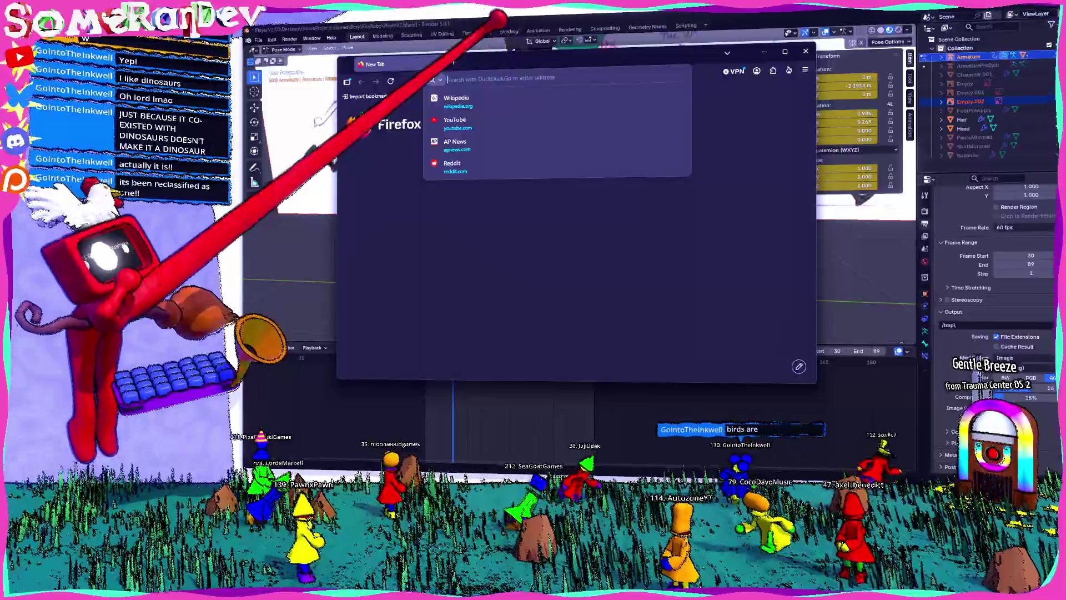
- Search DuckDuckGo for a misspelled 'archeopty', getting Orchiopexy results
type("archeo")
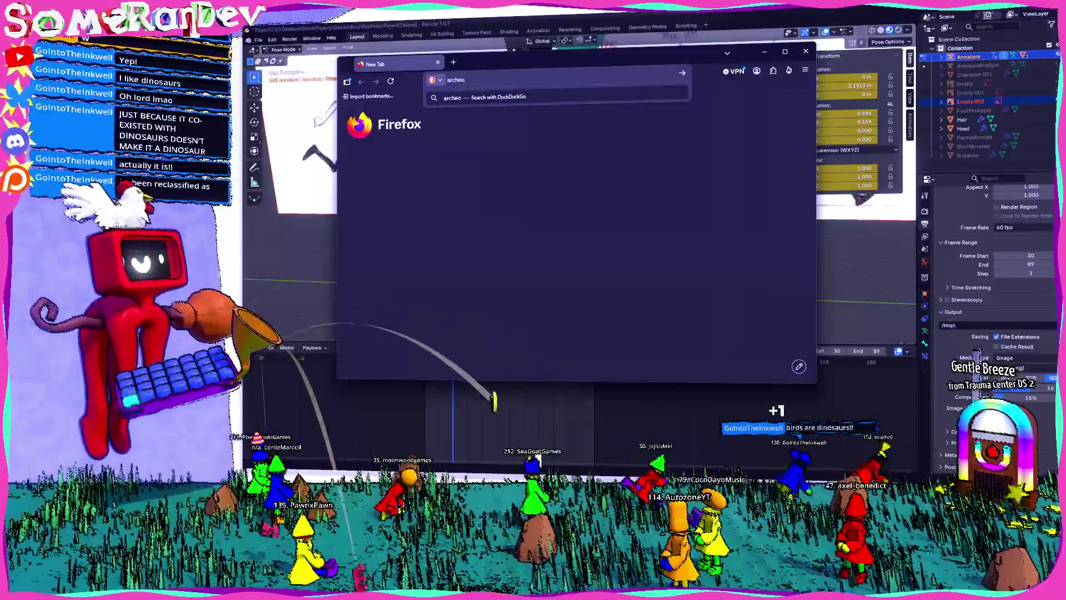
type("ptby")
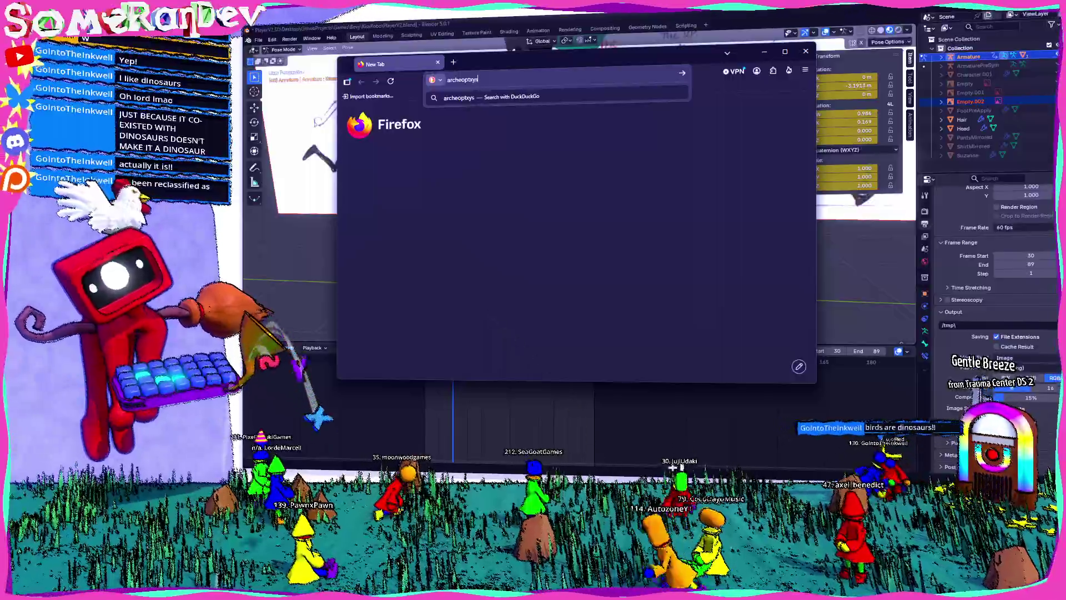
key("Return")
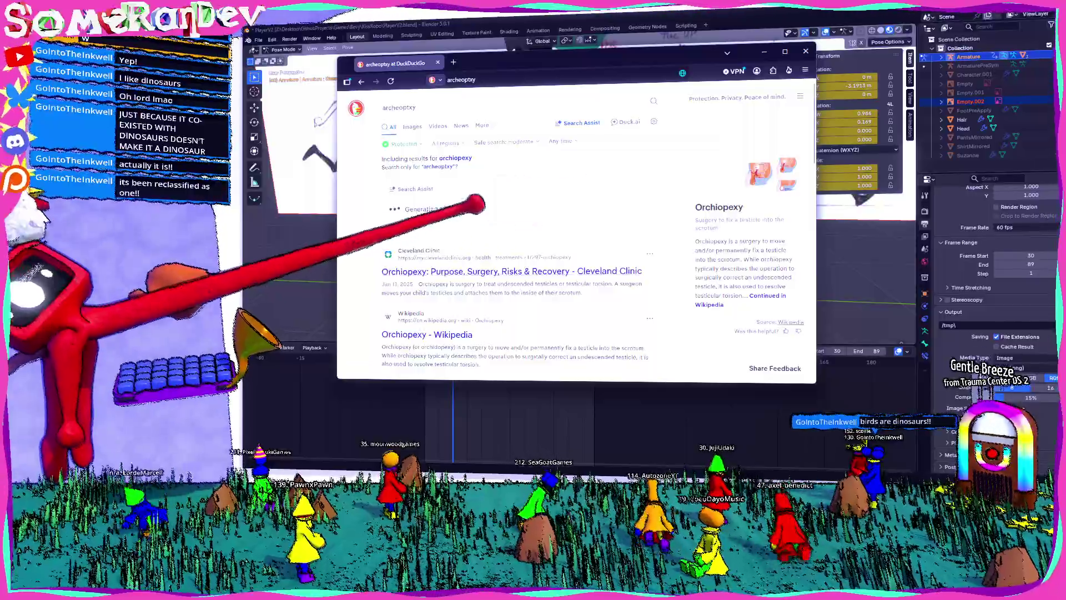
scroll(425, 243, "down", 3)
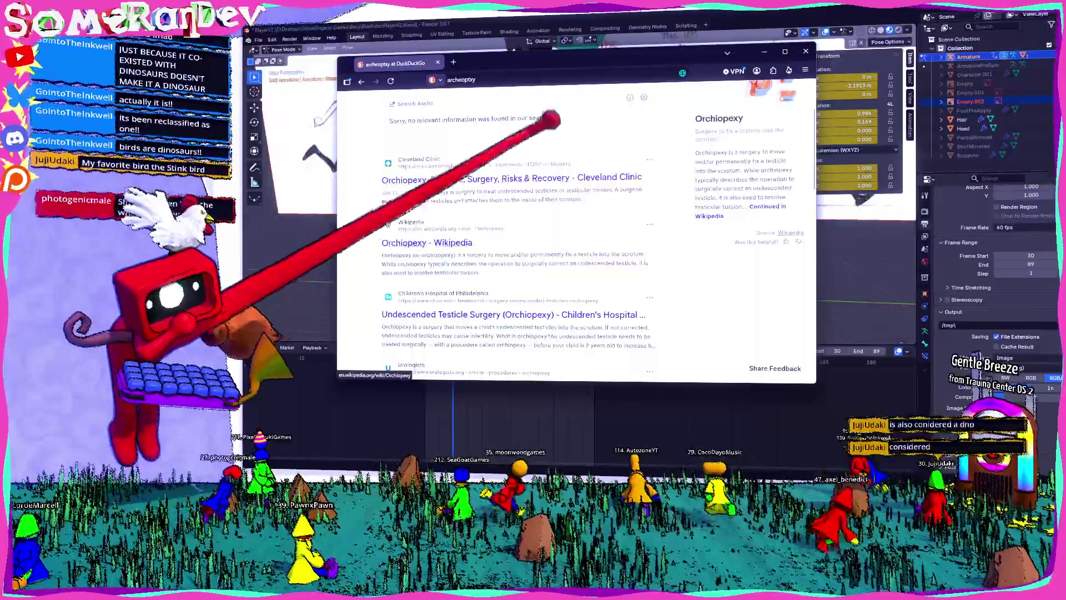
key("ctrl+t")
- Search 'stink bird' in the new tab, bringing up Hoatzin results
type("stin")
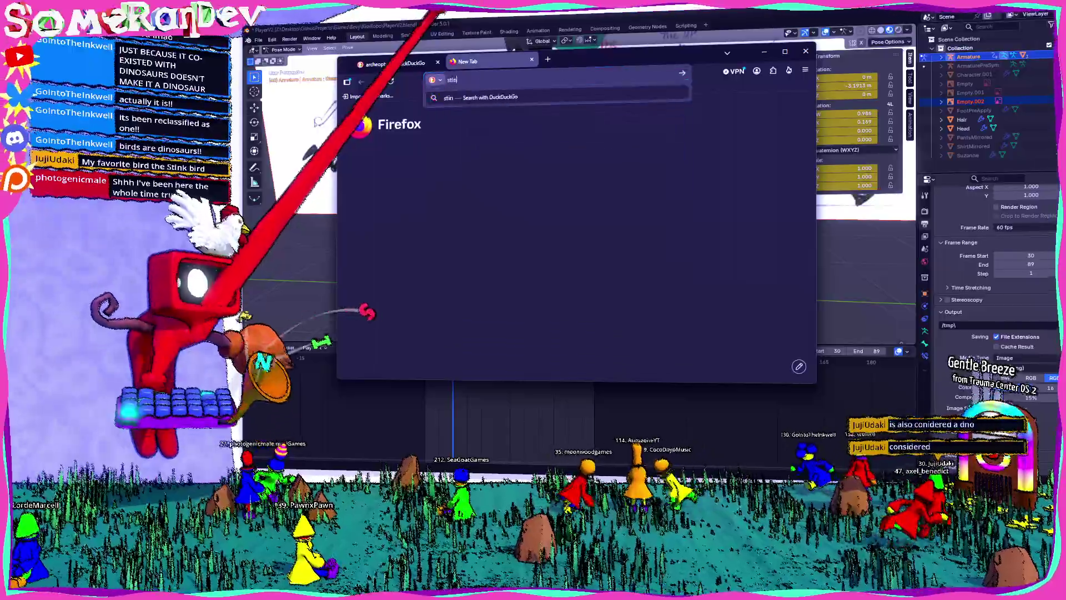
type("k bird")
key("Return")
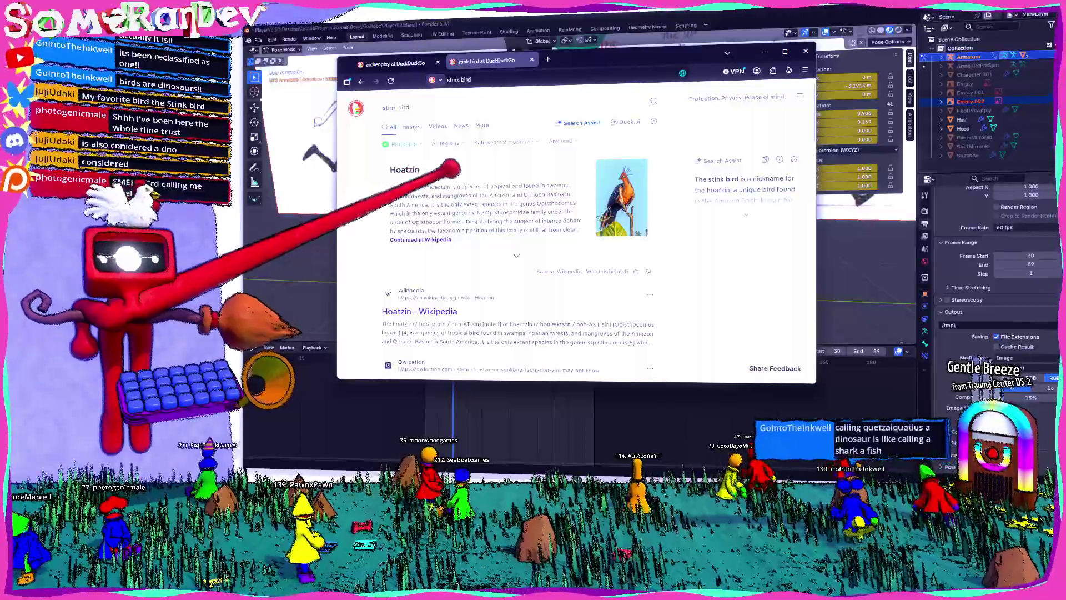
scroll(439, 183, "down", 3)
- Back on the archeoptxy results, rerun it as an exact quoted search, which finds nothing
left_click(384, 63)
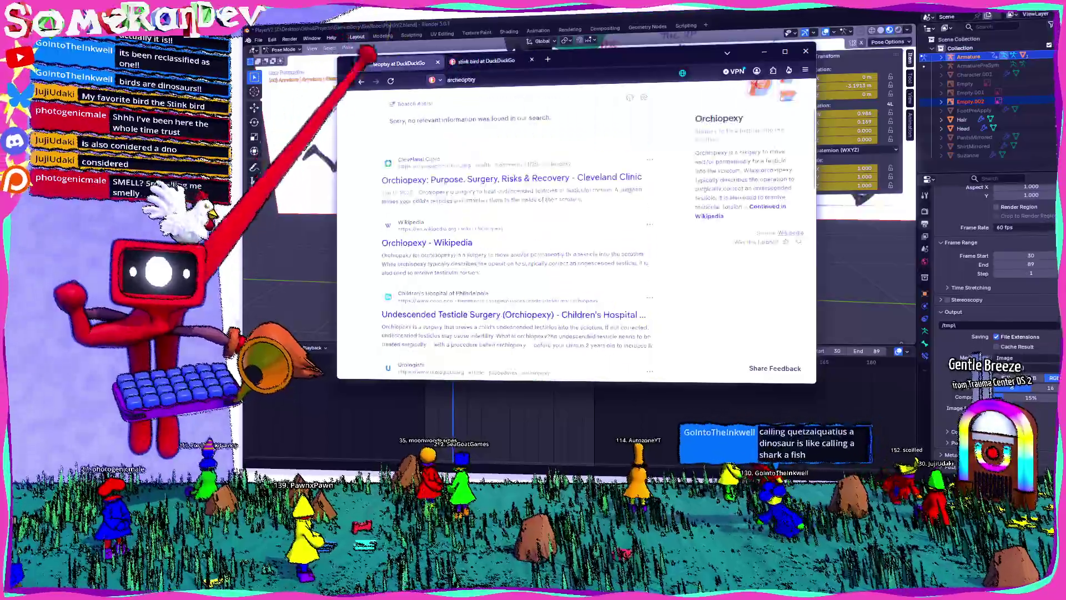
scroll(400, 83, "up", 3)
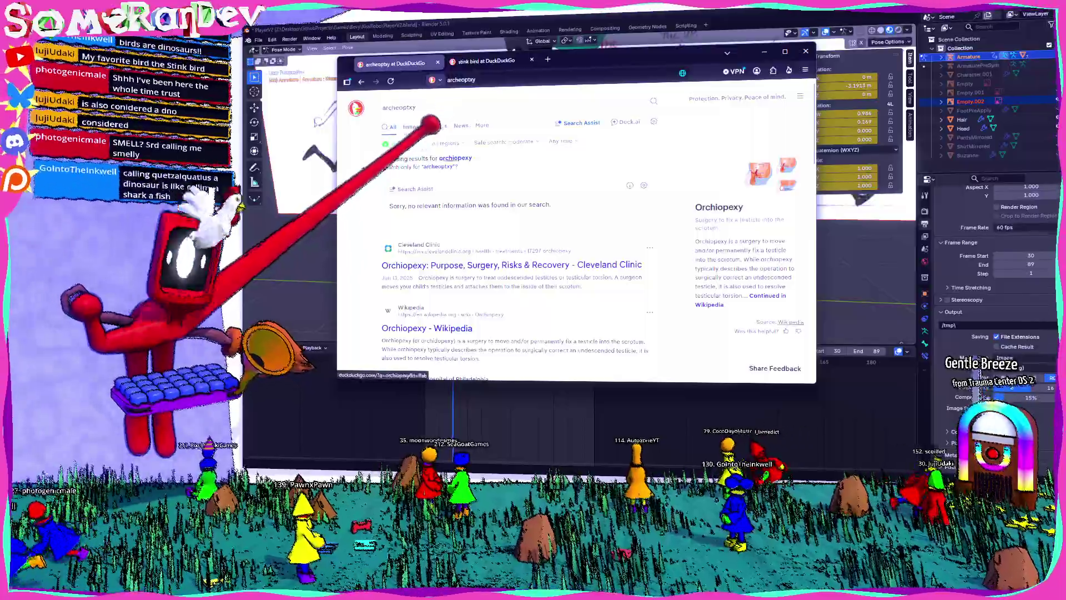
left_click(441, 167)
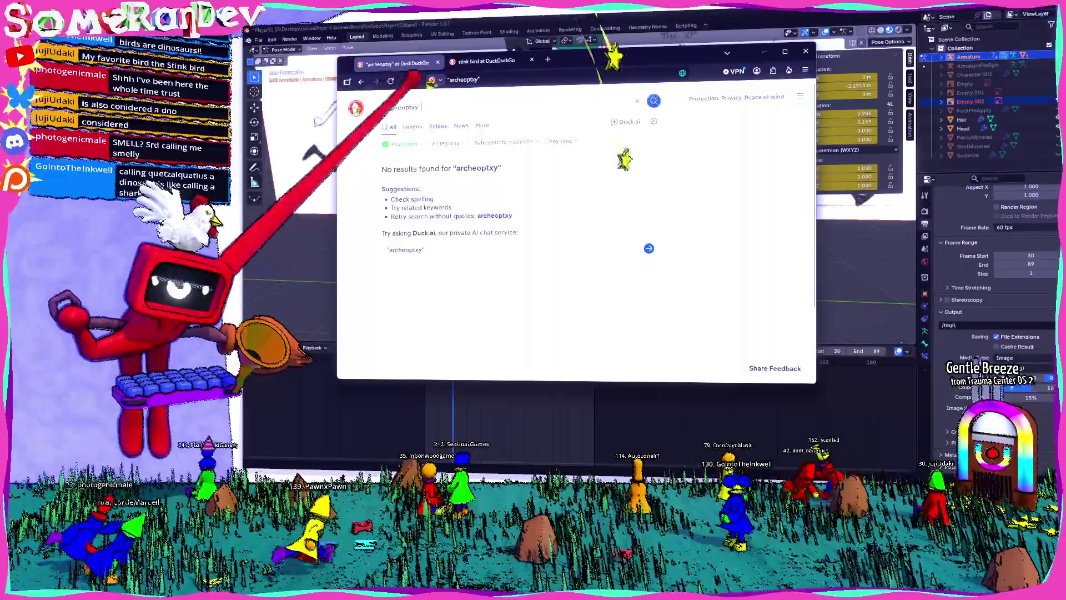
- Replace the query with the suggested 'archaeopteryx' spelling and search again
key("ctrl+a")
type("arceo")
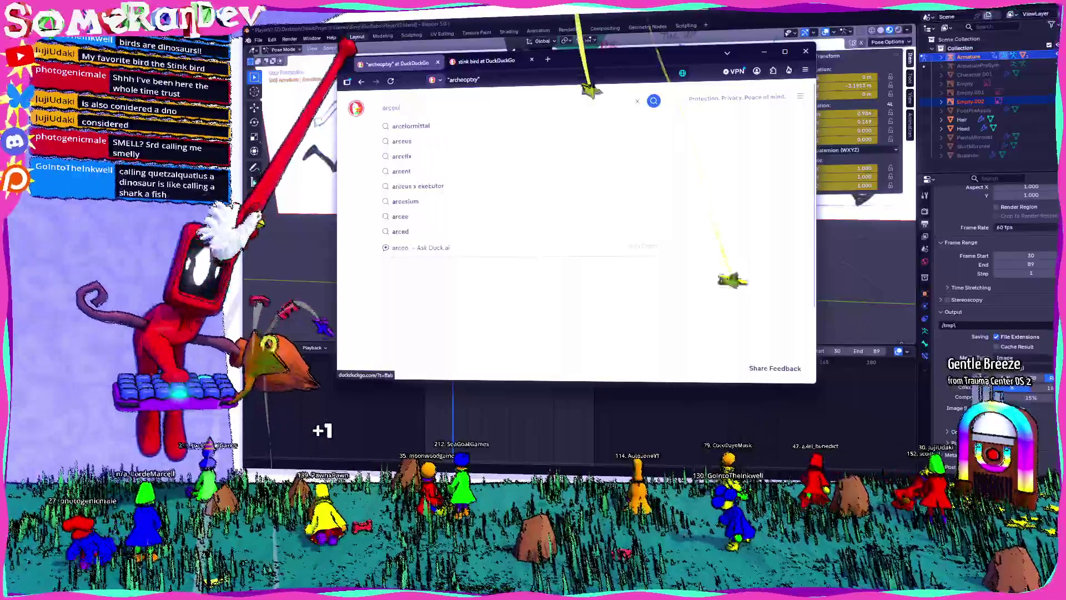
type("xtery")
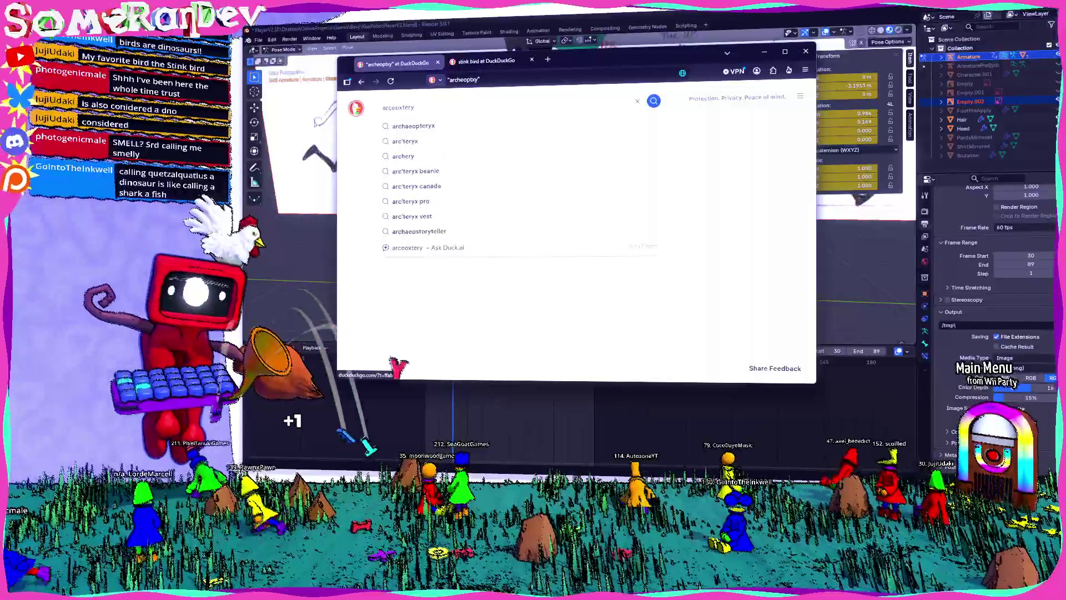
key("Down")
key("Return")
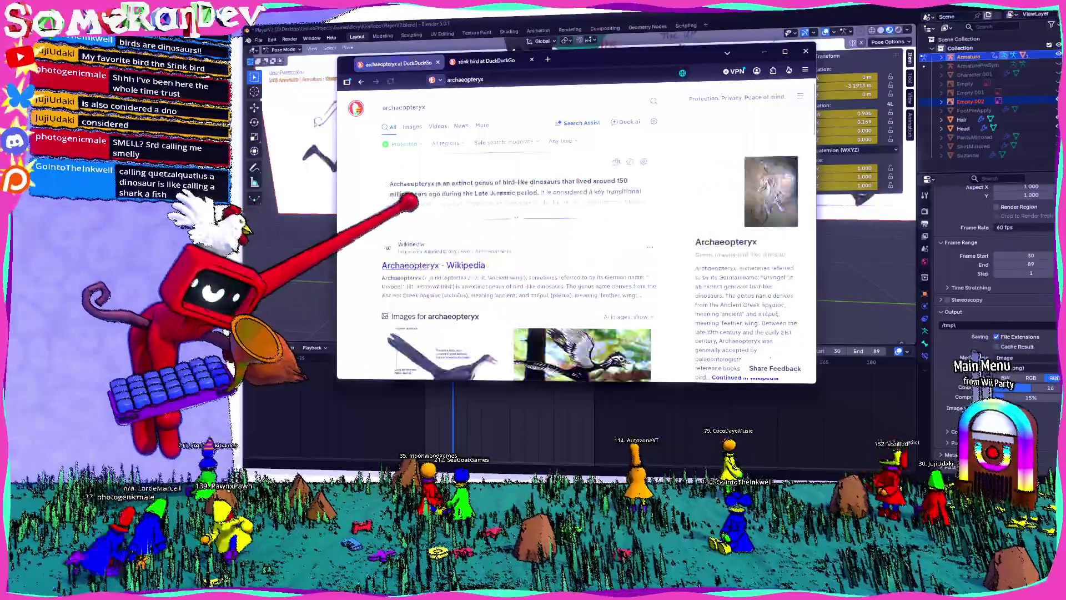
scroll(472, 195, "down", 1)
scroll(472, 214, "down", 2)
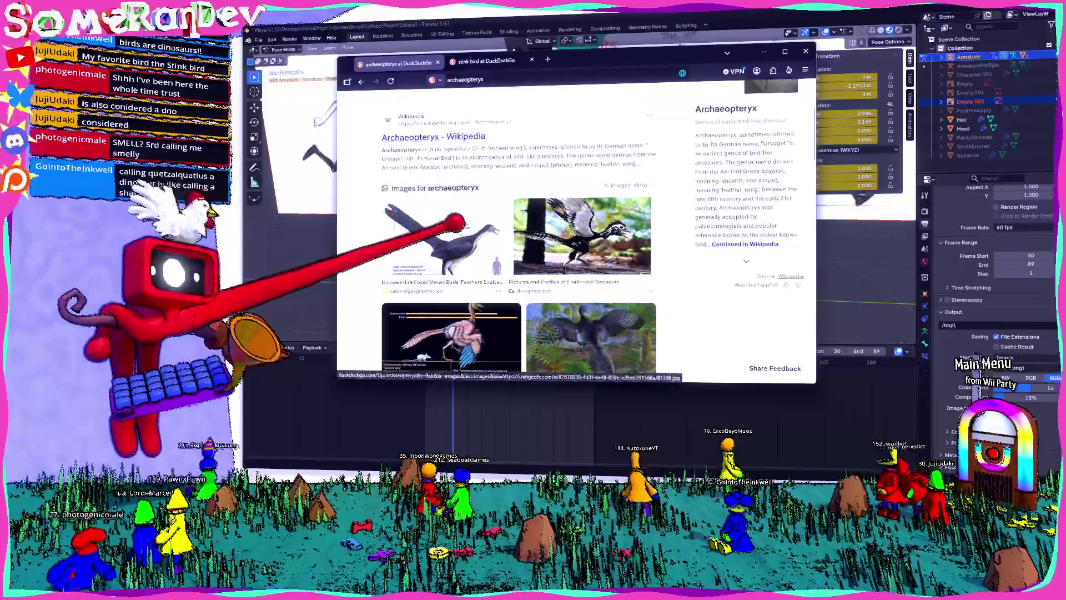
- View the first Archaeopteryx image, then open the Archaeopteryx Wikipedia article to its classification
left_click(447, 200)
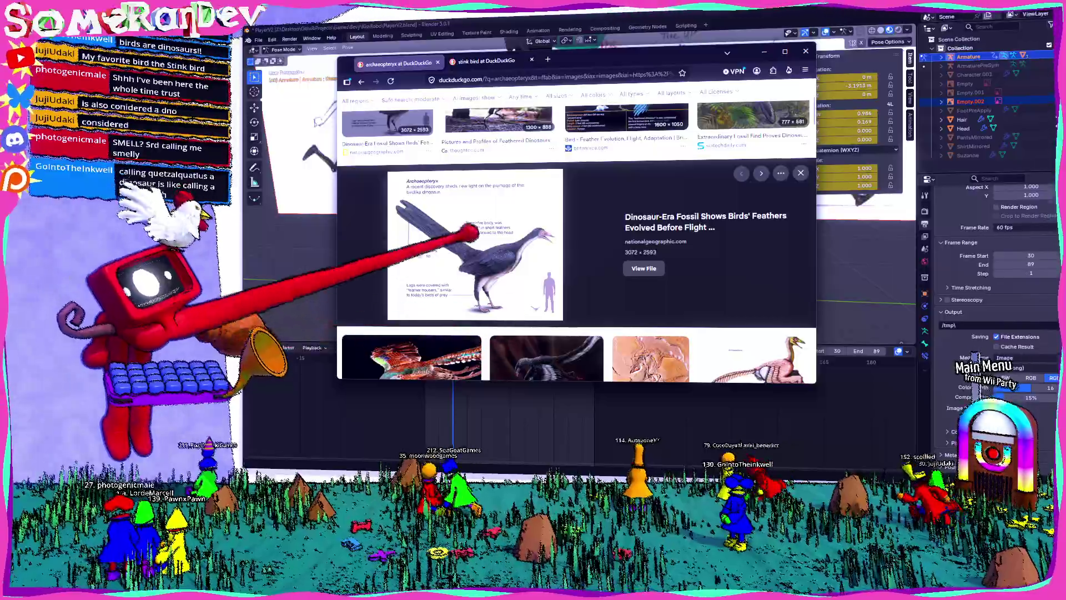
scroll(494, 188, "up", 3)
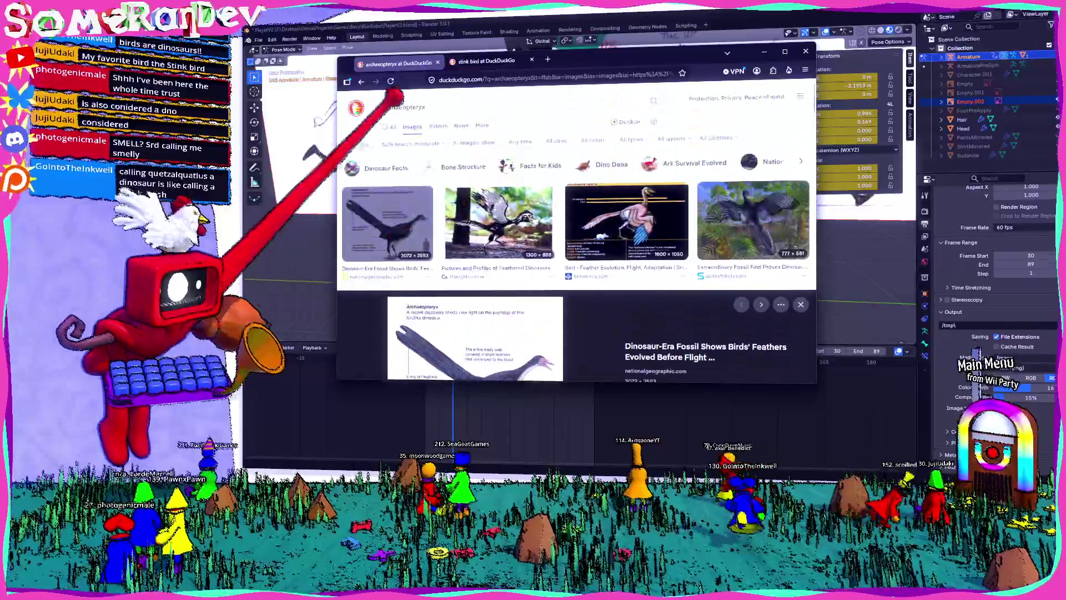
left_click(391, 127)
left_click(434, 265)
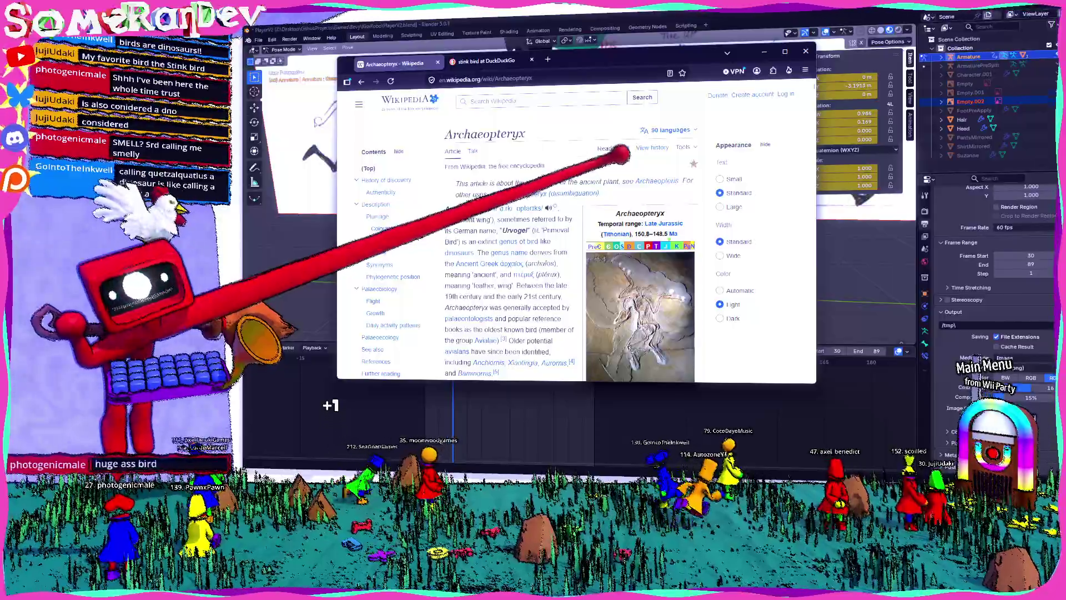
scroll(633, 167, "down", 3)
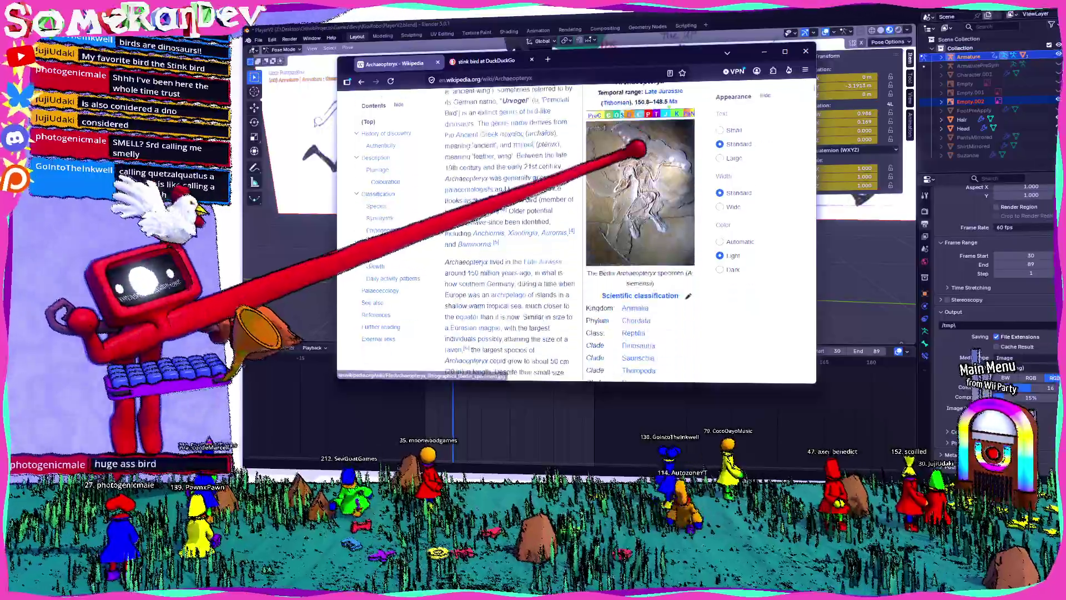
- Maximize the window, zoom the Archaeopteryx article to 170%, and scroll to its classification box
left_click(785, 51)
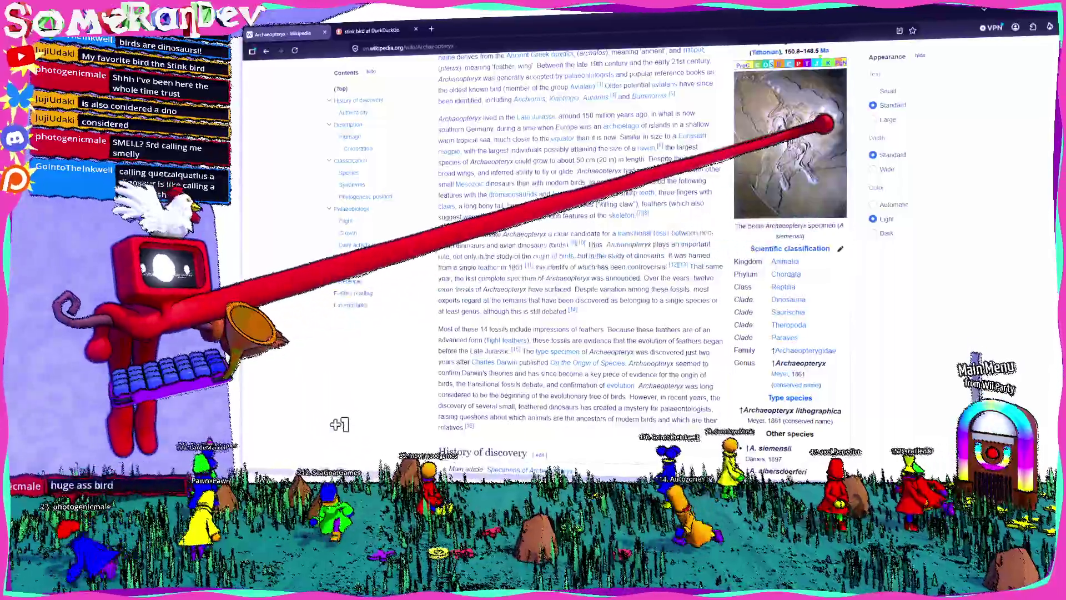
scroll(821, 155, "up", 2)
scroll(825, 160, "up", 5, "ctrl")
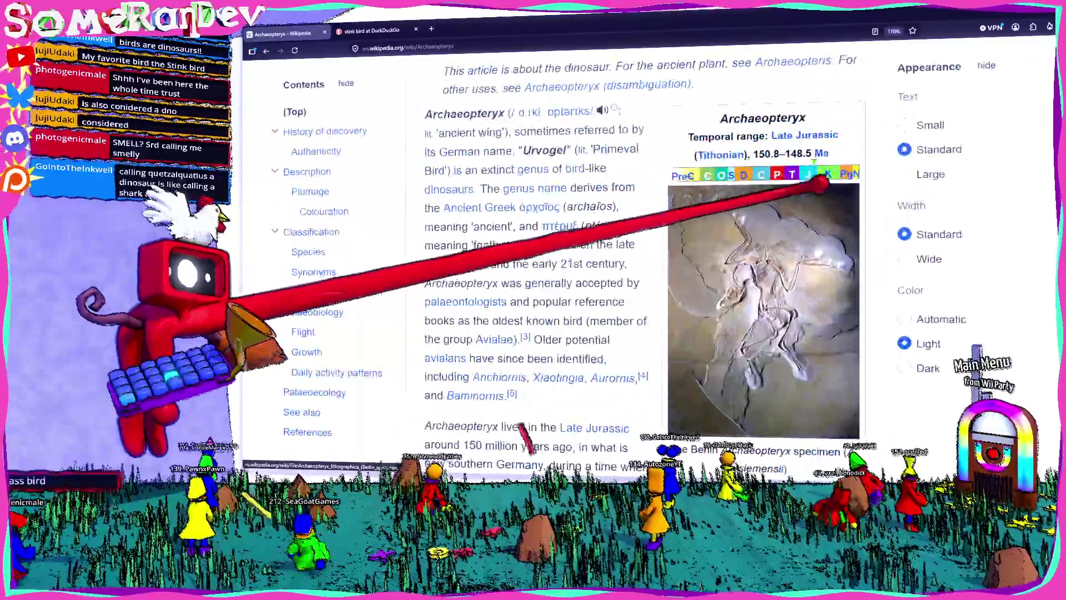
scroll(722, 166, "down", 3)
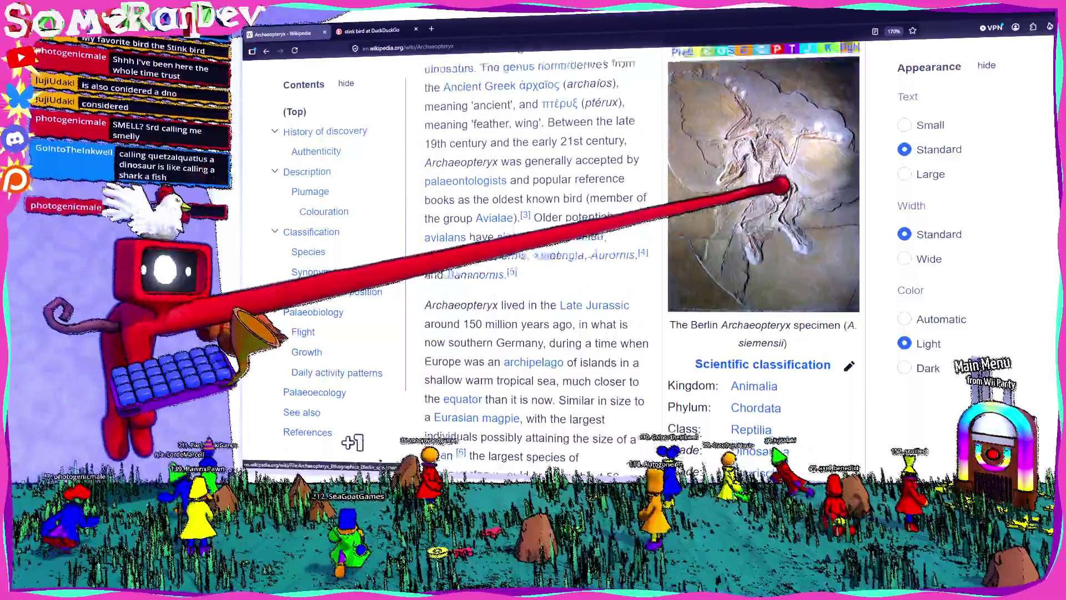
scroll(733, 158, "up", 2)
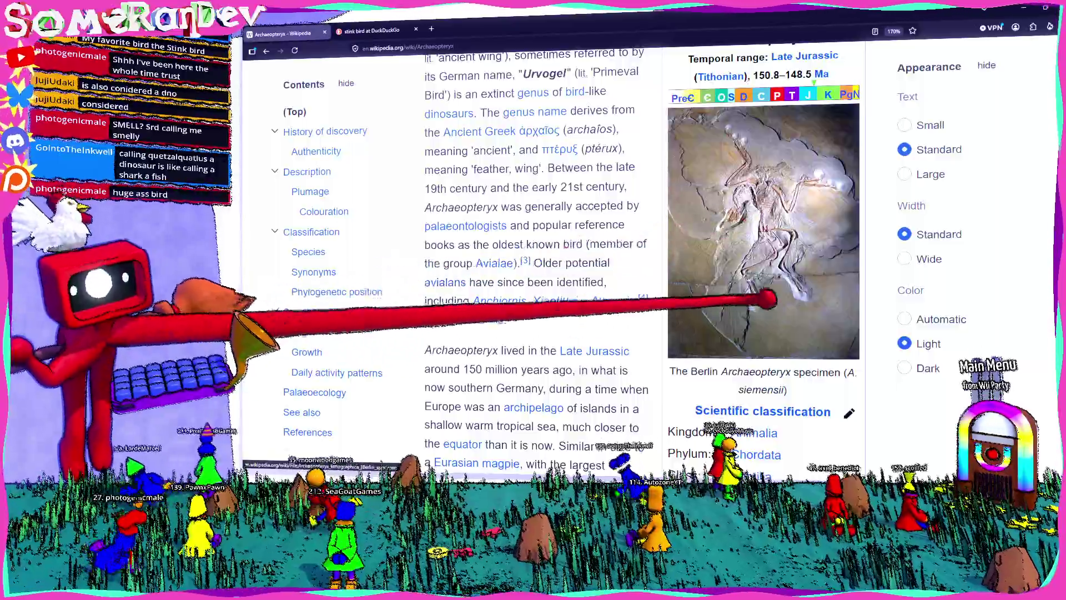
scroll(664, 241, "down", 3)
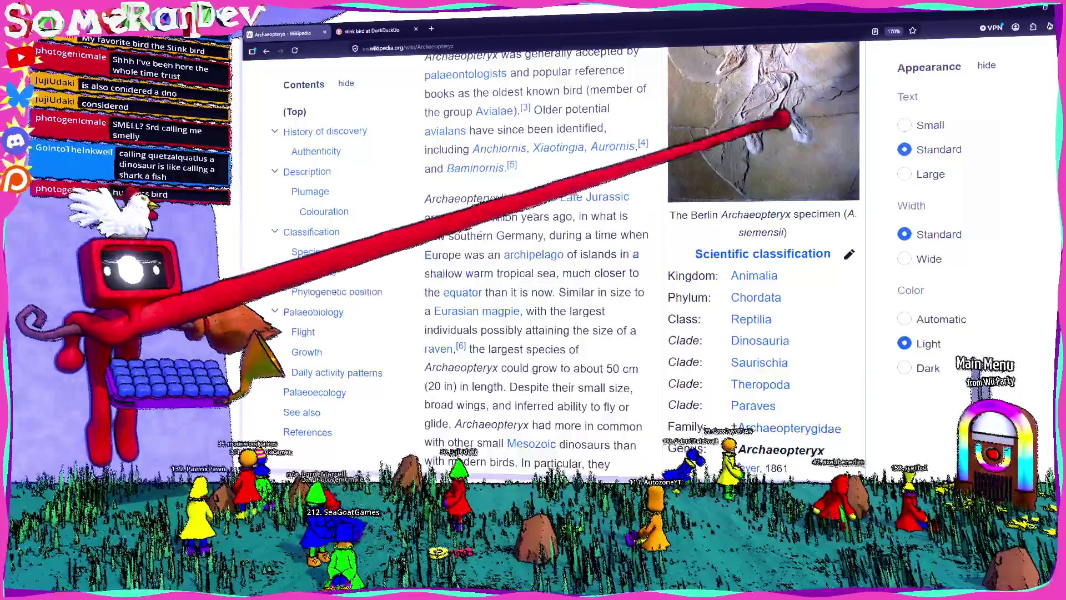
- Search 'are sharks fish' in a new tab and open the Shark Wikipedia article
key("ctrl+t")
type("are s")
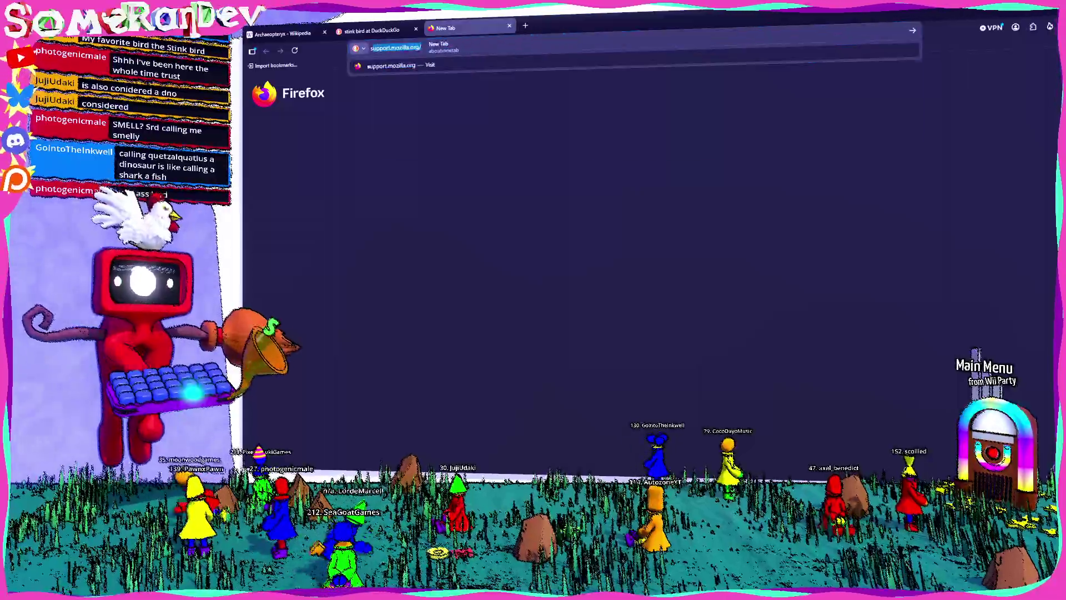
type("harks fish")
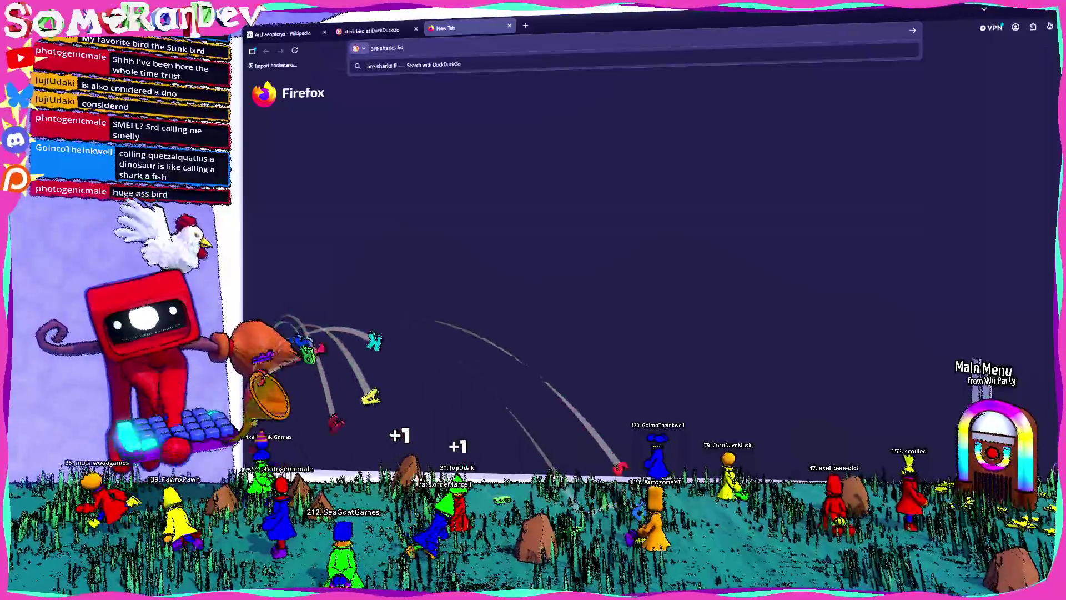
key("Return")
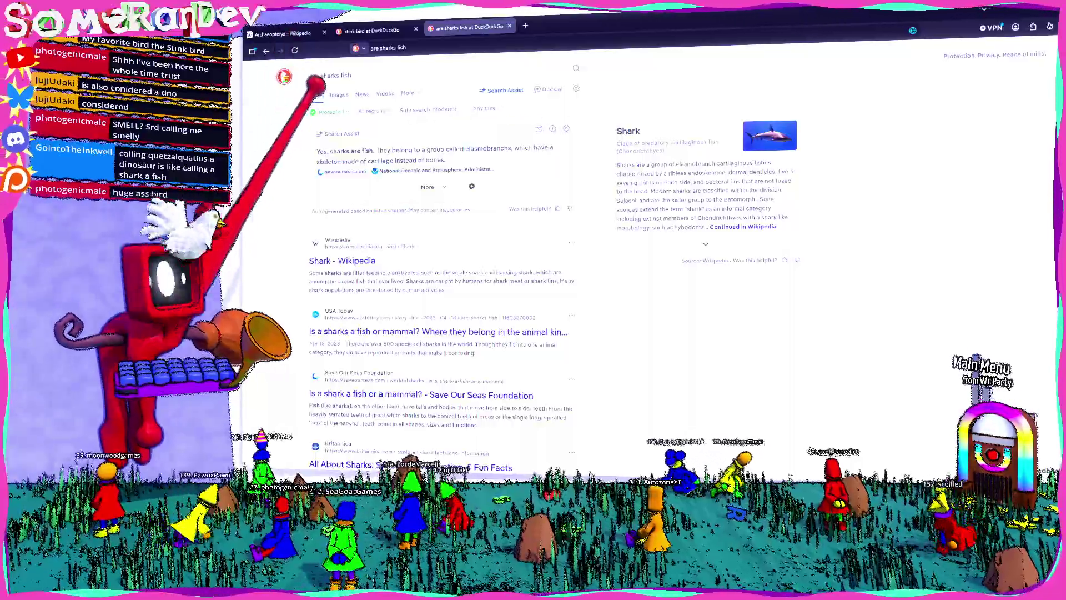
left_click(342, 260)
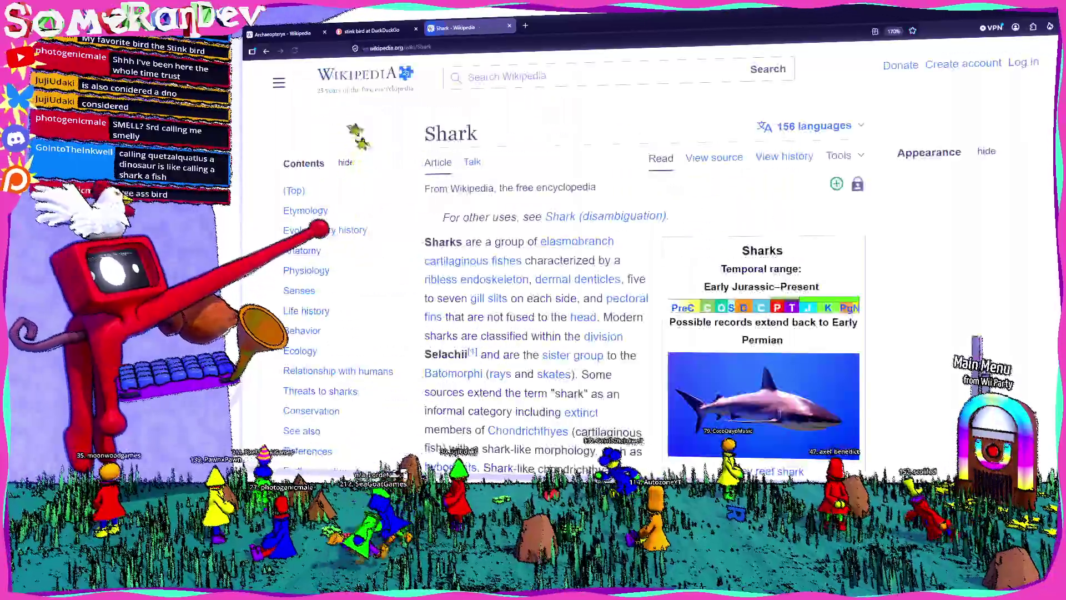
- Highlight 'elasmobranch cartilaginous fishes' in the Shark intro, then clear the selection
scroll(556, 278, "down", 1)
mouse_move(578, 165)
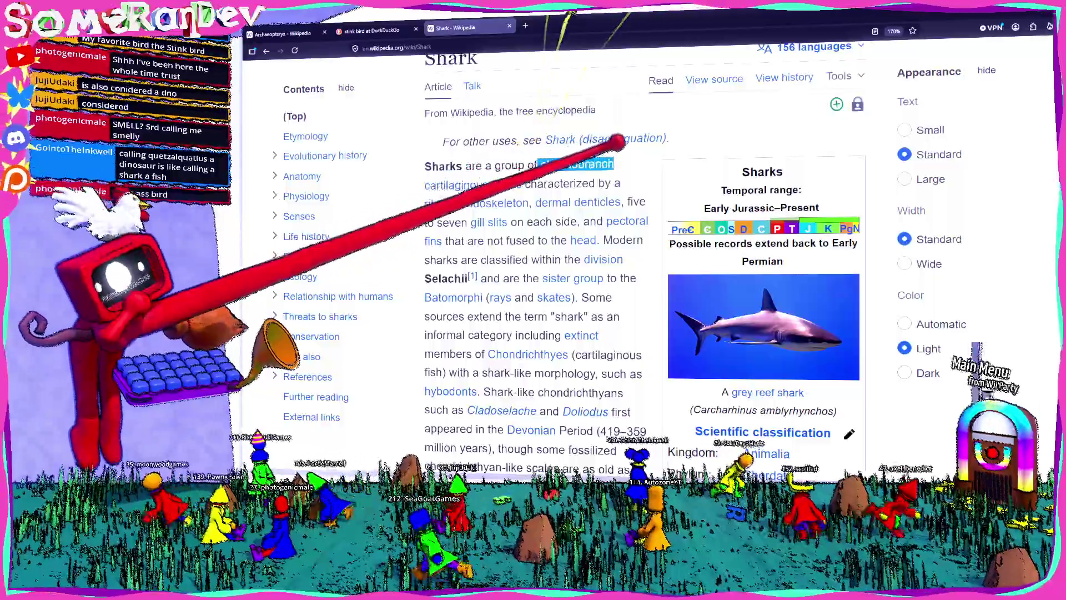
left_click_drag(540, 165, 469, 184)
mouse_move(472, 185)
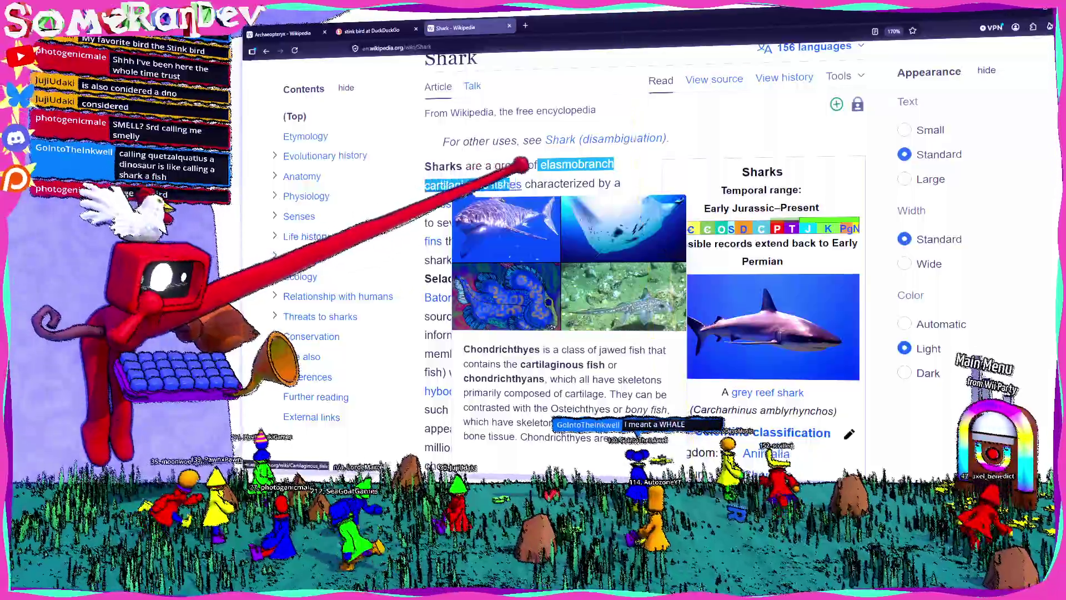
left_click(563, 162)
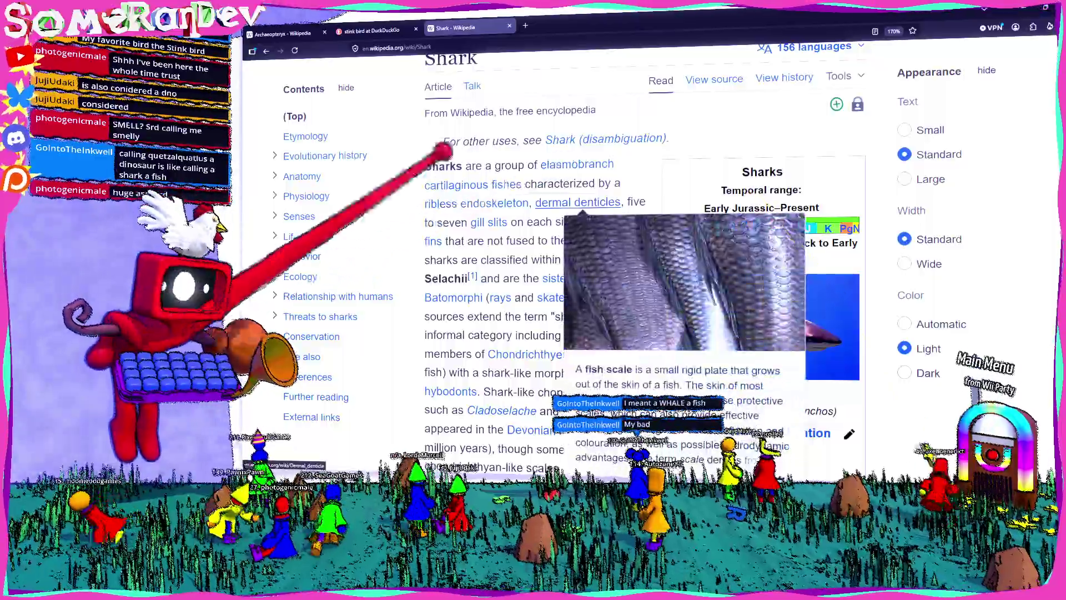
mouse_move(444, 280)
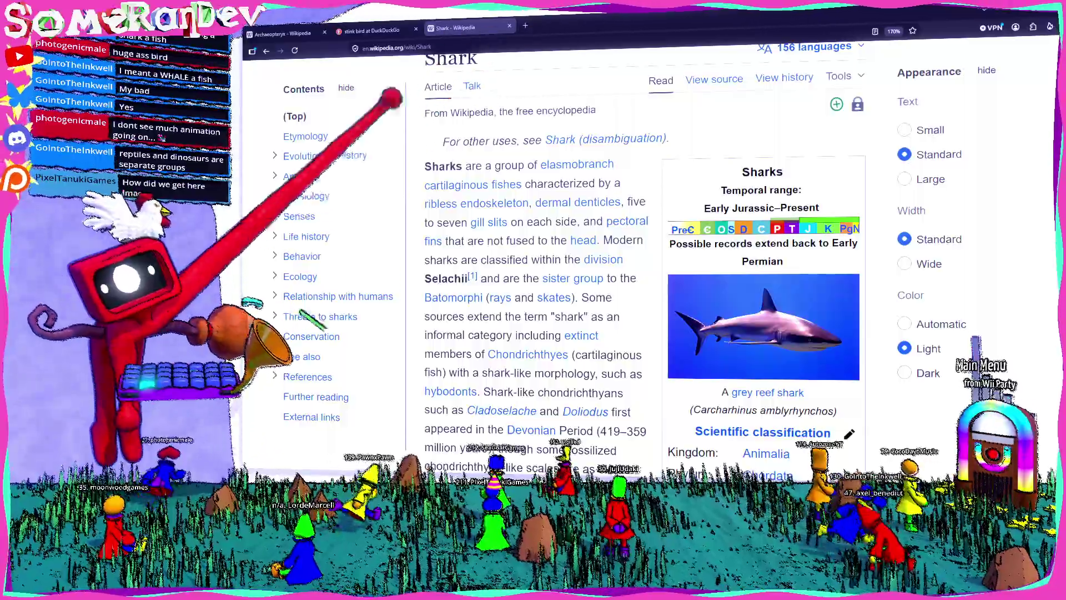
- Search 'quetzalquatlus' in a new tab, open its Wikipedia article, and highlight the Aztec serpent god passage
key("ctrl+t")
type("quetzalquatlus")
key("Return")
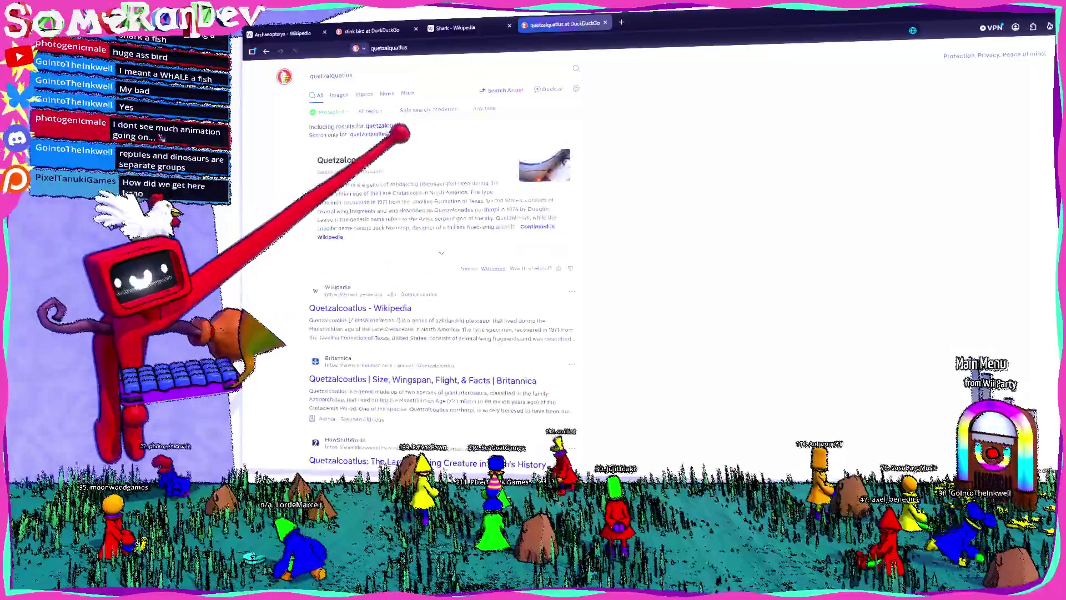
left_click(321, 312)
scroll(433, 266, "down", 5)
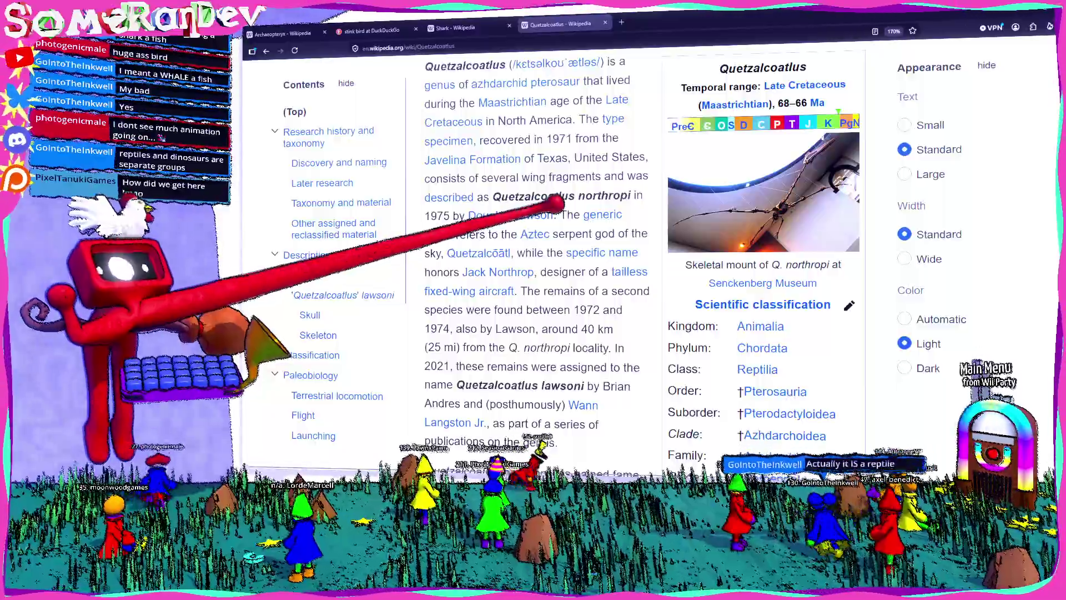
mouse_move(552, 233)
left_mouse_down()
mouse_move(614, 252)
mouse_move(546, 252)
left_mouse_up()
left_click(785, 375)
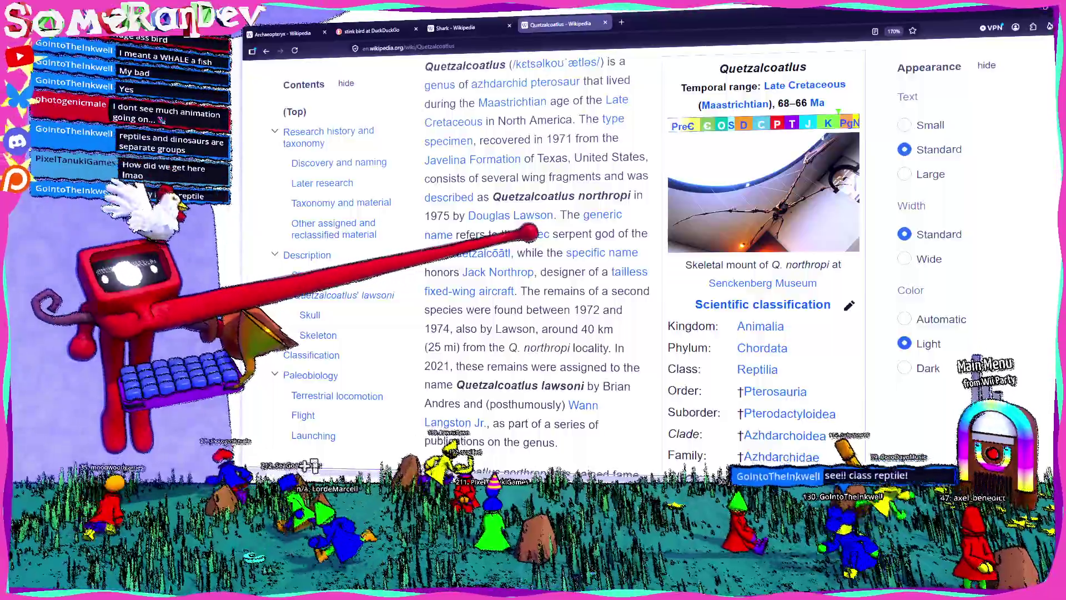
scroll(309, 425, "down", 5)
scroll(309, 425, "up", 8)
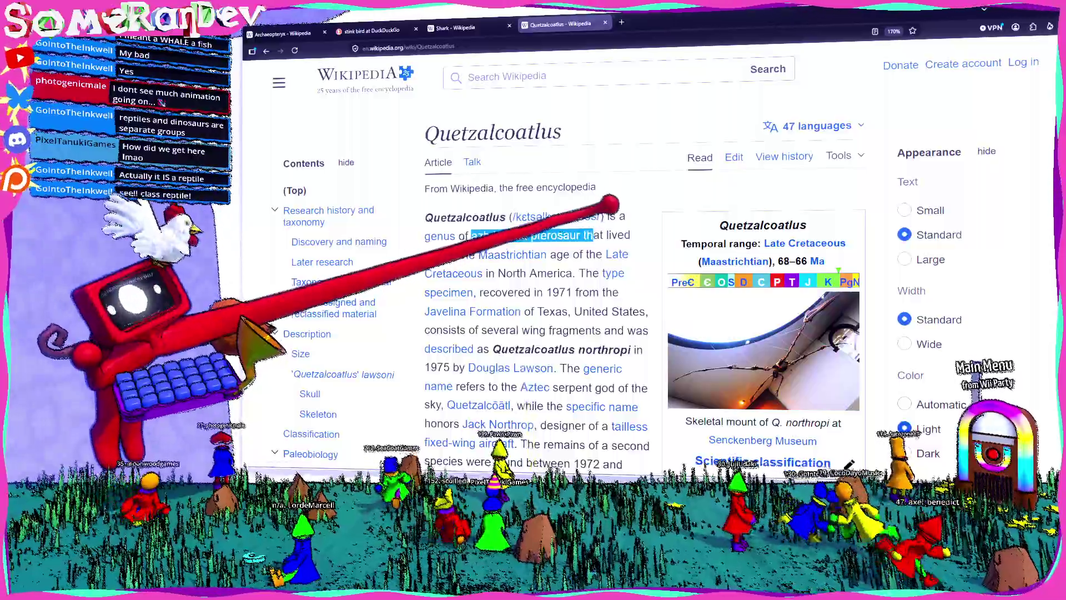
- Follow the pterosaur link, highlight 'warm-blooded', and open the Tupandactylus skeleton photo
mouse_move(555, 236)
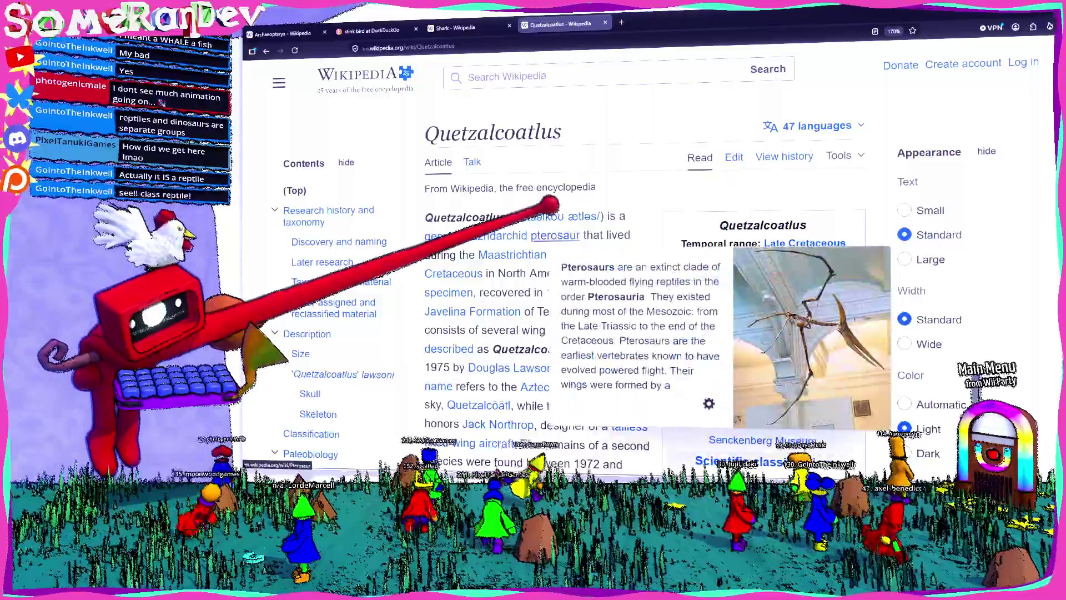
left_click(555, 235)
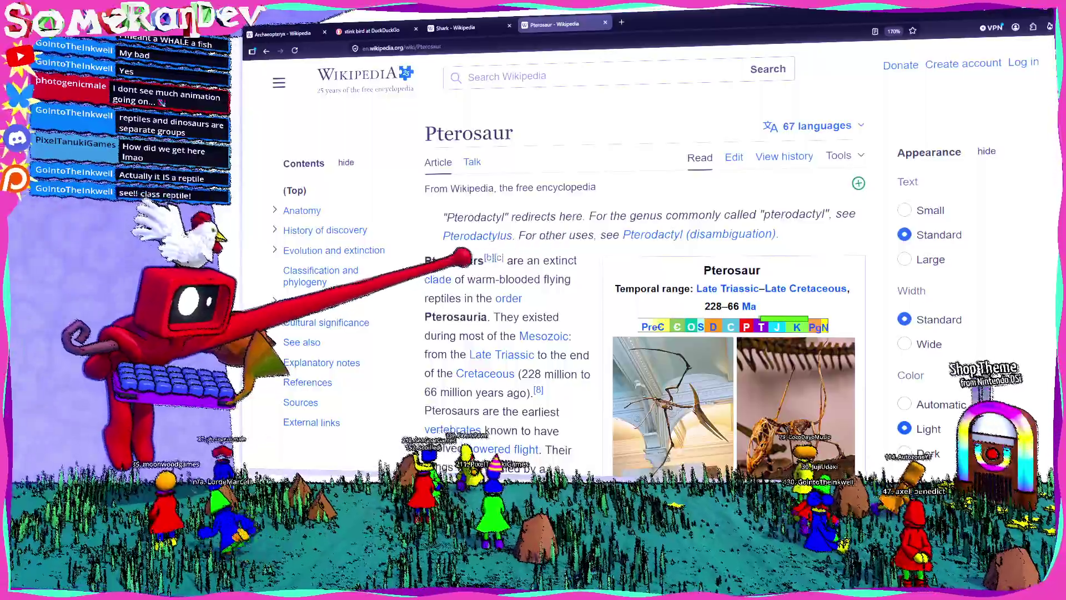
left_click_drag(483, 279, 539, 280)
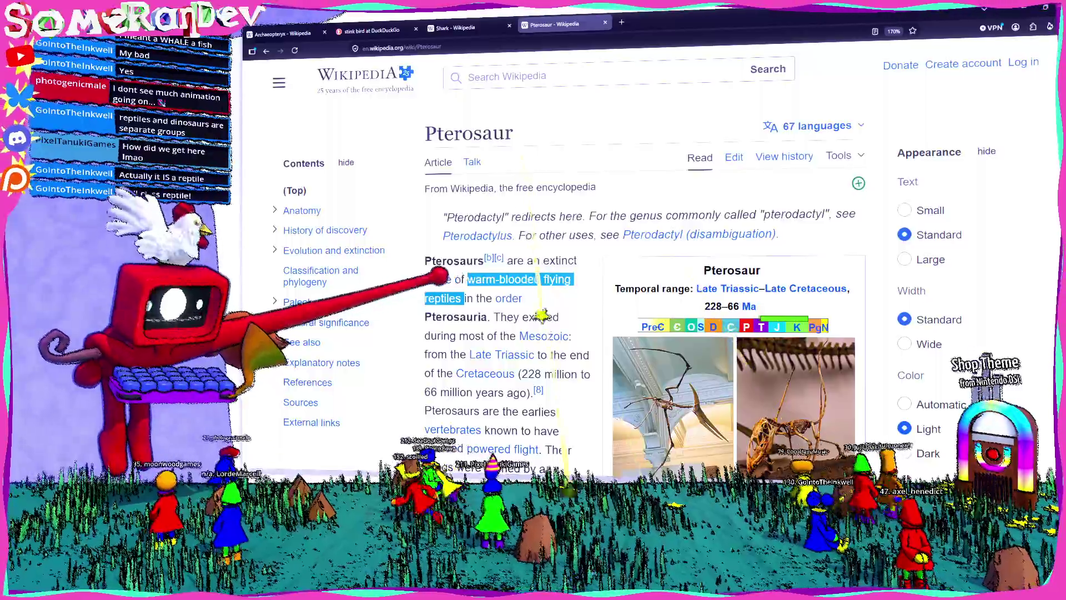
scroll(455, 278, "down", 3)
scroll(474, 172, "down", 3)
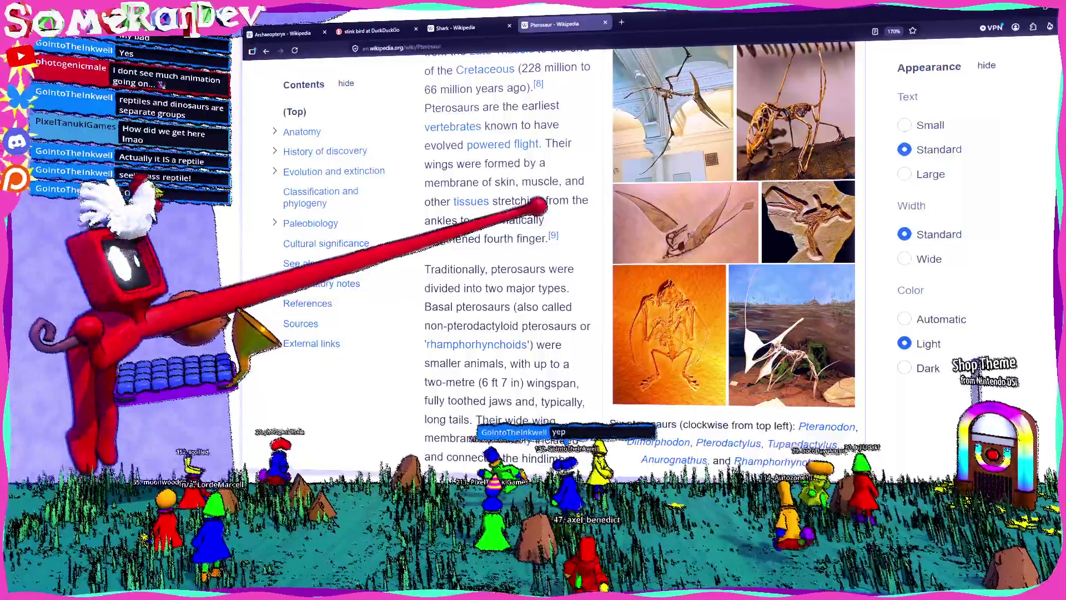
scroll(607, 238, "down", 3)
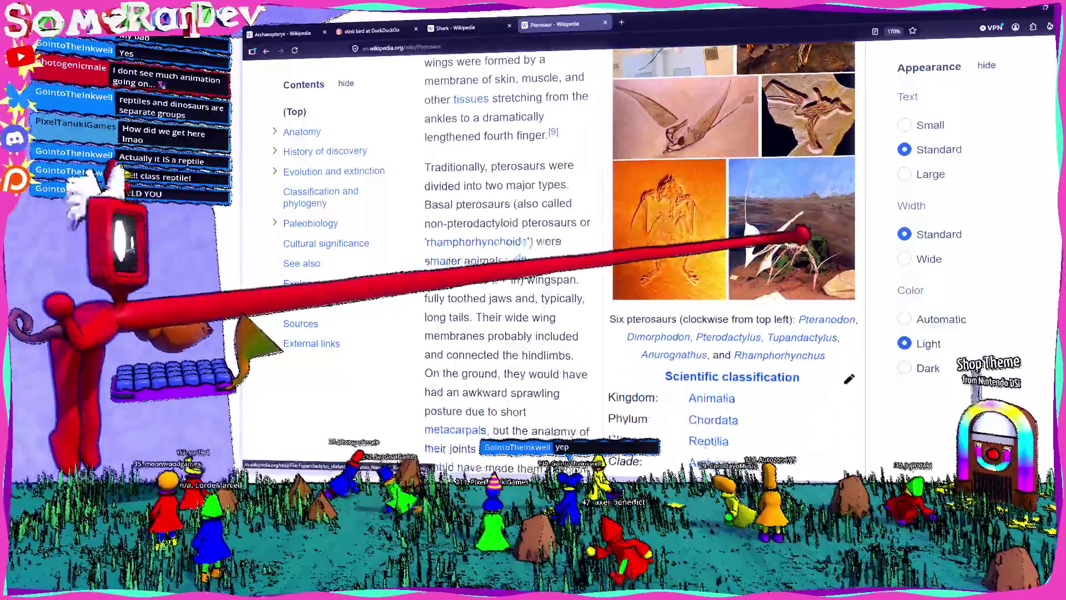
scroll(777, 211, "down", 1)
left_click(738, 172)
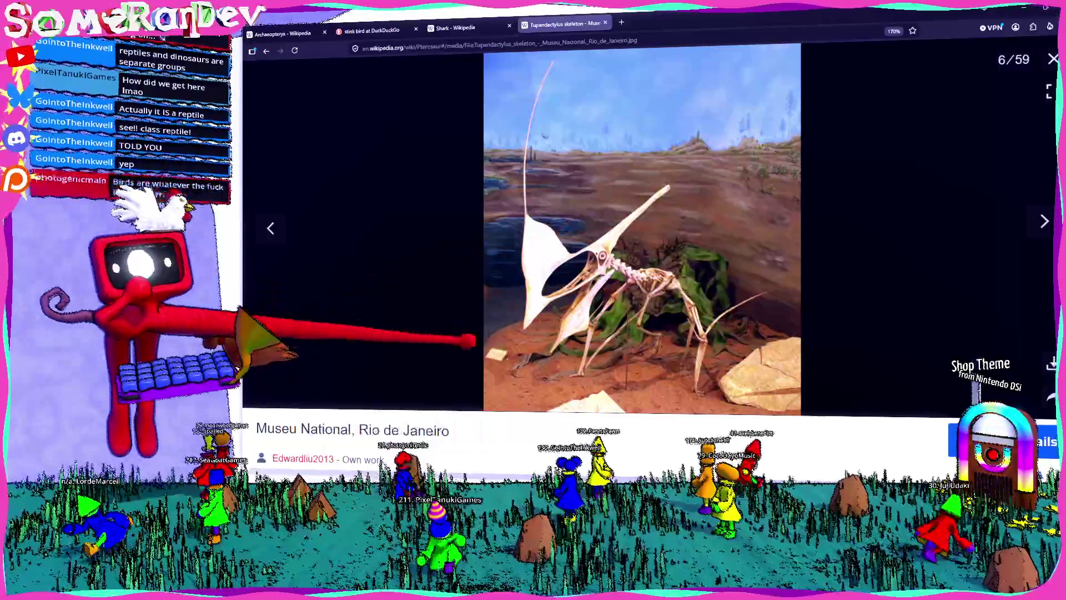
- Show the photo's file details, select 'Tupandactylus' in the file name, and start a blank tab
scroll(639, 384, "down", 2)
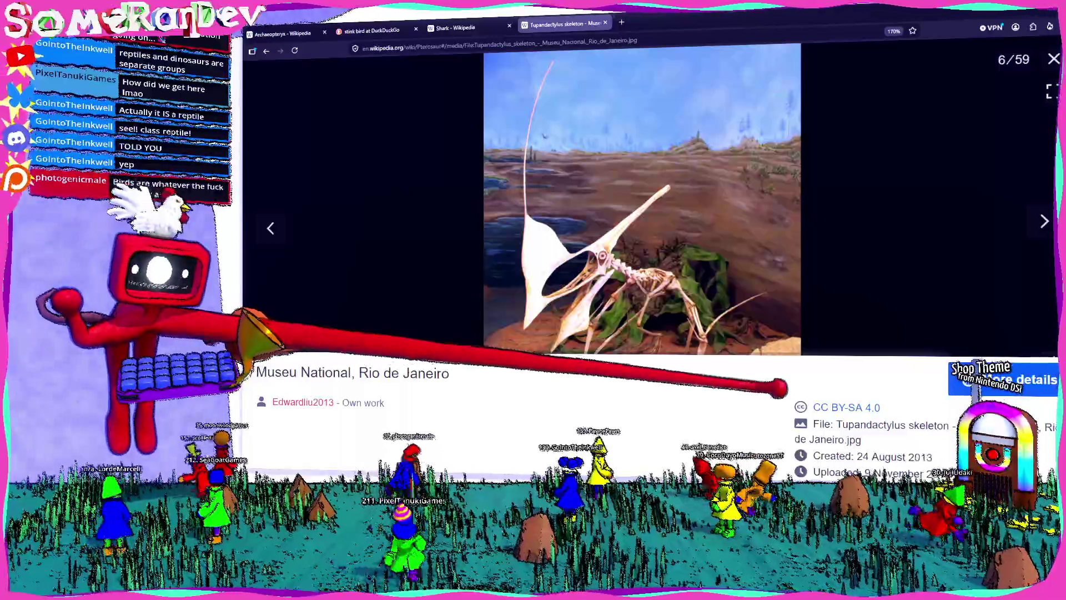
double_click(870, 425)
key("ctrl+c")
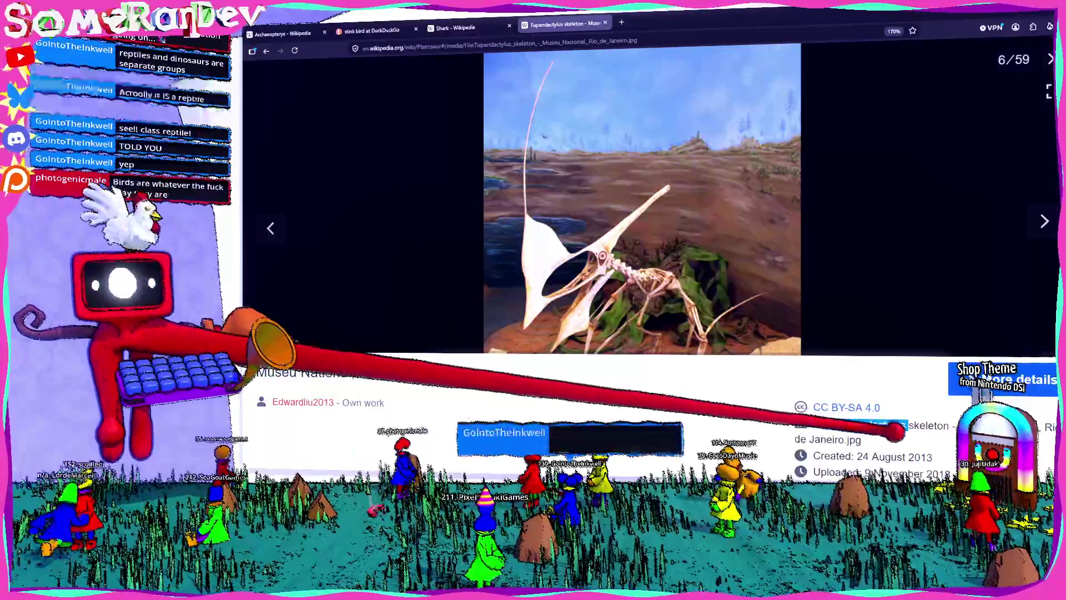
key("ctrl+t")
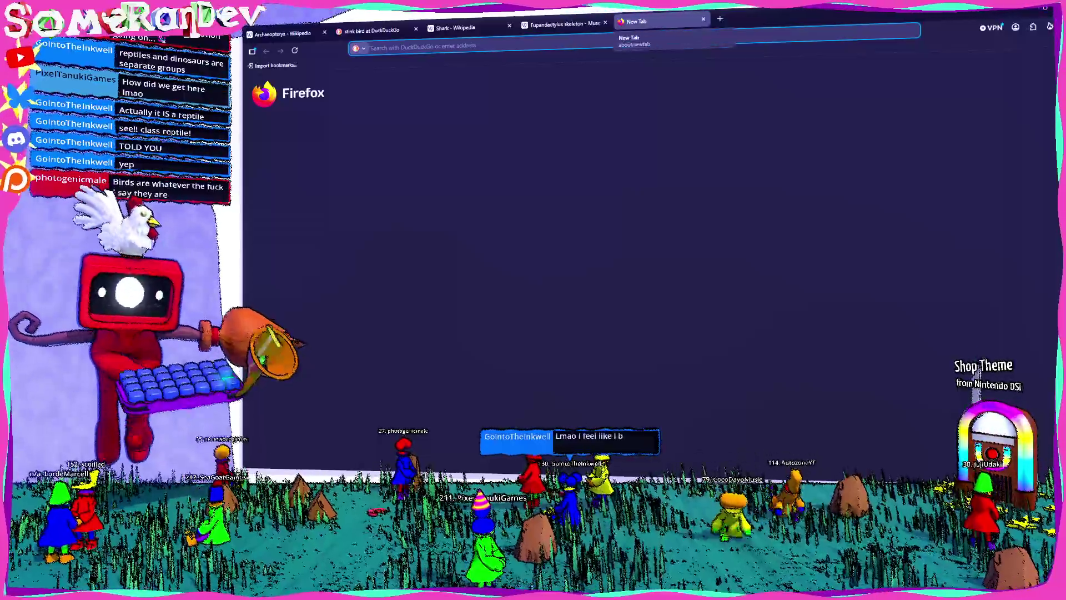
- Search DuckDuckGo for the pasted word 'Tupandactylus' and switch to image results
key("ctrl+v")
key("Return")
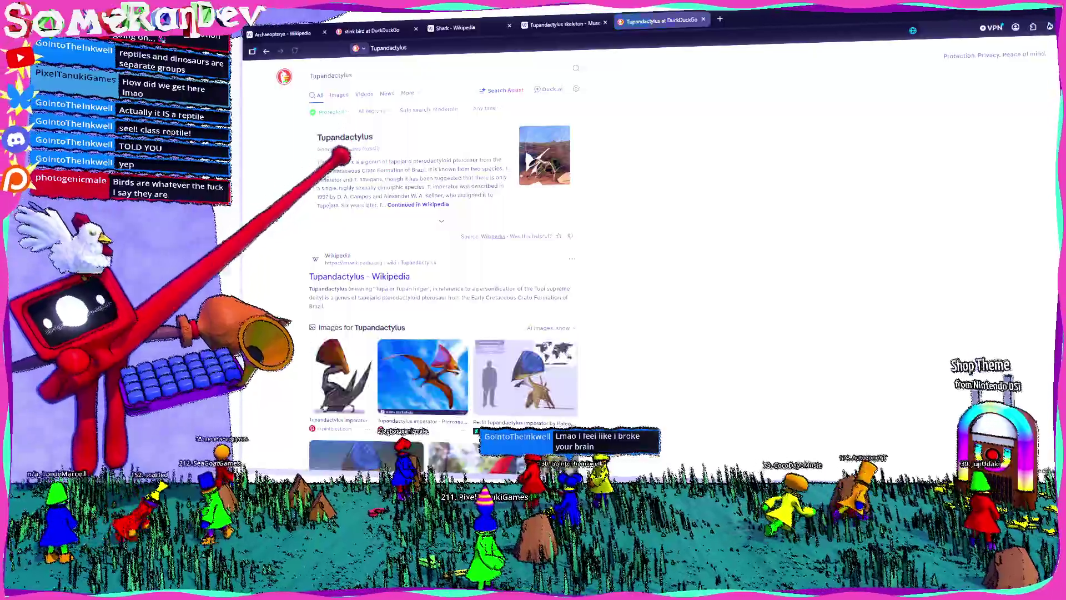
scroll(422, 333, "down", 3)
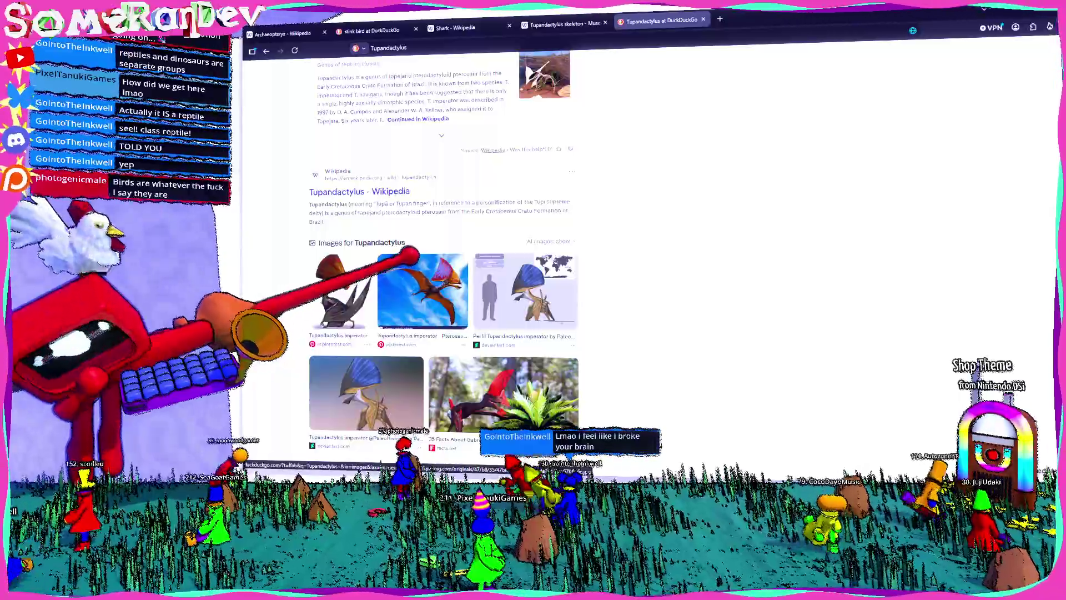
scroll(389, 194, "up", 3)
left_click(338, 94)
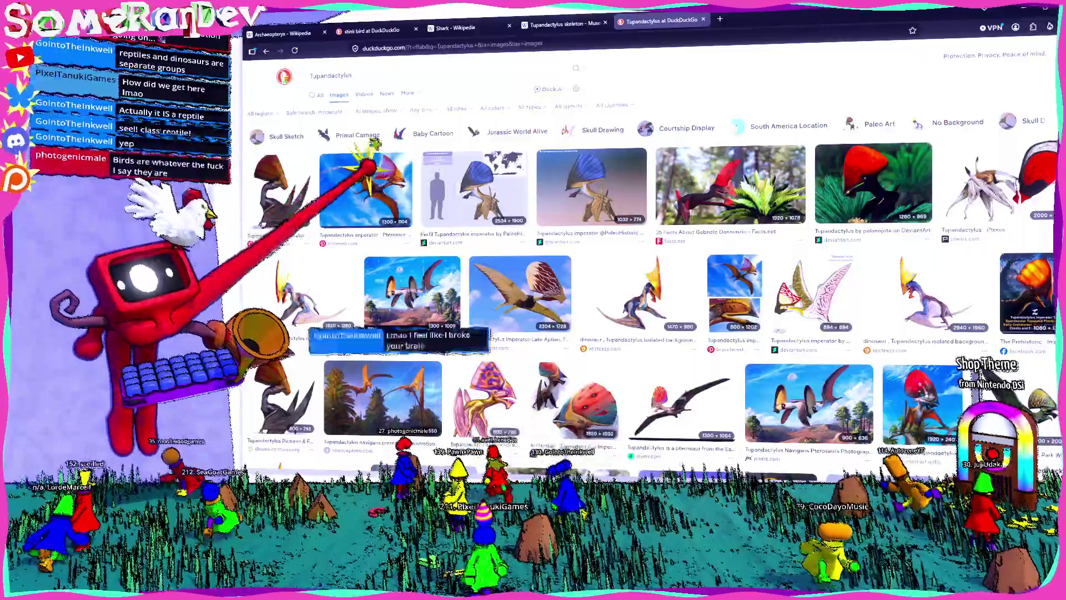
- Preview the PaleoHistoric Tupandactylus imperator profile image comparing its size with a human silhouette
left_click(367, 177)
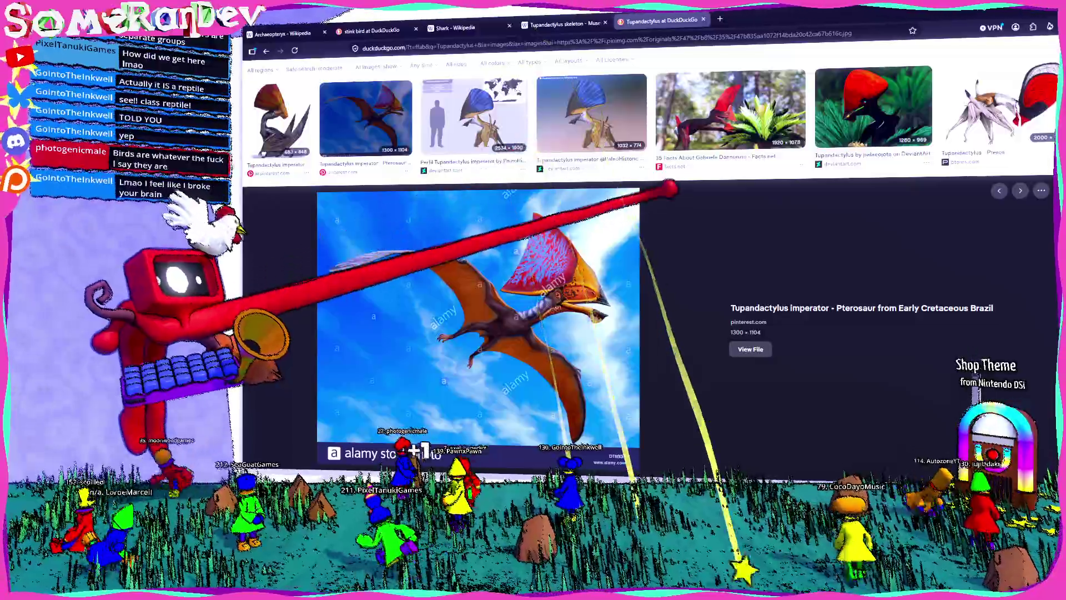
left_click(475, 117)
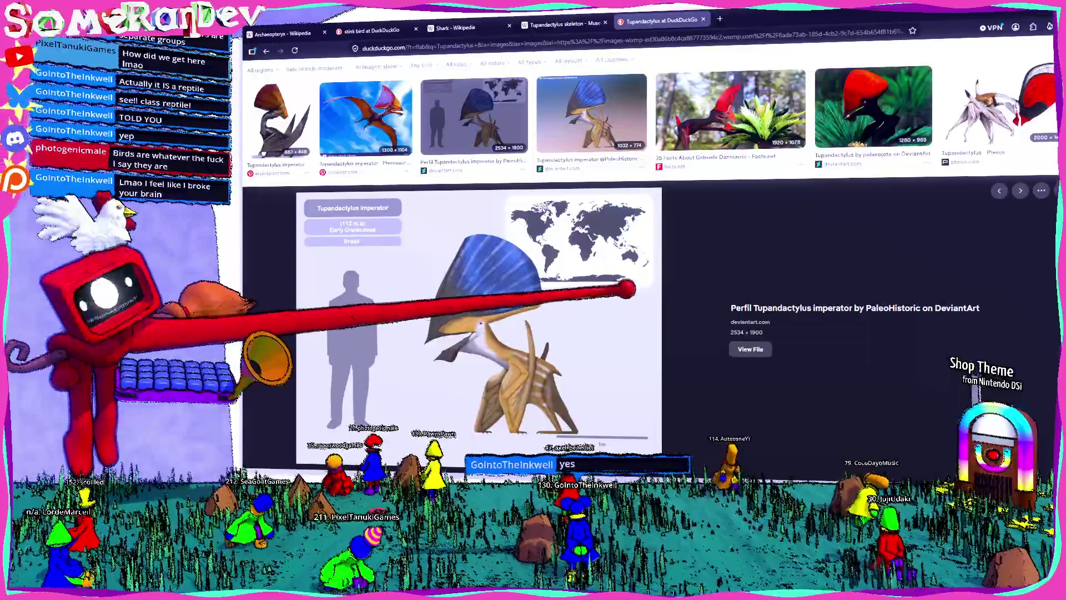
scroll(645, 311, "down", 5)
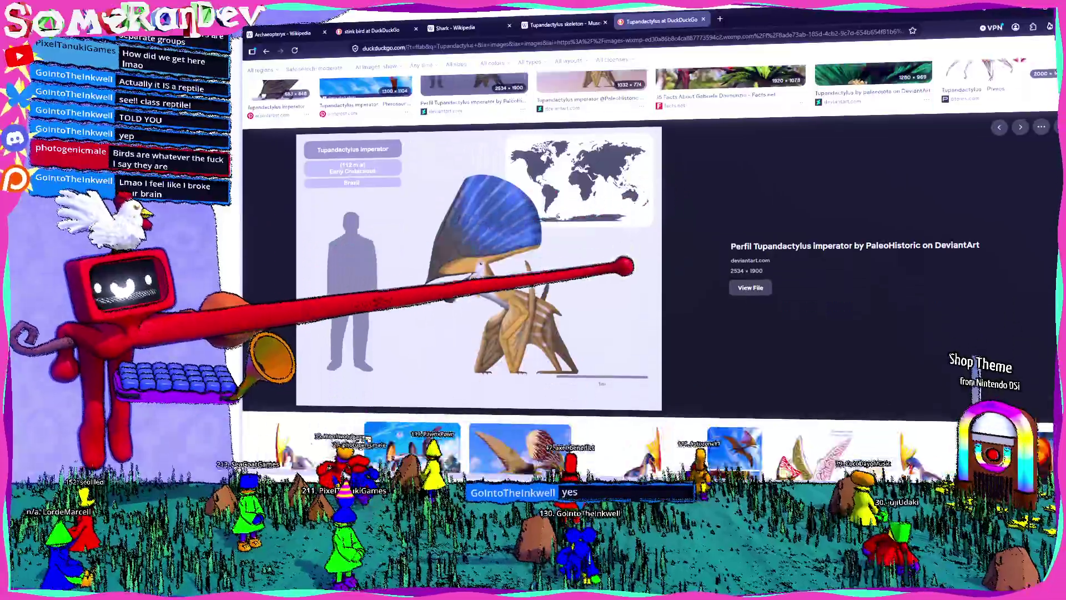
scroll(644, 311, "up", 5)
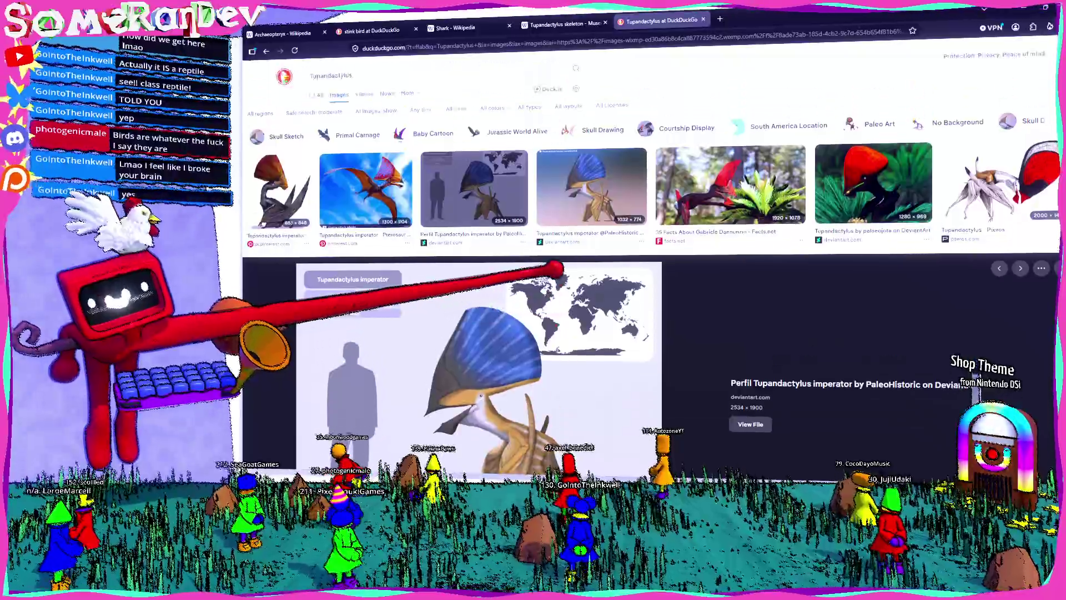
scroll(644, 250, "down", 1)
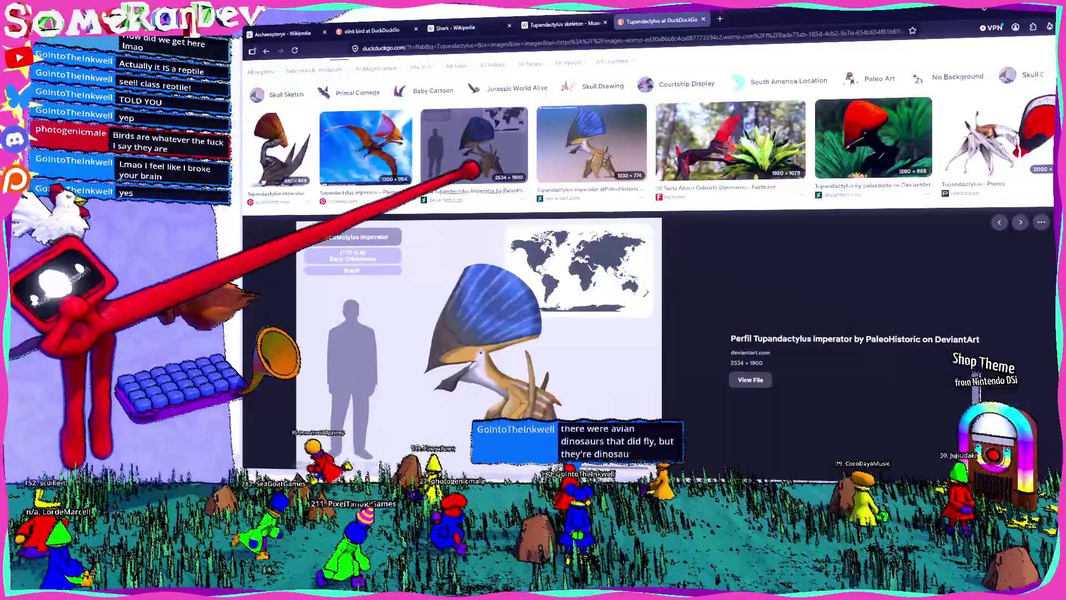
scroll(645, 250, "up", 1)
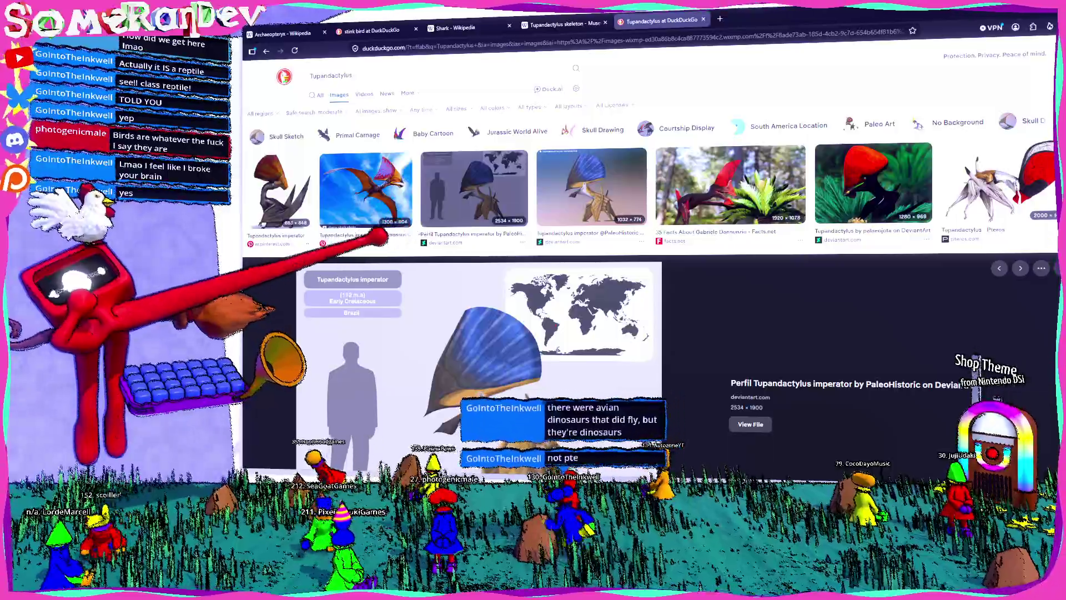
left_click(371, 30)
- Return to the Archaeopteryx tab and highlight part of its intro text
key("ctrl+shift+Tab")
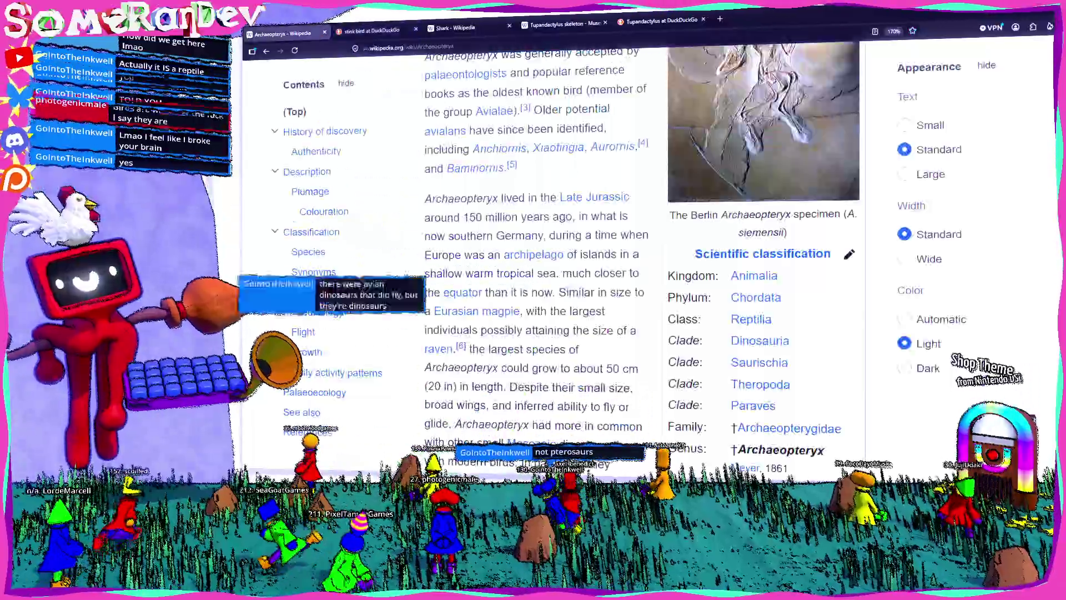
scroll(655, 273, "up", 3)
scroll(655, 272, "up", 3)
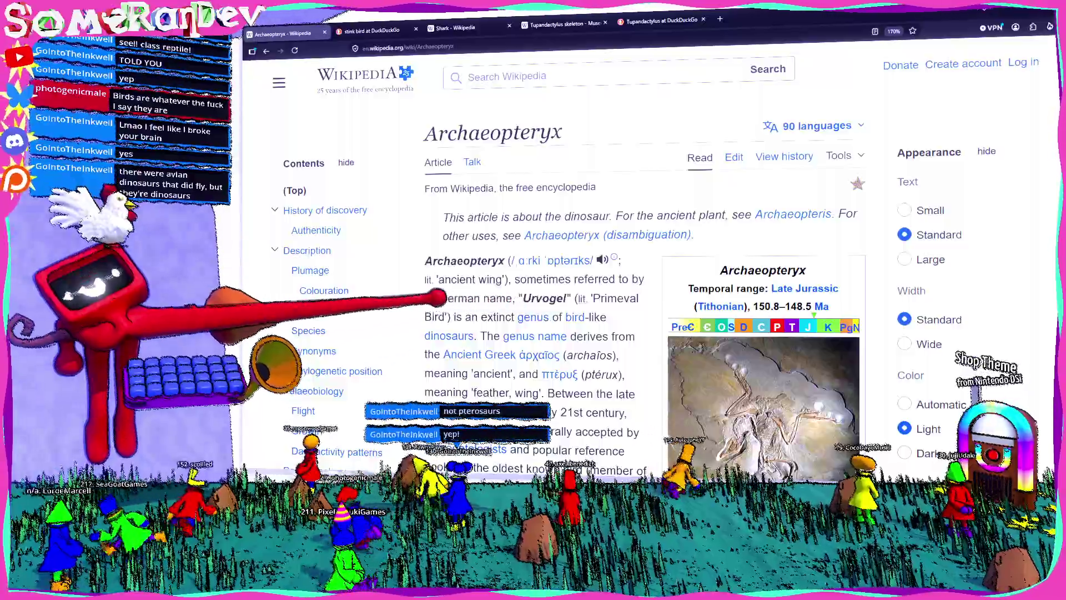
scroll(511, 269, "down", 1)
scroll(450, 222, "down", 1)
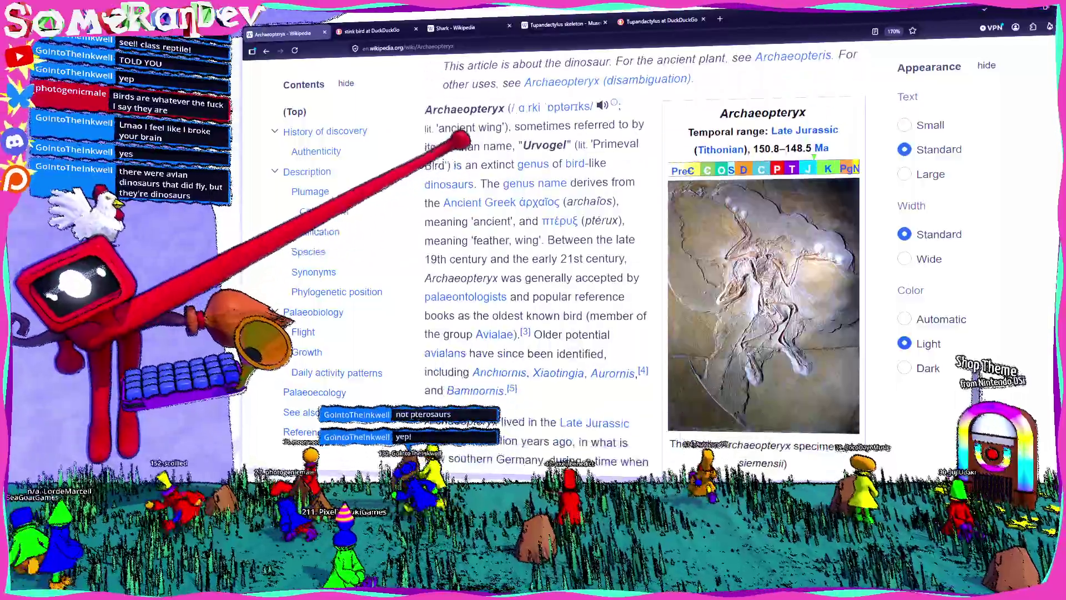
mouse_move(465, 164)
left_mouse_down()
mouse_move(585, 163)
mouse_move(478, 186)
mouse_move(500, 186)
left_mouse_up()
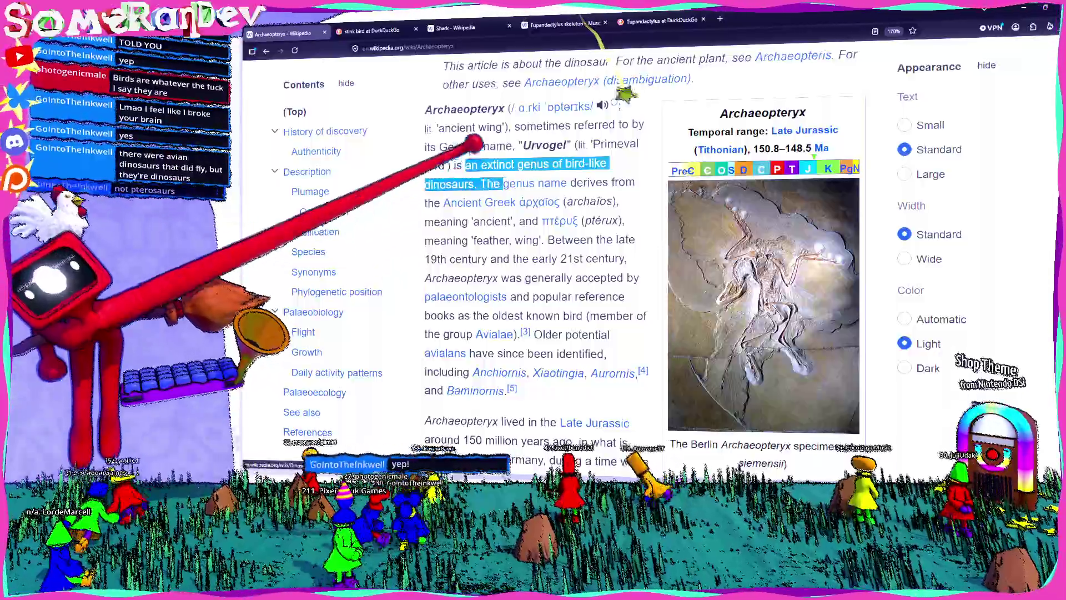
left_click(464, 208)
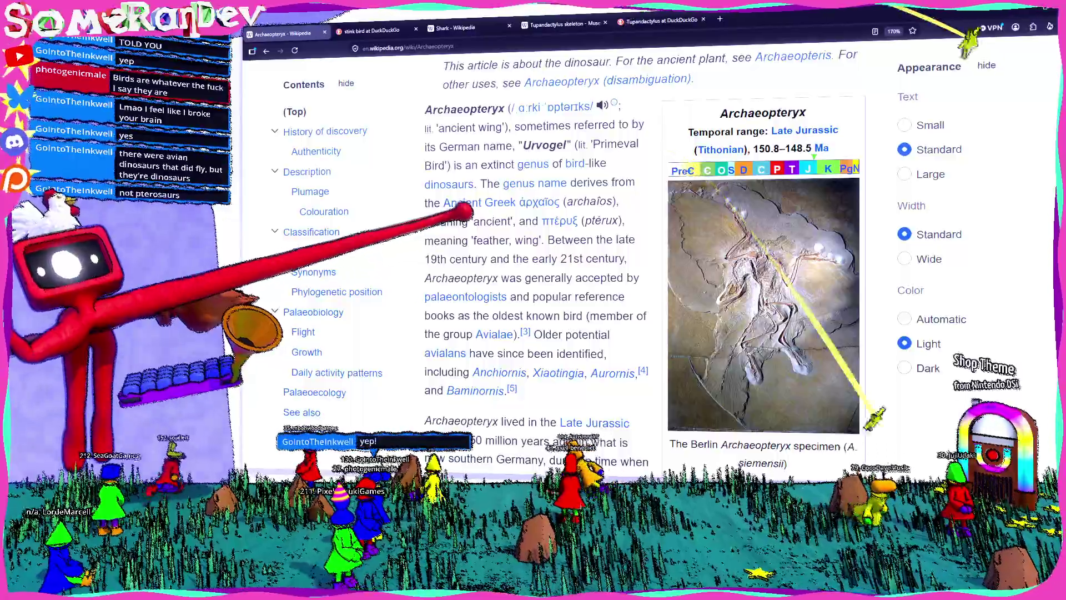
- Scroll the Archaeopteryx article, then jump to the fourth tab's Tupandactylus skeleton image and close it
scroll(583, 398, "down", 5)
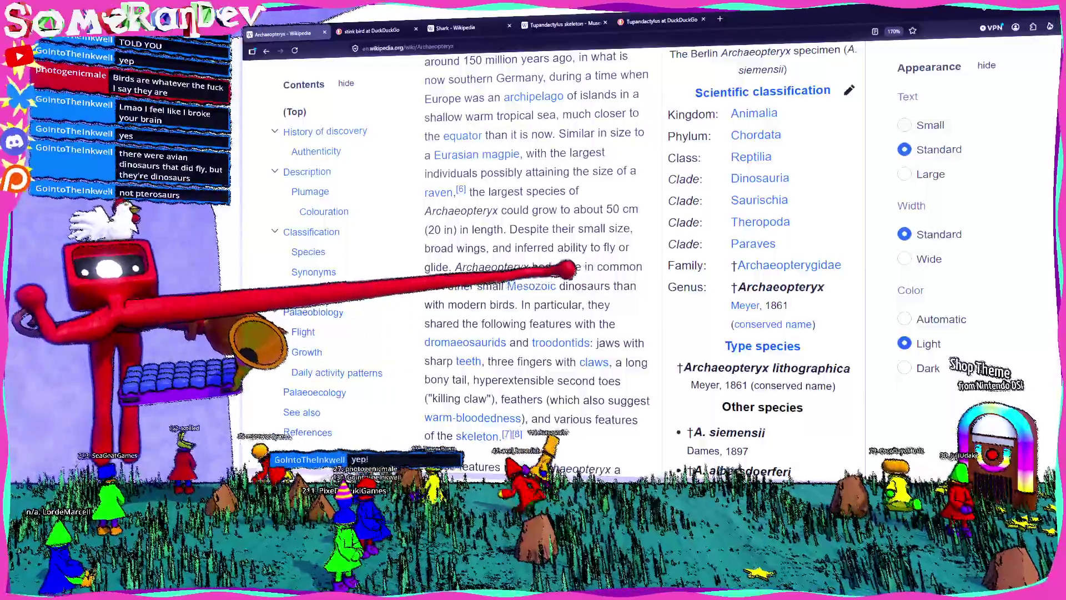
scroll(557, 259, "up", 5)
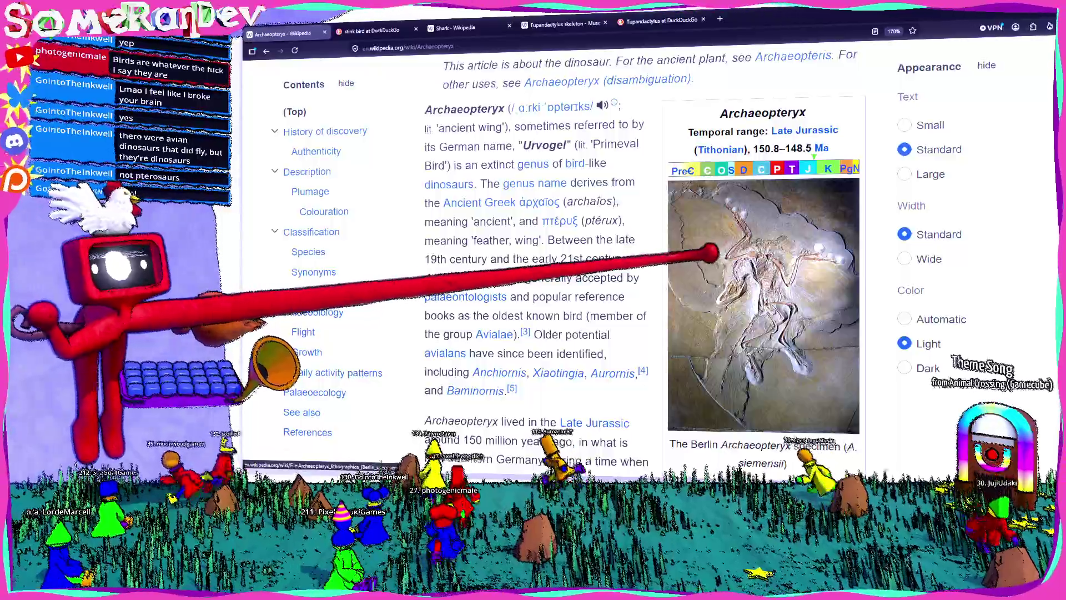
scroll(741, 250, "up", 2)
key("ctrl+4")
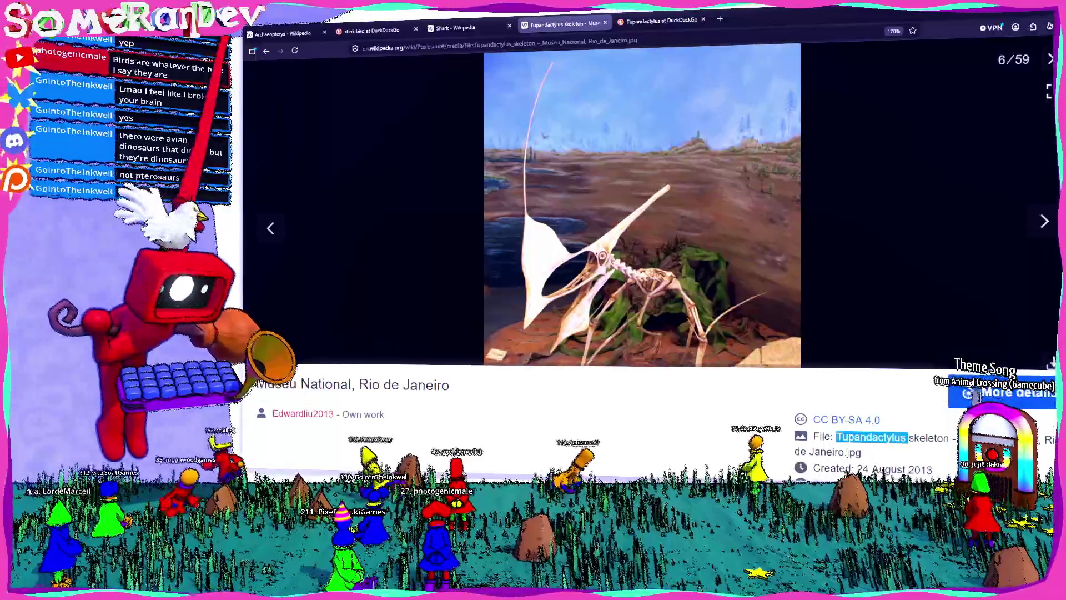
left_click(267, 50)
- Navigate back and forward to return to the top of the Pterosaur article
left_click(266, 51)
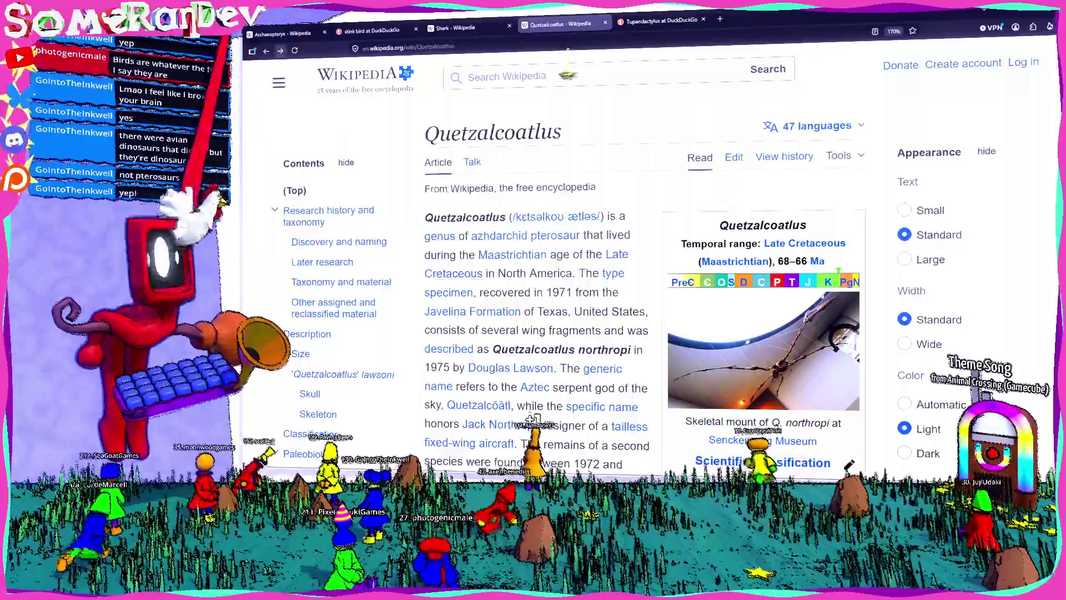
left_click(267, 50)
key("alt+Right")
key("alt+Right")
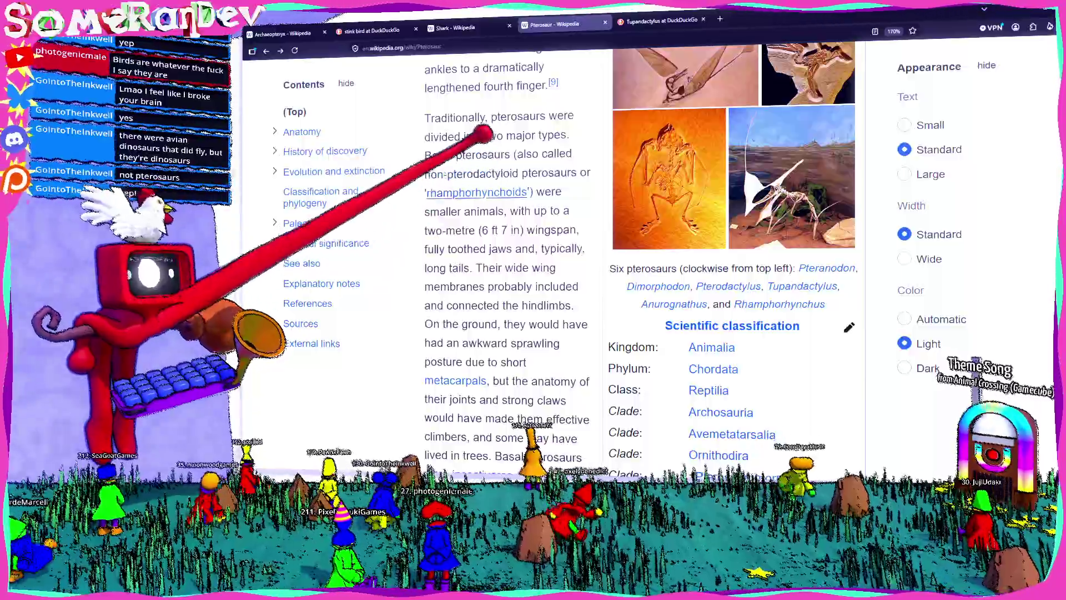
scroll(354, 96, "up", 3)
scroll(503, 203, "up", 3)
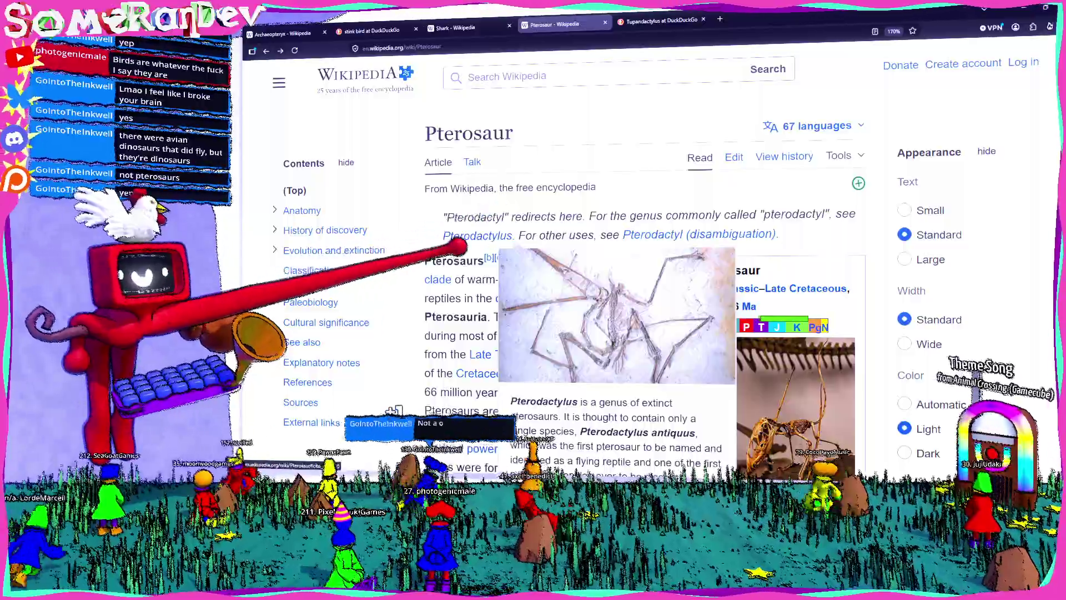
- Highlight 'warm-blooded flying reptiles' in the Pterosaur intro, then clear the selection
double_click(481, 279)
scroll(483, 266, "down", 3)
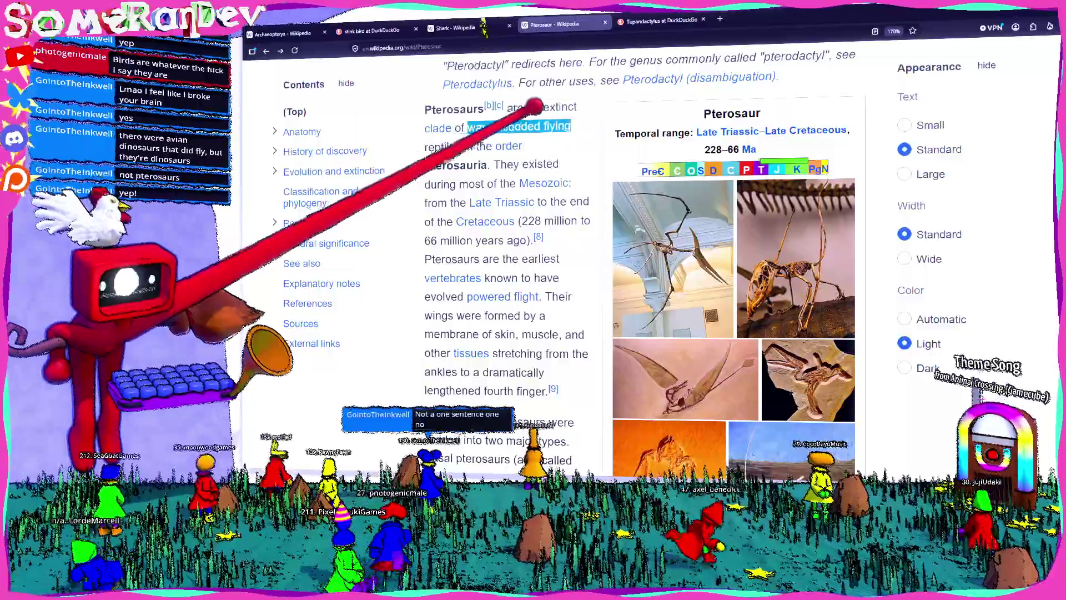
left_click_drag(468, 127, 464, 147)
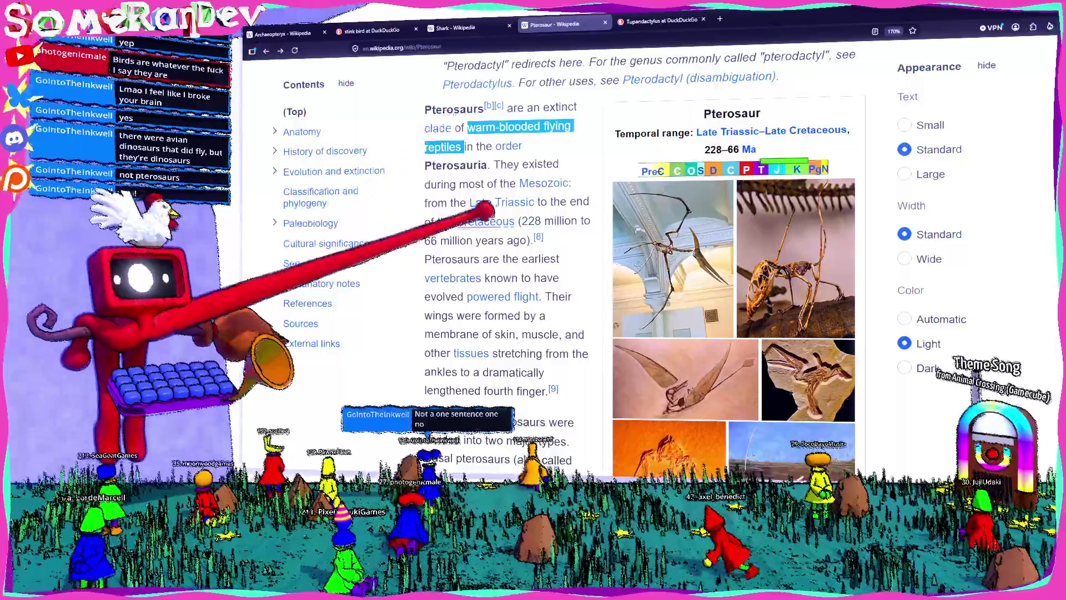
left_click(453, 103)
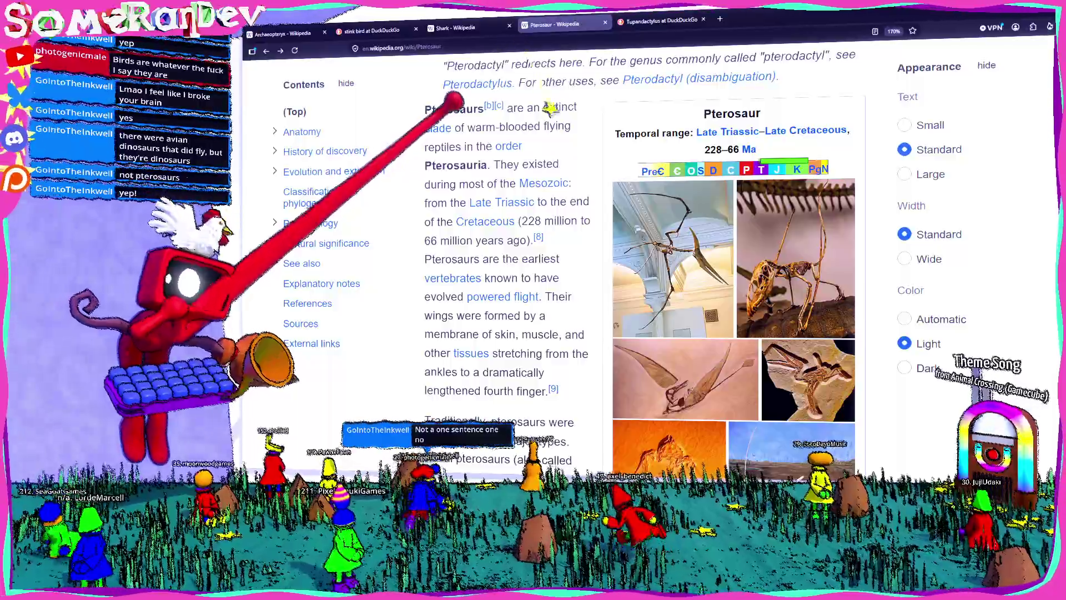
double_click(497, 127)
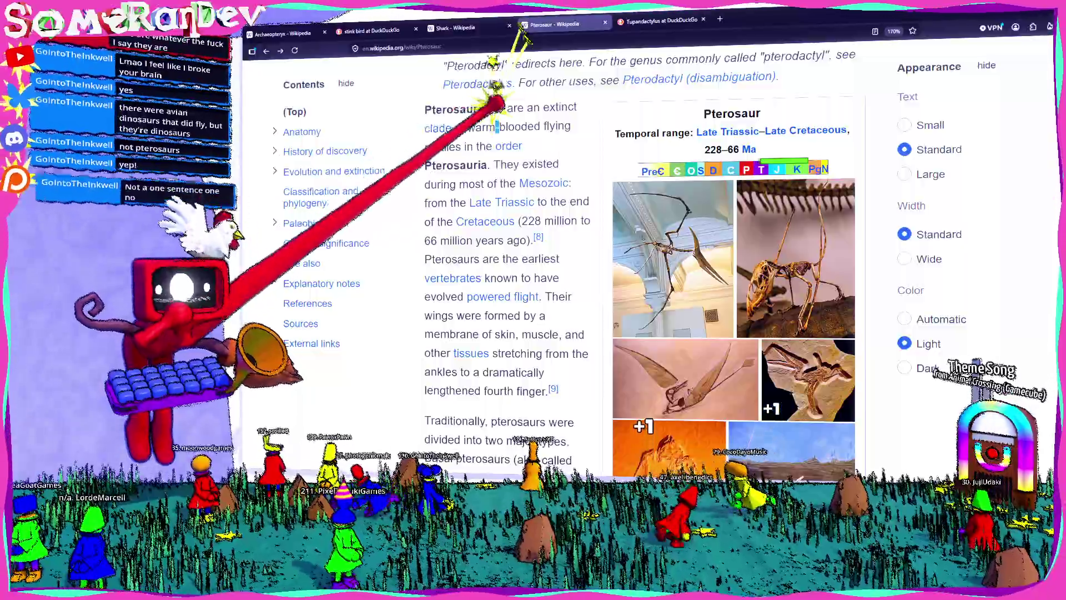
left_click_drag(468, 127, 464, 147)
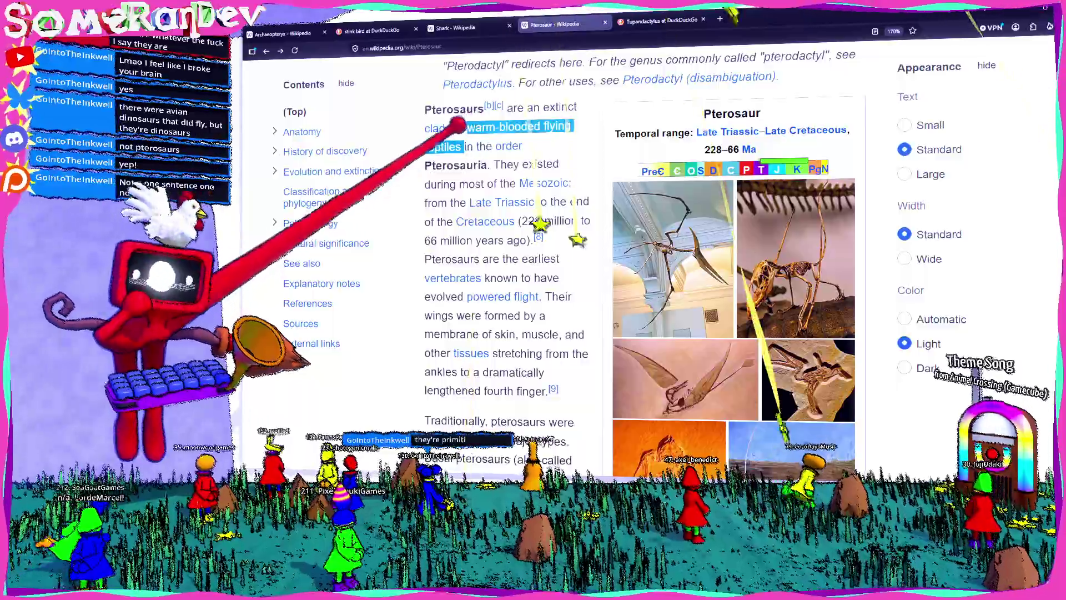
left_click(454, 103)
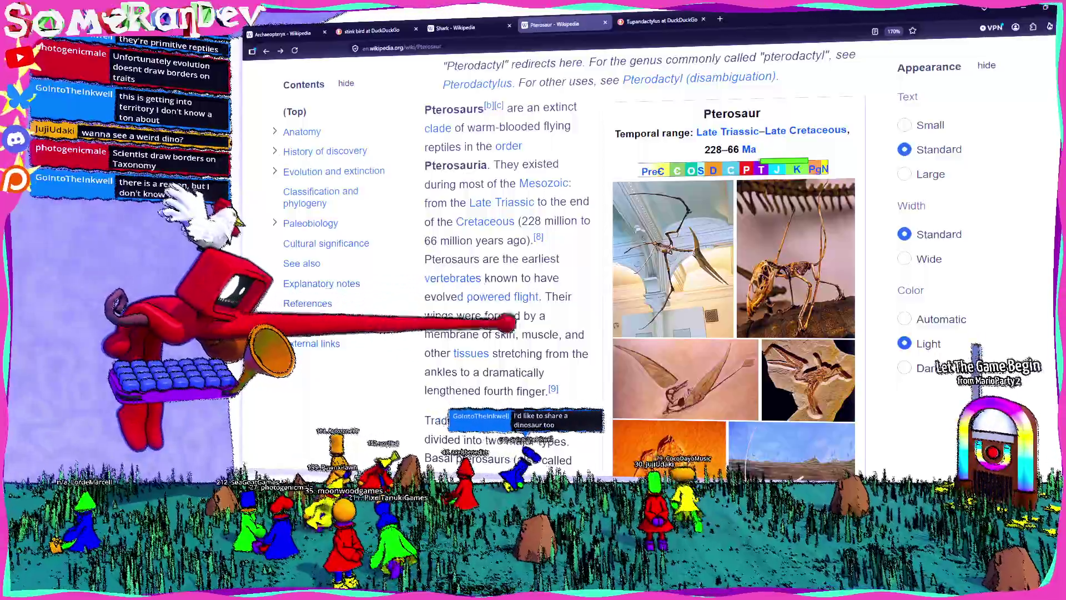
mouse_move(451, 277)
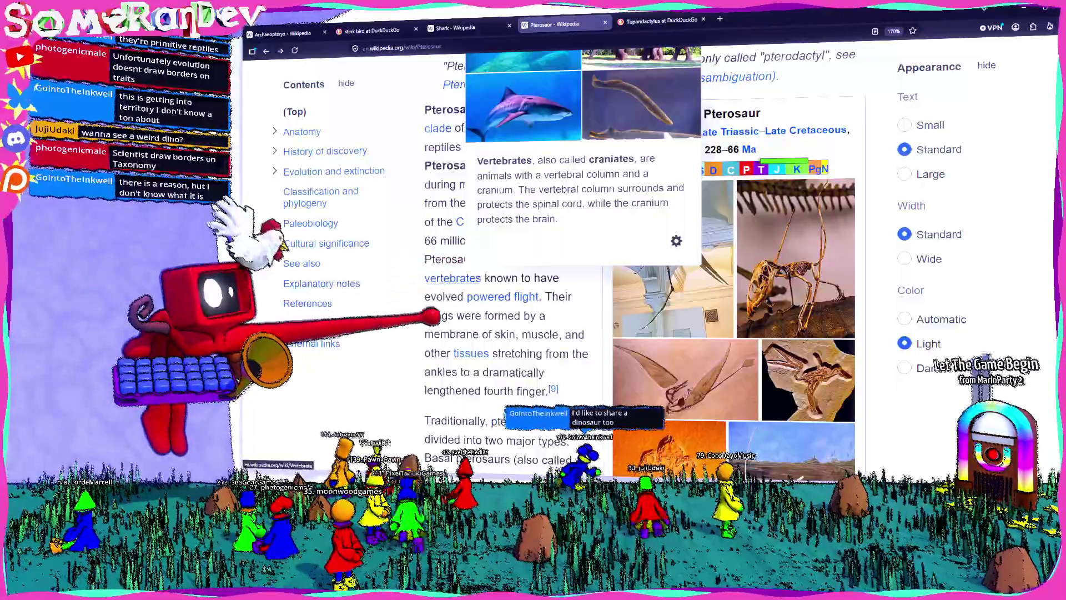
scroll(503, 314, "up", 3)
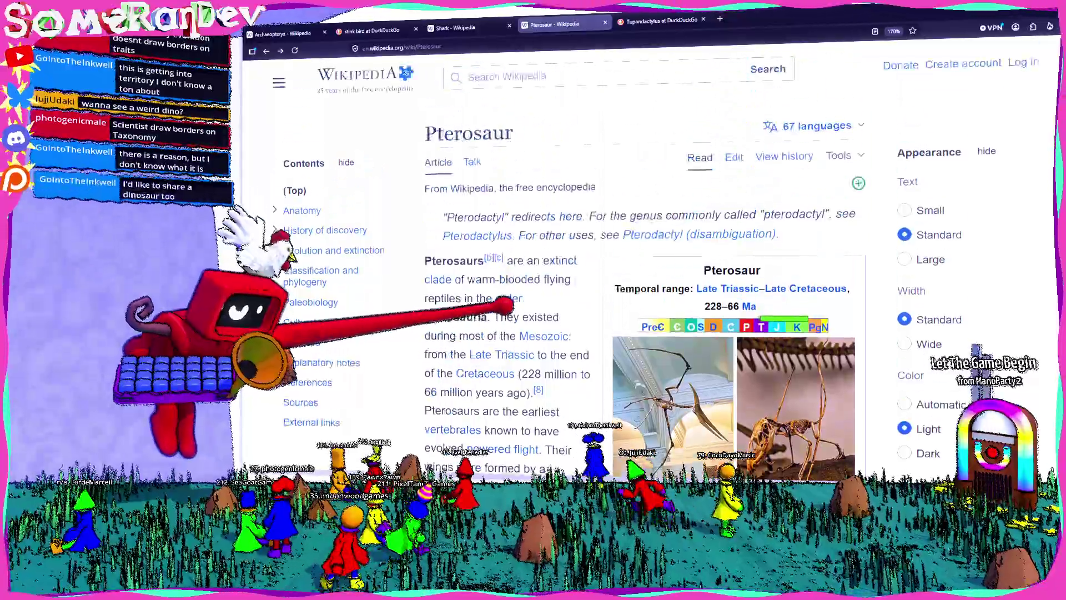
left_click(491, 75)
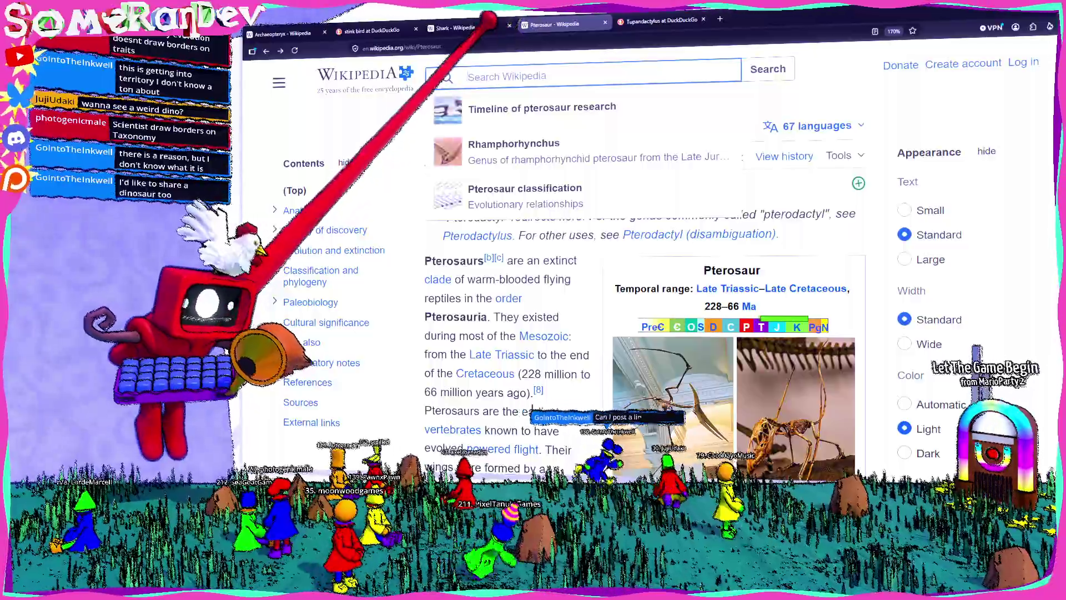
type("magnapr")
type("inna squid")
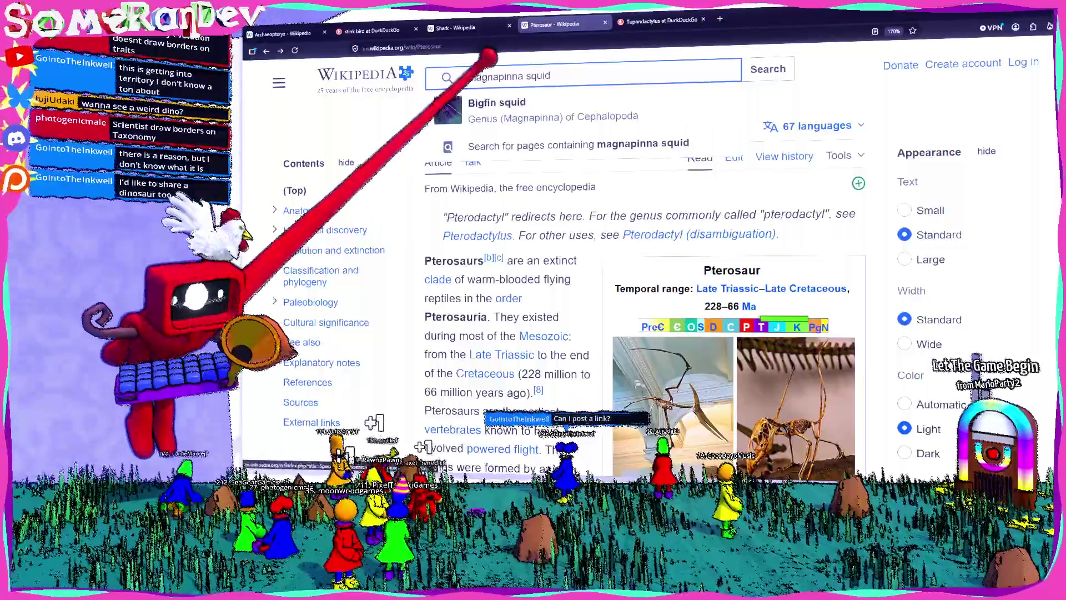
key("Return")
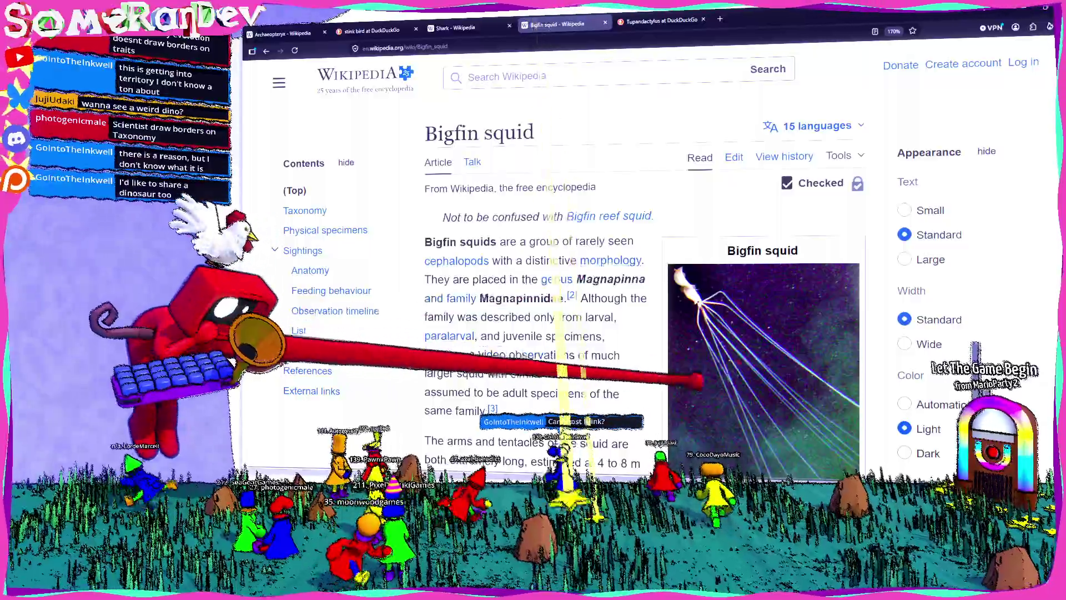
scroll(614, 291, "down", 3)
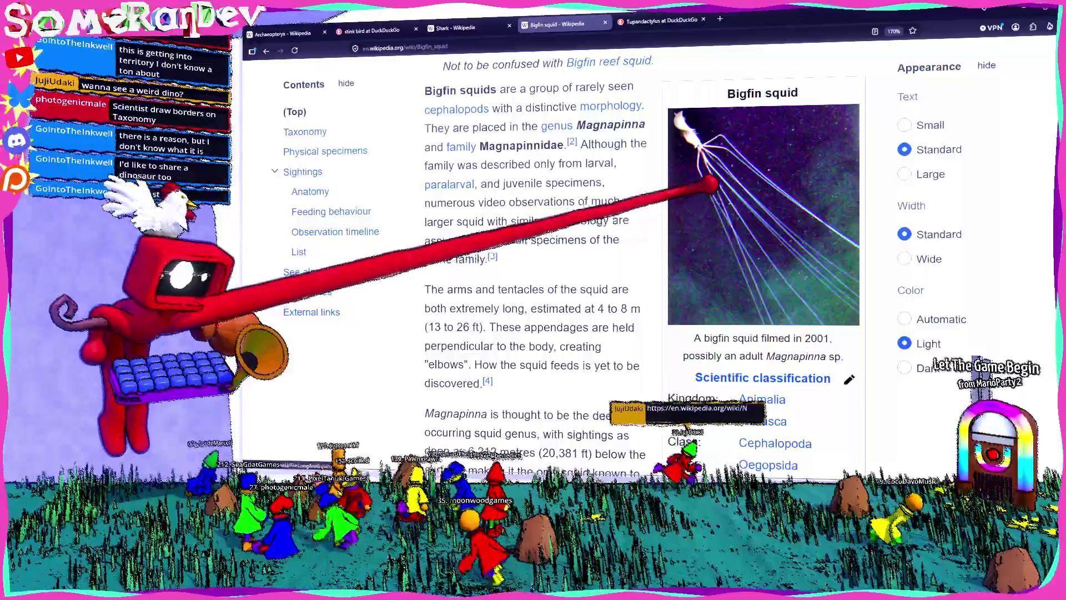
scroll(713, 183, "up", 5)
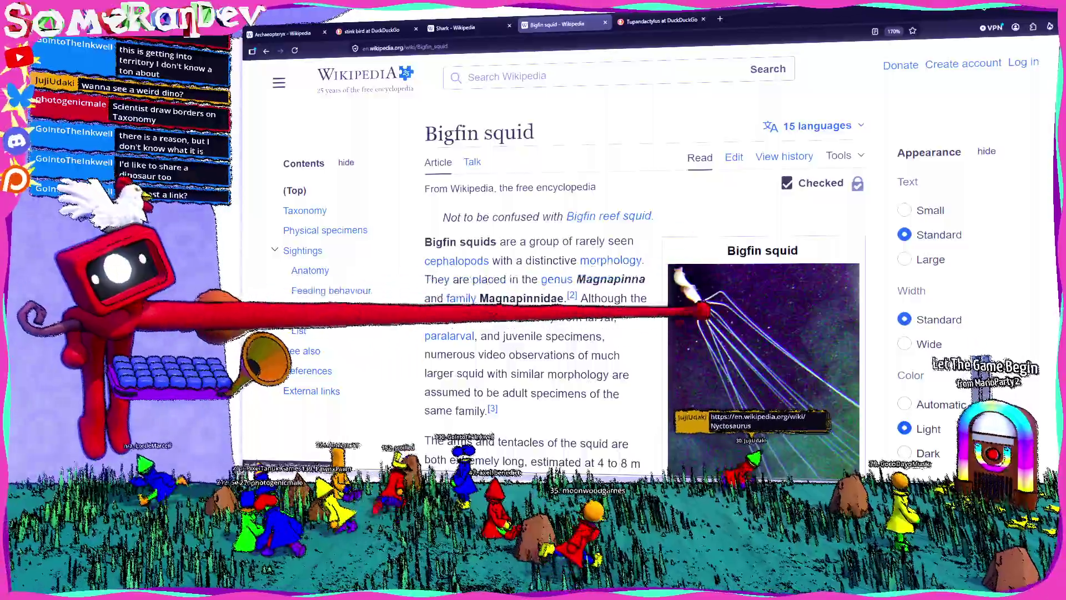
scroll(667, 306, "down", 2)
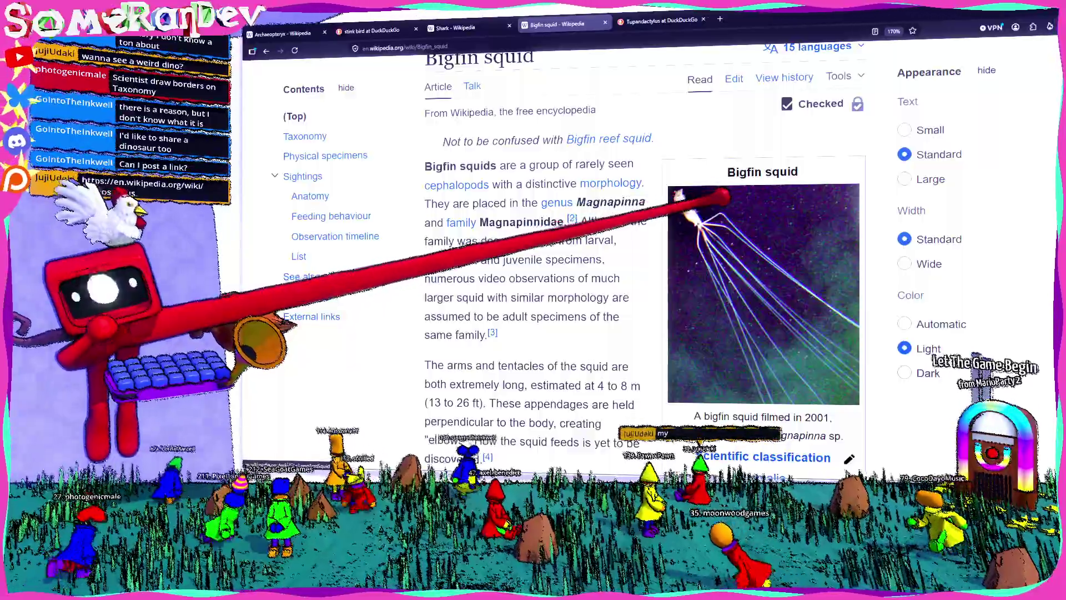
scroll(761, 194, "down", 5)
scroll(411, 239, "up", 5)
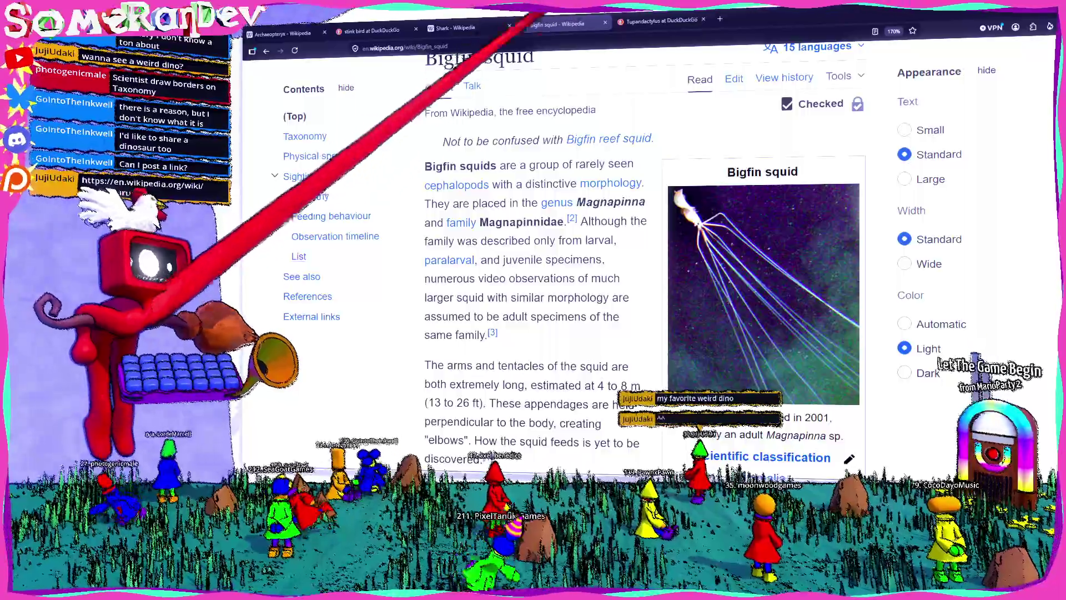
key("ctrl+t")
type("https://en.wikipedia.org/wiki/Nyctosaurus")
- Load the Nyctosaurus Wikipedia article and look over its introduction
key("Return")
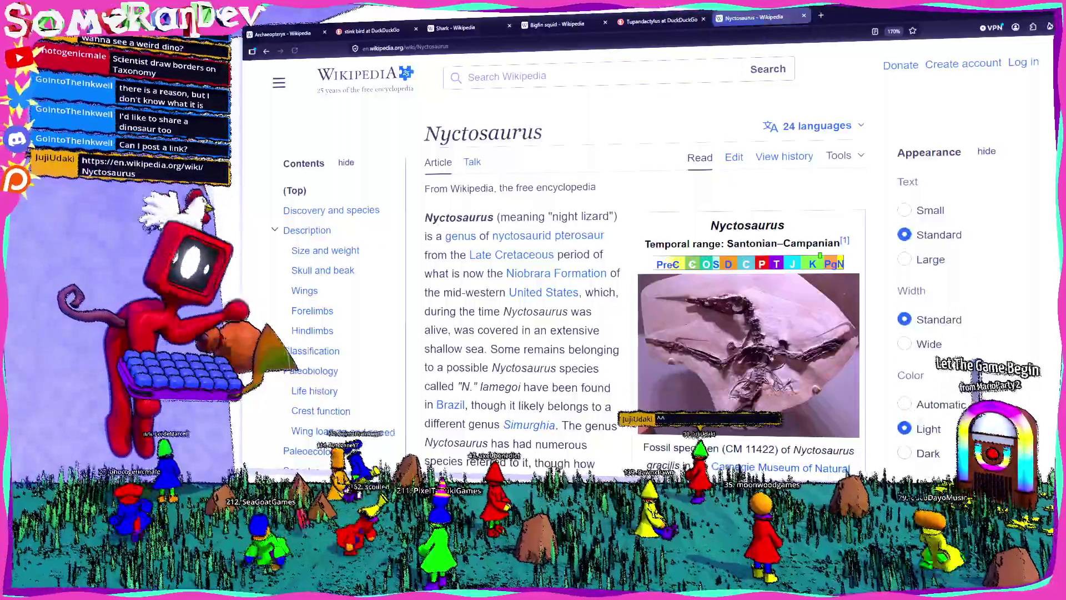
mouse_move(492, 254)
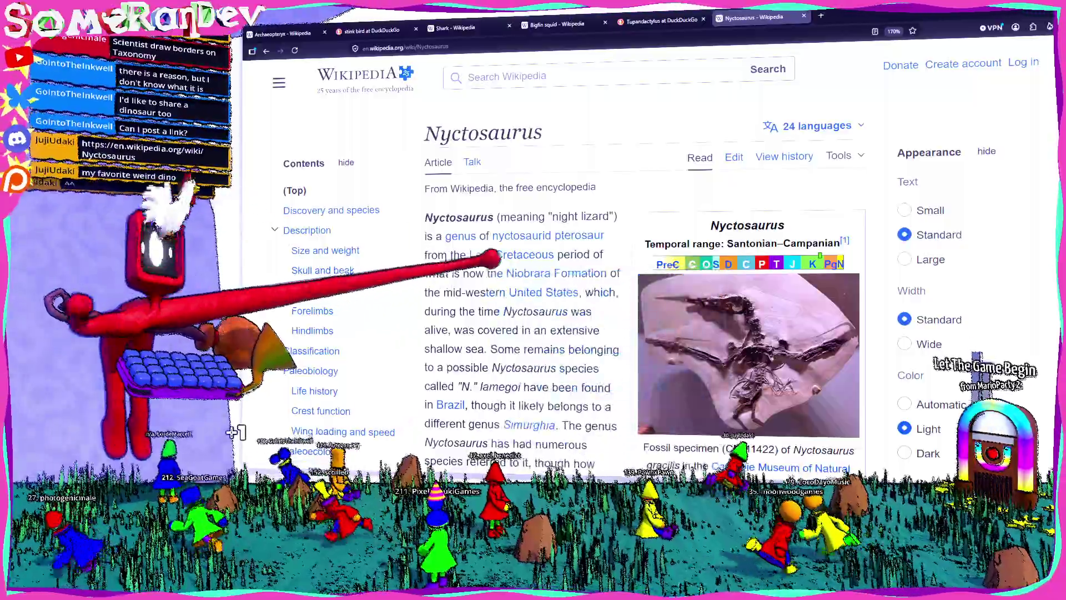
scroll(583, 195, "down", 2)
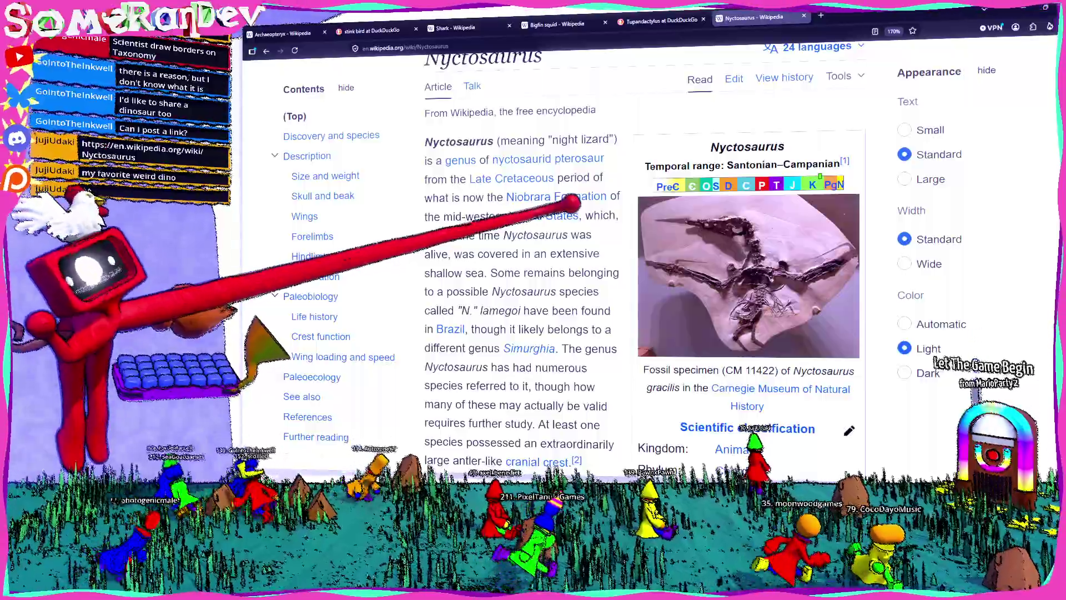
mouse_move(578, 160)
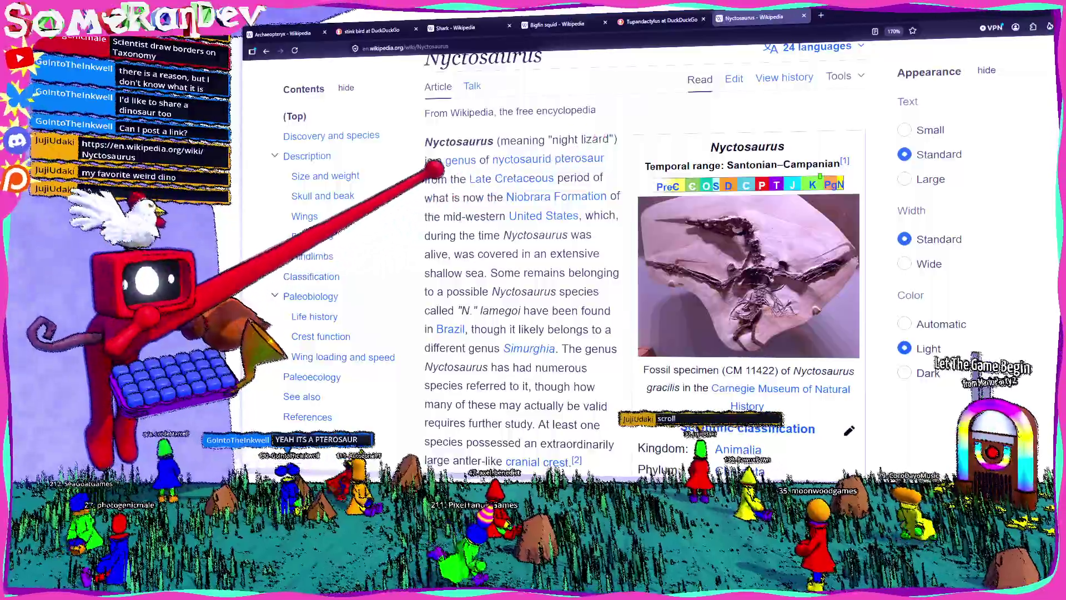
- Scroll to the Classification cladogram placing Nyctosaurus in Nyctosauridae within Pteranodontia
scroll(438, 177, "down", 10)
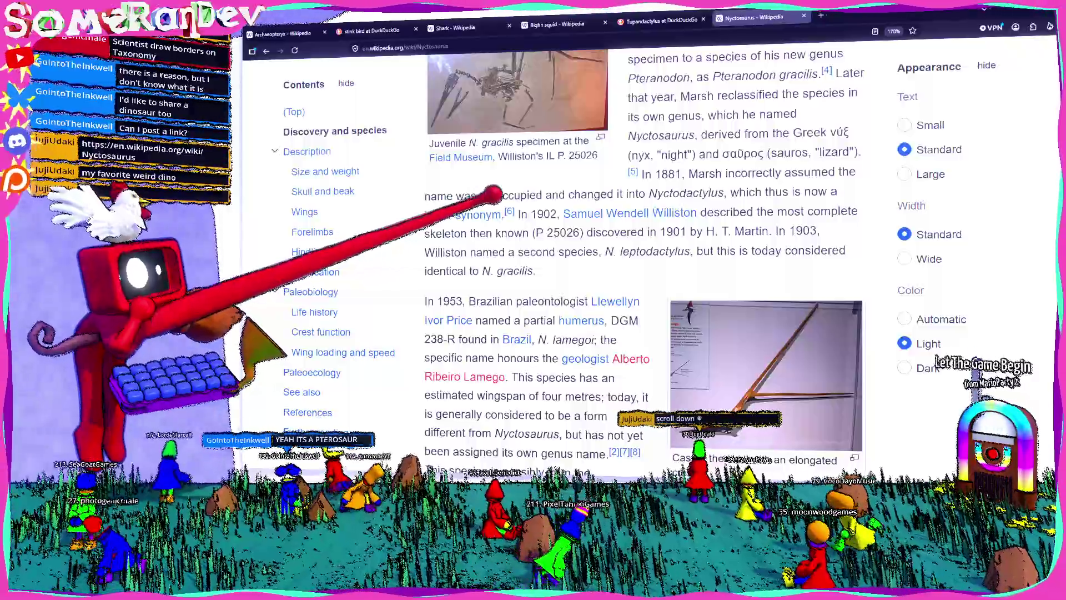
scroll(530, 204, "down", 3)
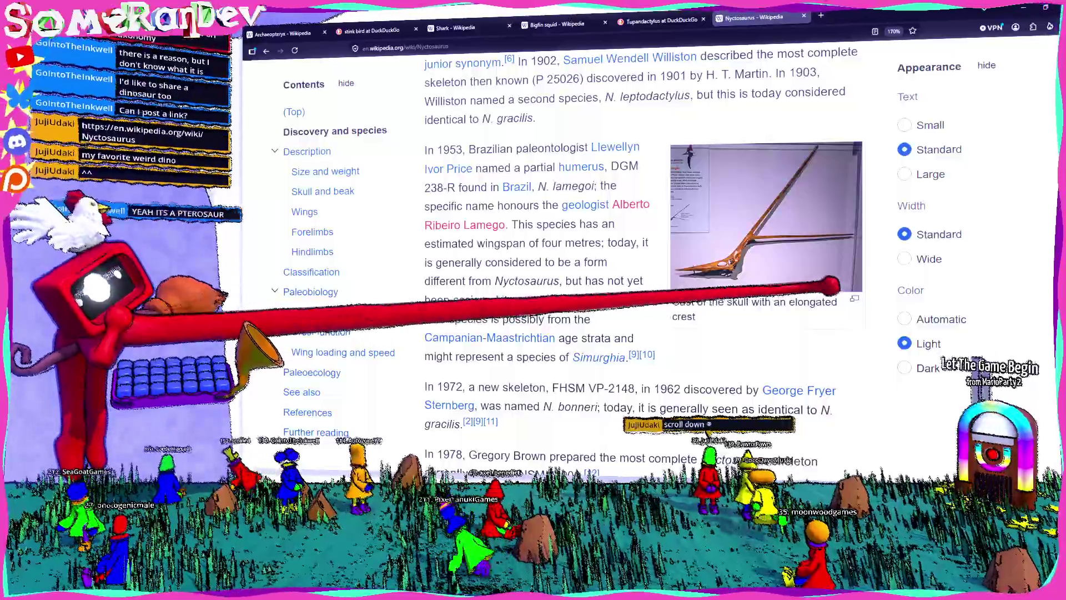
scroll(681, 262, "up", 6)
scroll(561, 228, "down", 10)
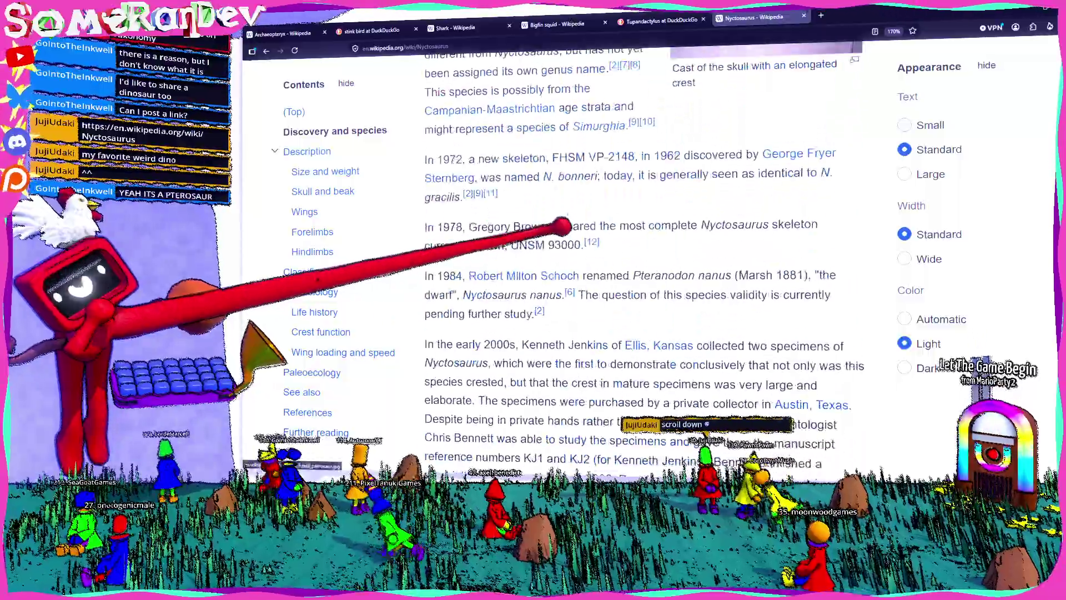
scroll(561, 225, "down", 8)
scroll(583, 257, "up", 8)
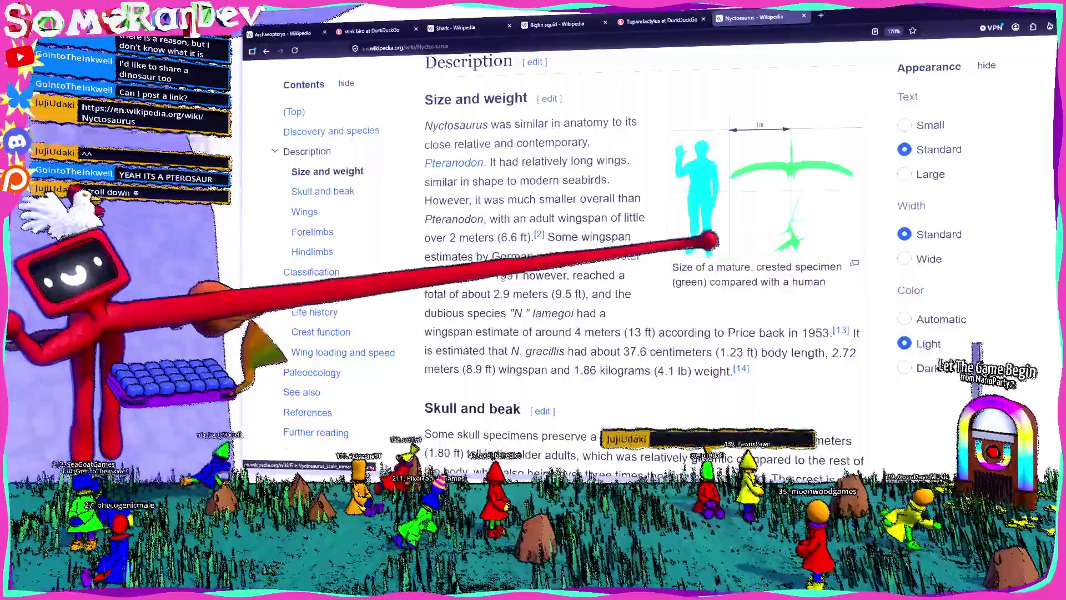
scroll(703, 236, "down", 8)
scroll(697, 221, "down", 12)
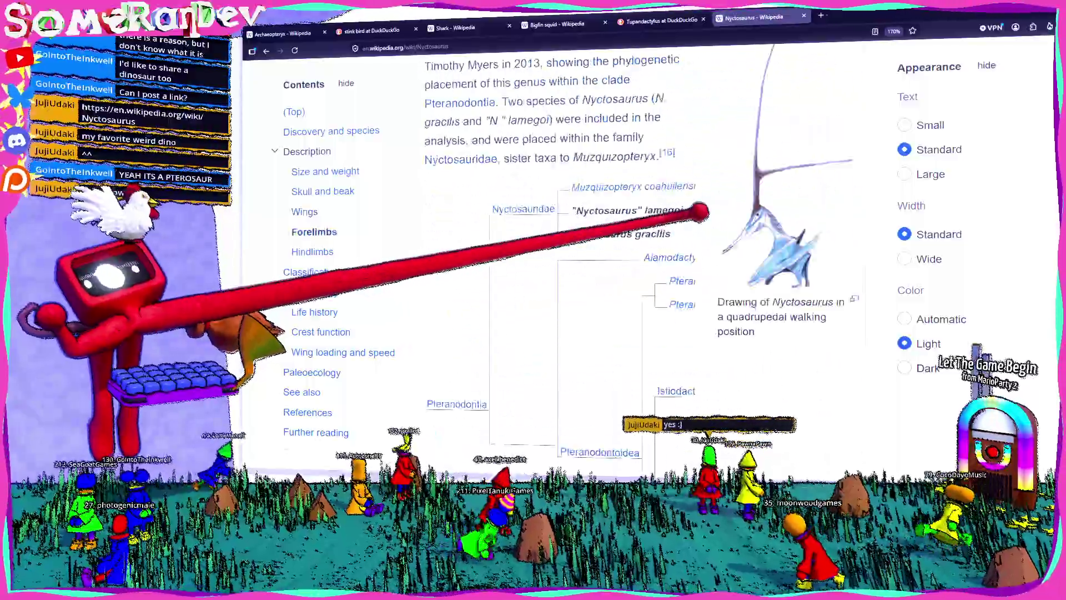
scroll(708, 209, "up", 3)
scroll(757, 267, "down", 3)
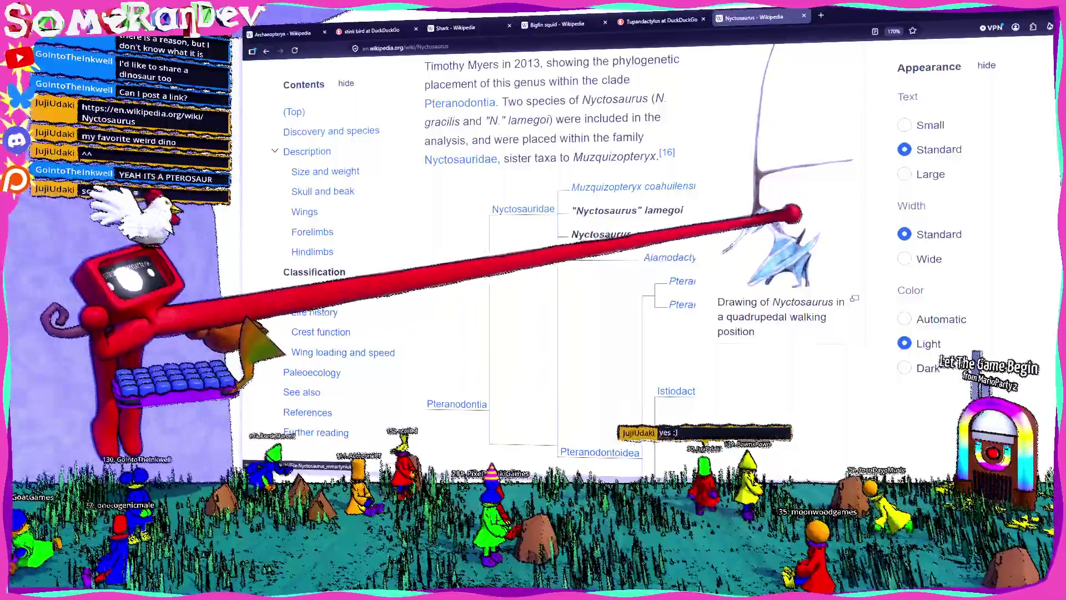
left_click(798, 209)
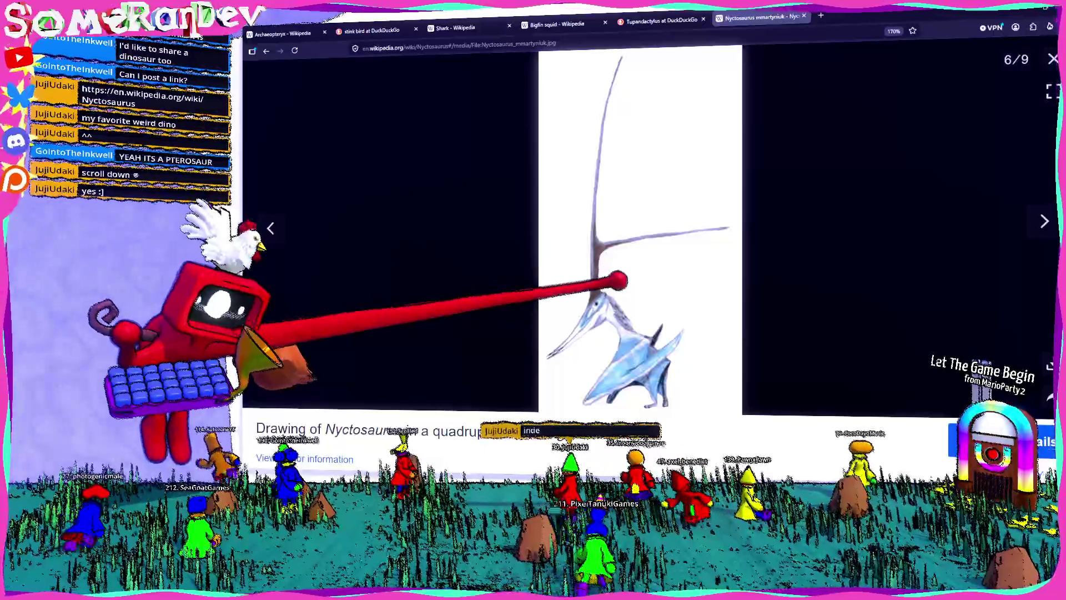
left_click(1054, 59)
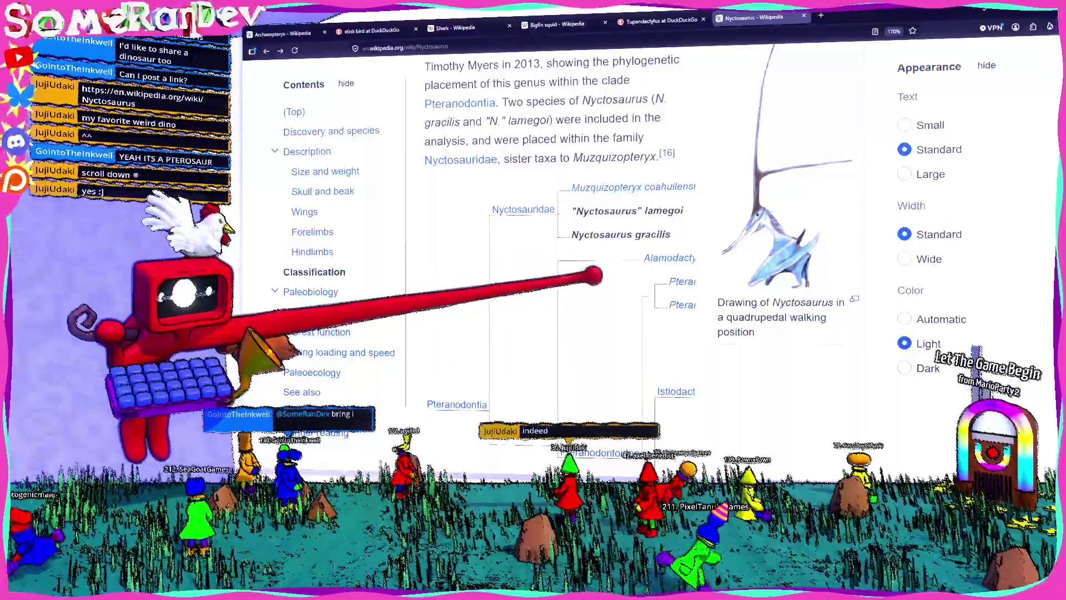
scroll(593, 275, "up", 4)
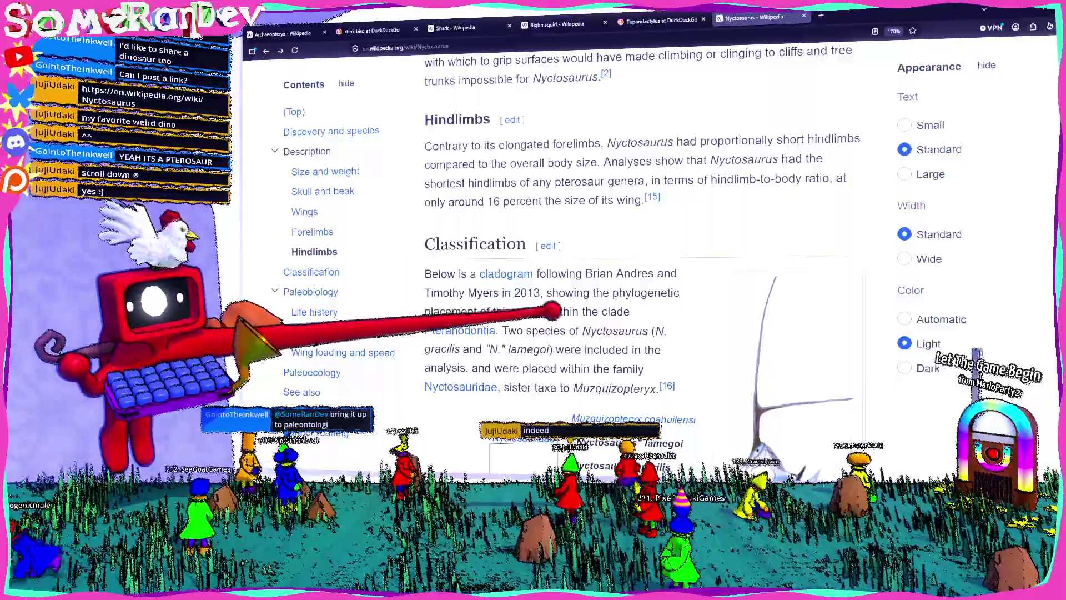
scroll(550, 311, "up", 6)
scroll(552, 313, "up", 15)
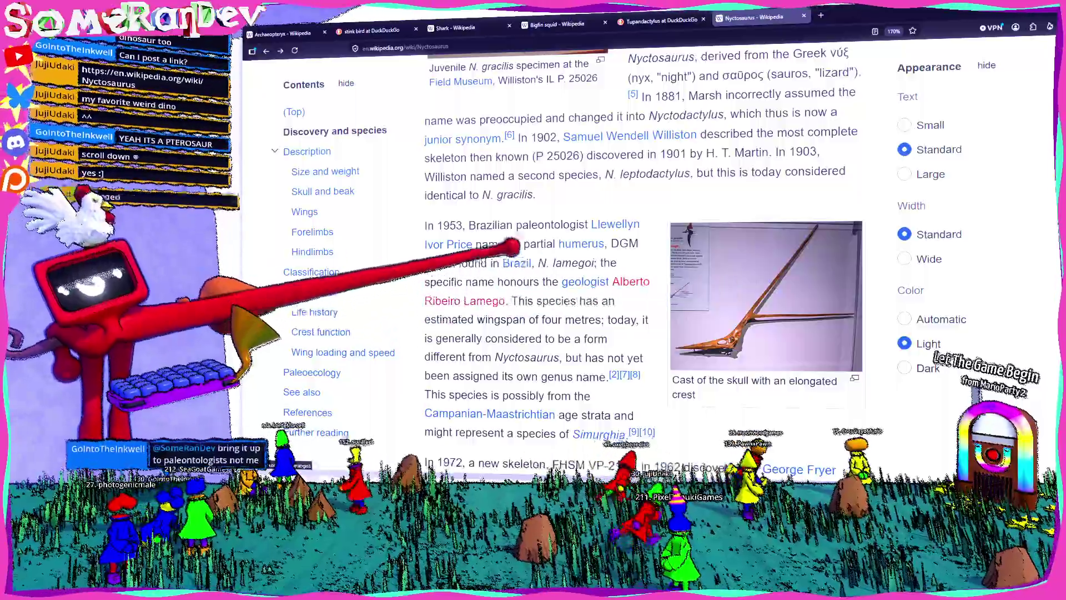
scroll(542, 114, "down", 3)
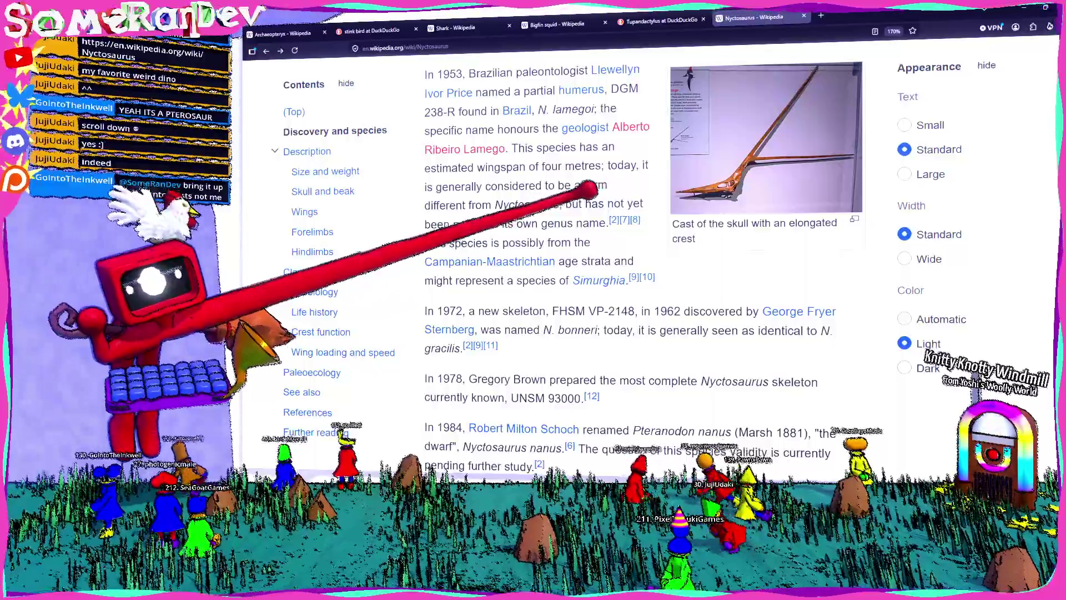
scroll(594, 192, "up", 5)
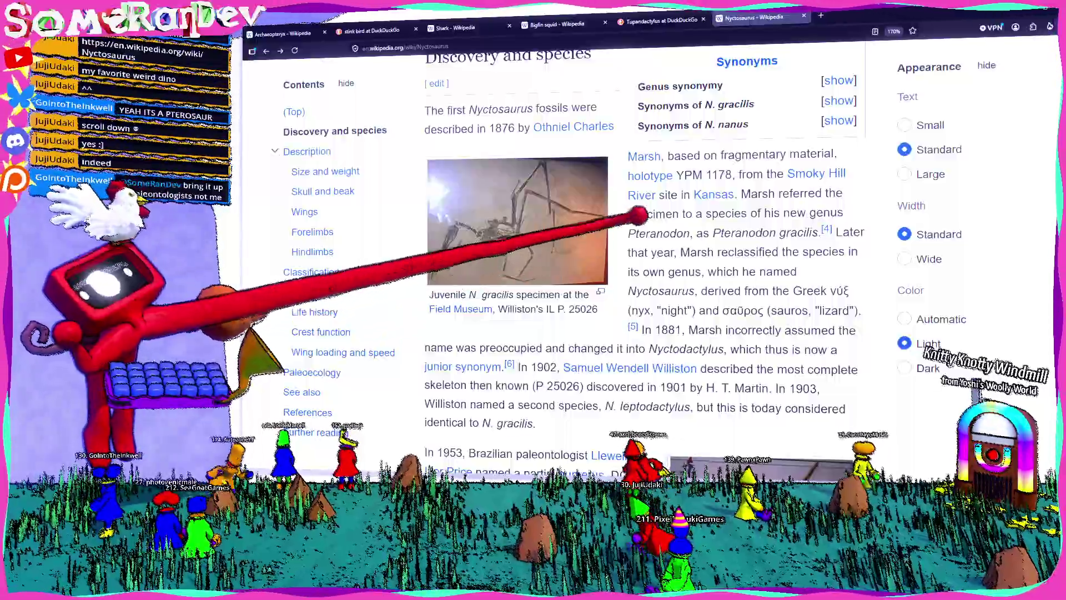
scroll(755, 243, "up", 5)
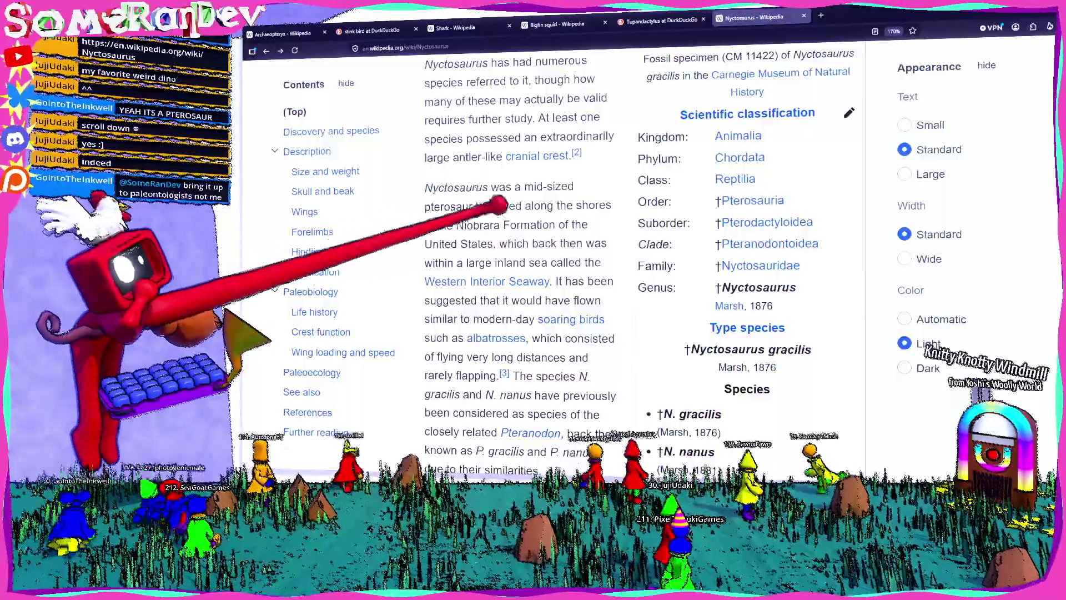
scroll(488, 202, "up", 5)
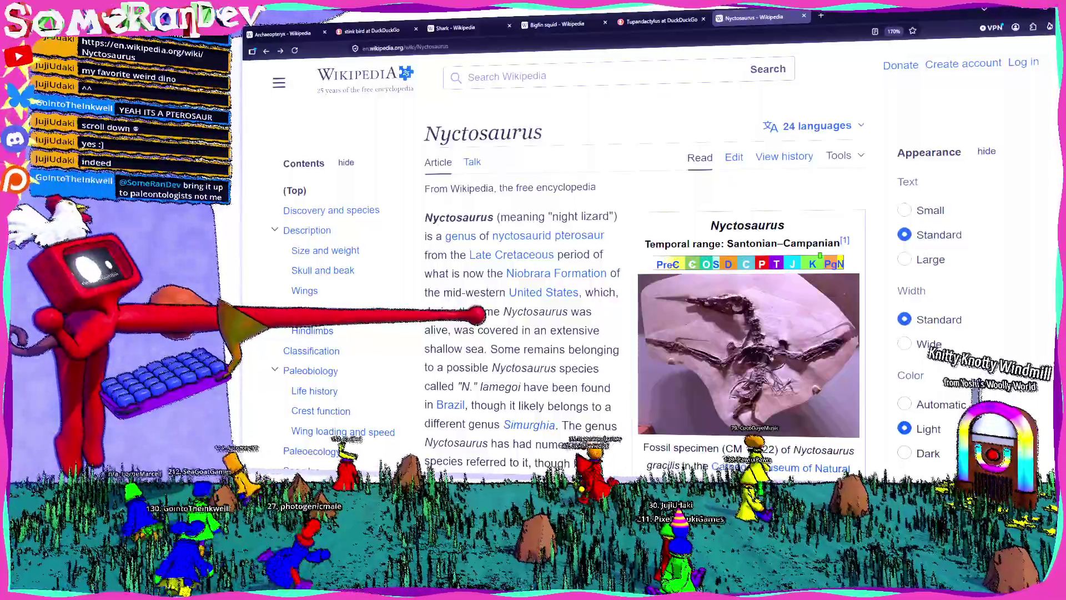
scroll(639, 261, "down", 10)
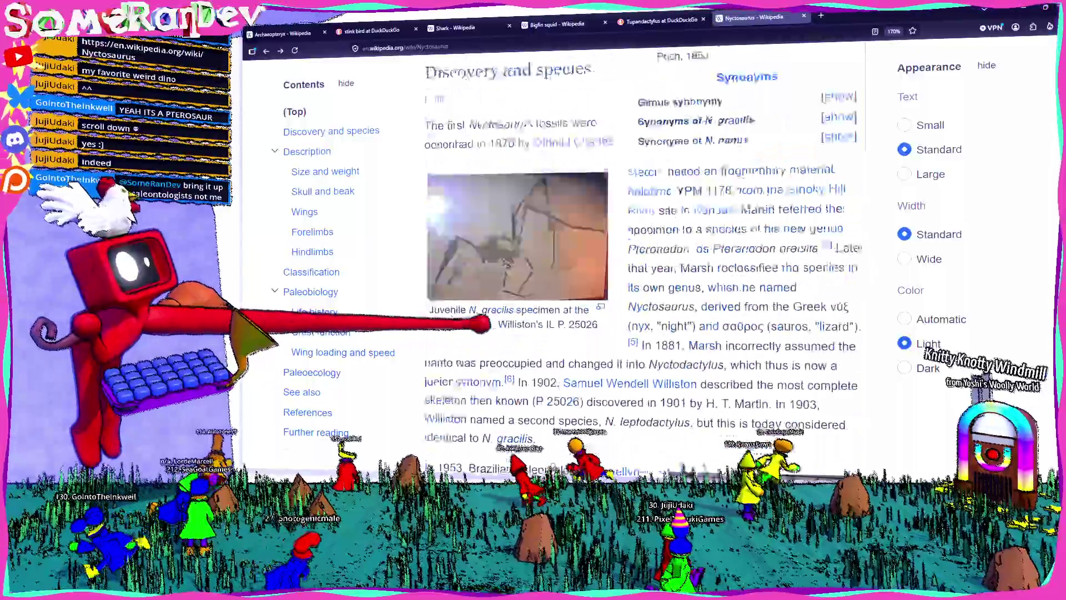
scroll(644, 261, "down", 5)
scroll(644, 261, "up", 3)
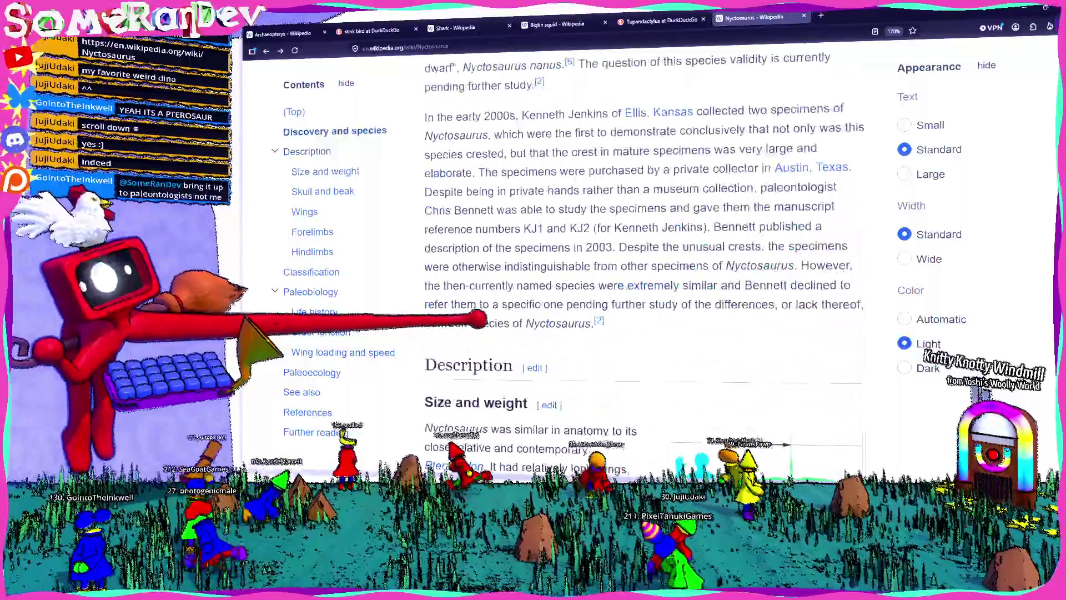
scroll(644, 261, "down", 6)
scroll(644, 261, "down", 8)
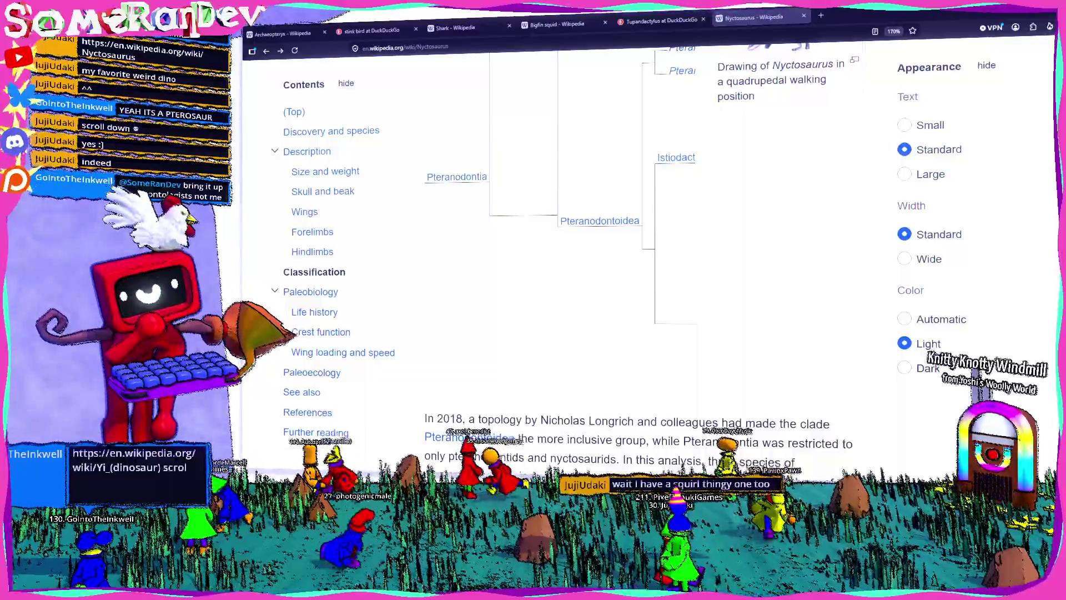
- Load en.wikipedia.org/wiki/Yi_(dinosaur) and zoom the page out from 240% to 170%
key("ctrl+l")
type("en.wikipedia.org/wiki/Yi_(dinosaur)")
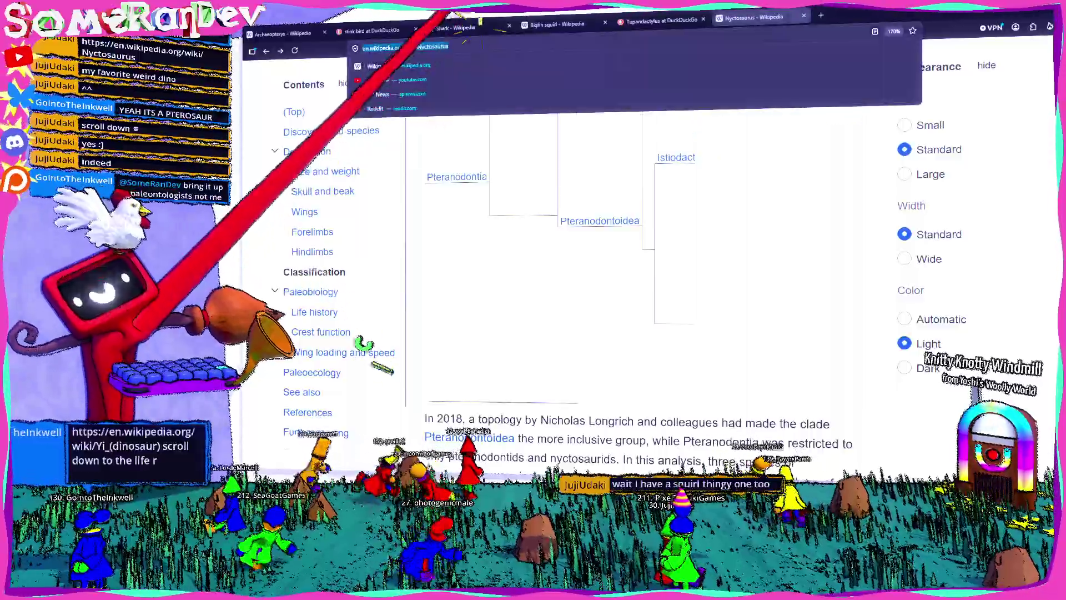
key("Return")
scroll(444, 411, "down", 5)
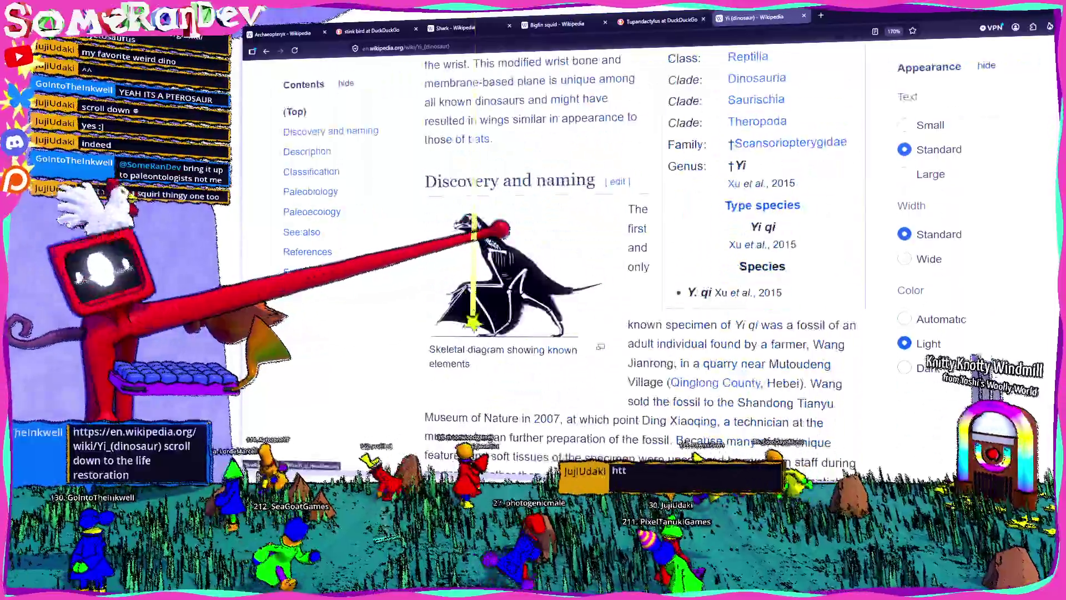
scroll(461, 408, "up", 5)
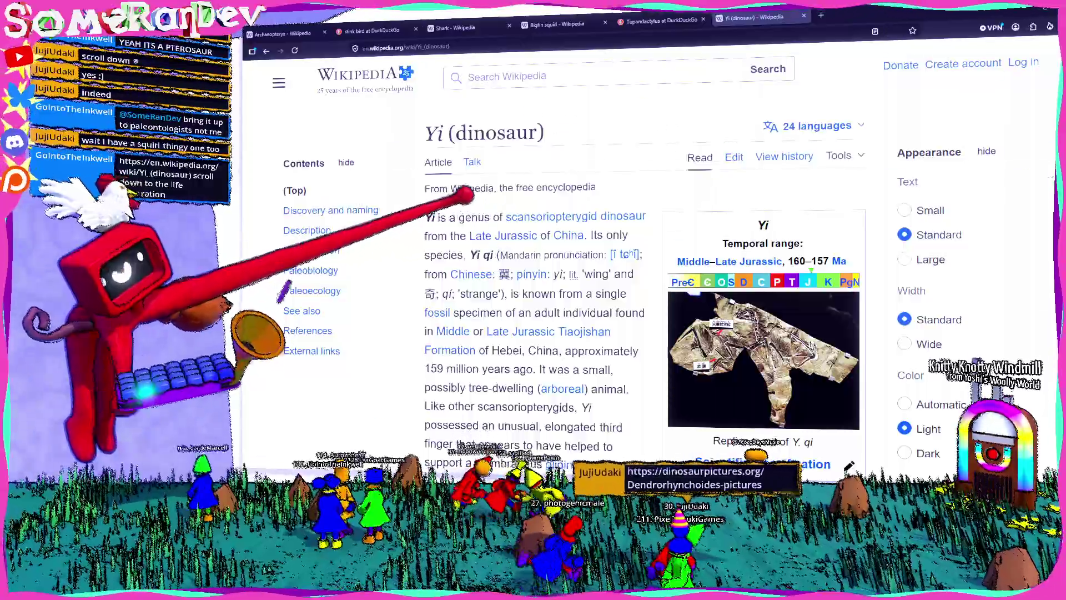
scroll(503, 238, "up", 5, "ctrl")
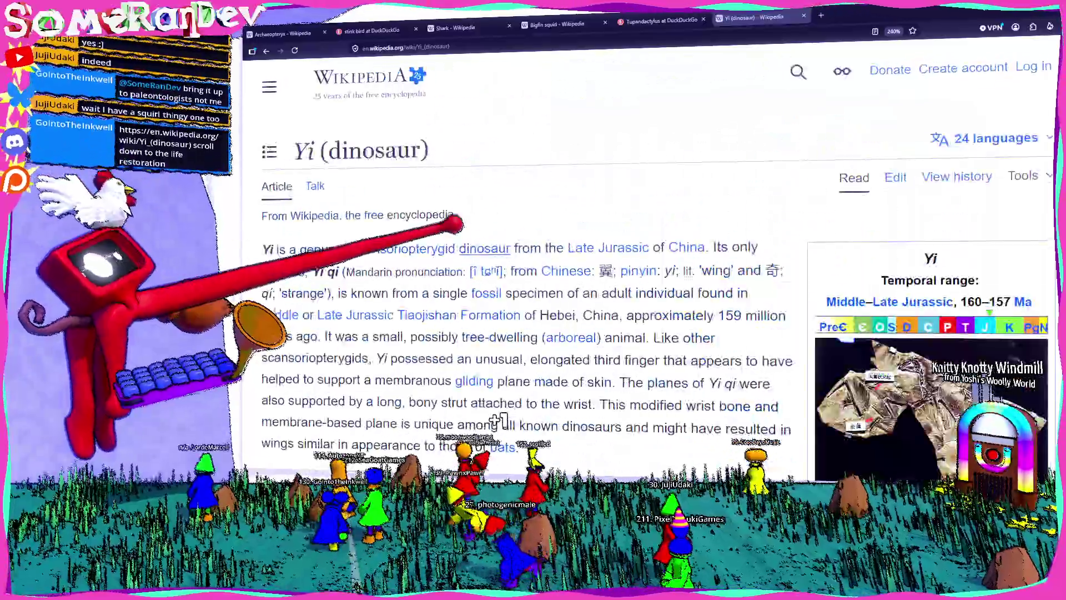
scroll(497, 421, "down", 2, "ctrl")
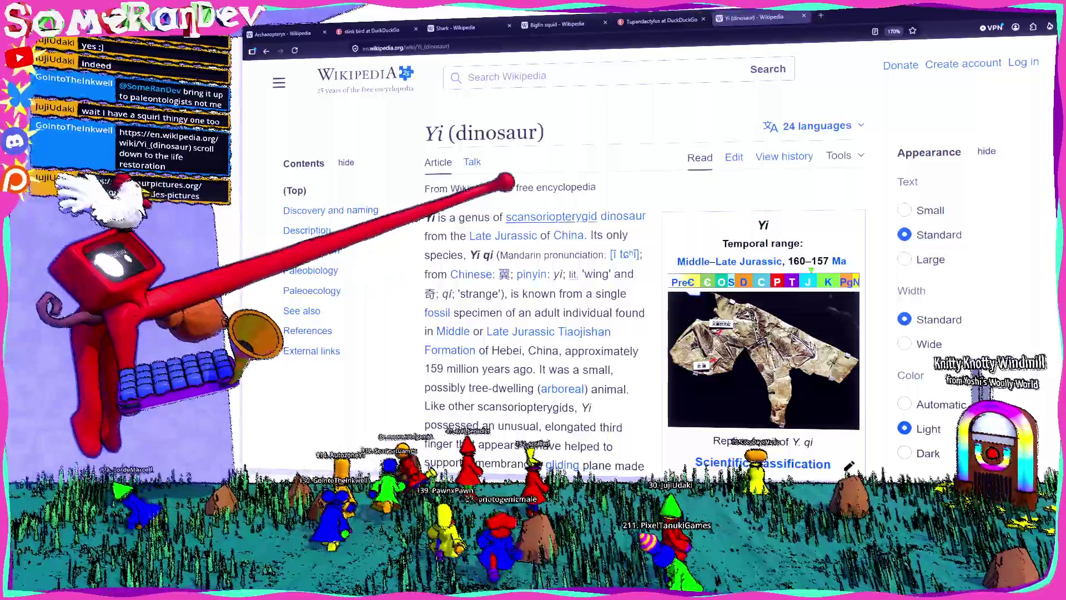
mouse_move(551, 216)
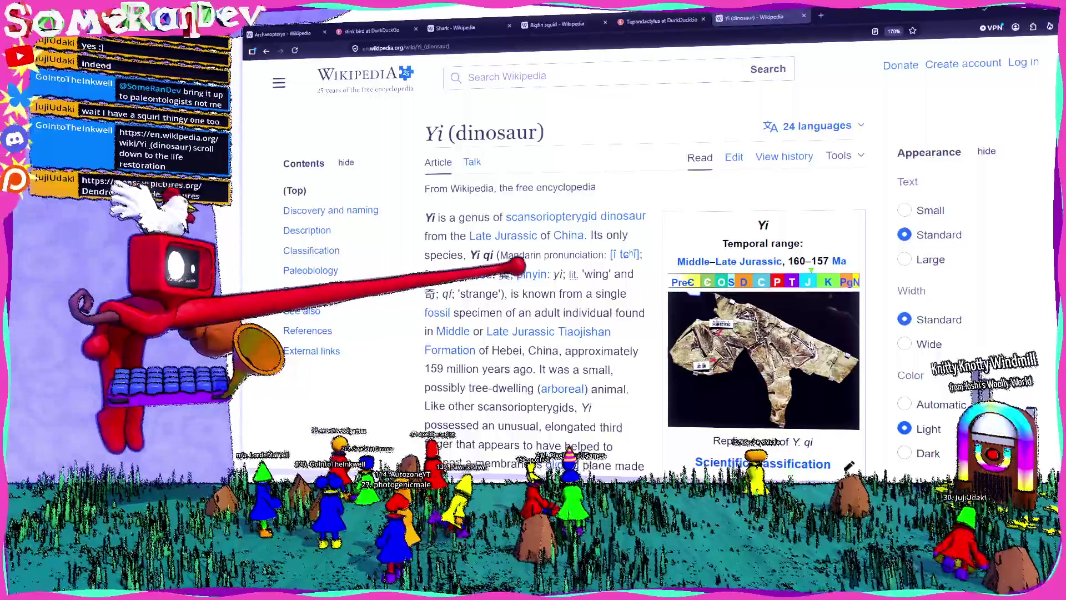
- Scroll past Discovery and Description to the Paleobiology section's life restoration illustration
scroll(509, 271, "down", 5)
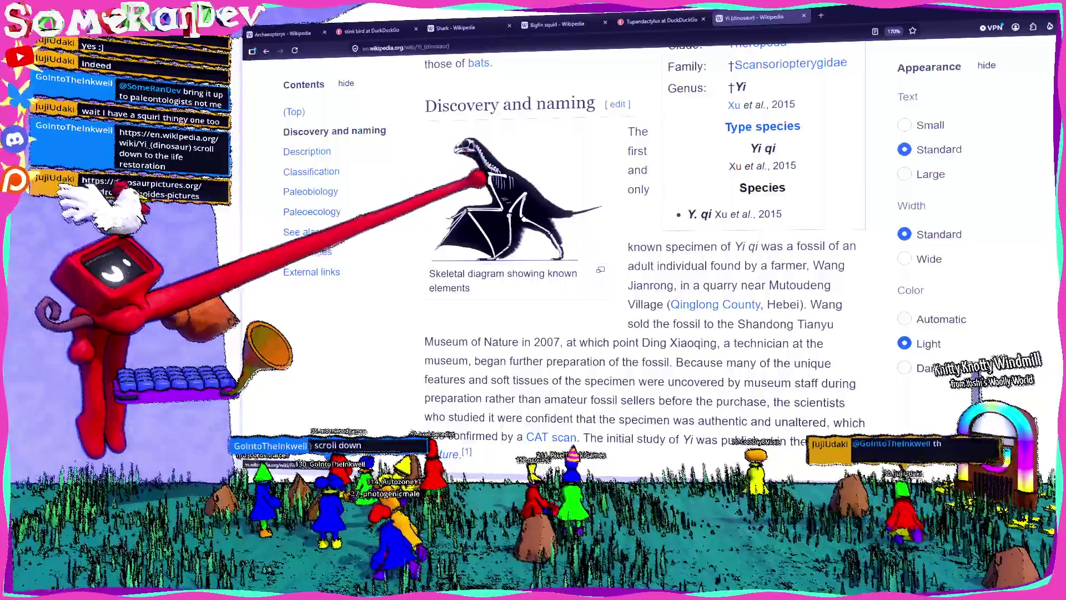
scroll(489, 178, "down", 10)
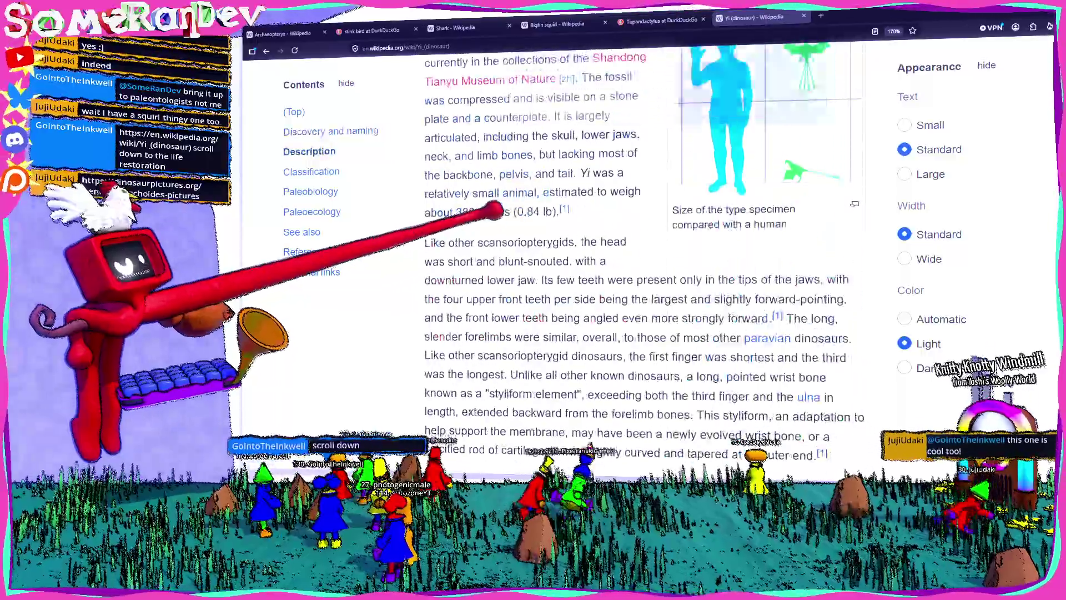
scroll(825, 232, "up", 2)
scroll(639, 250, "down", 10)
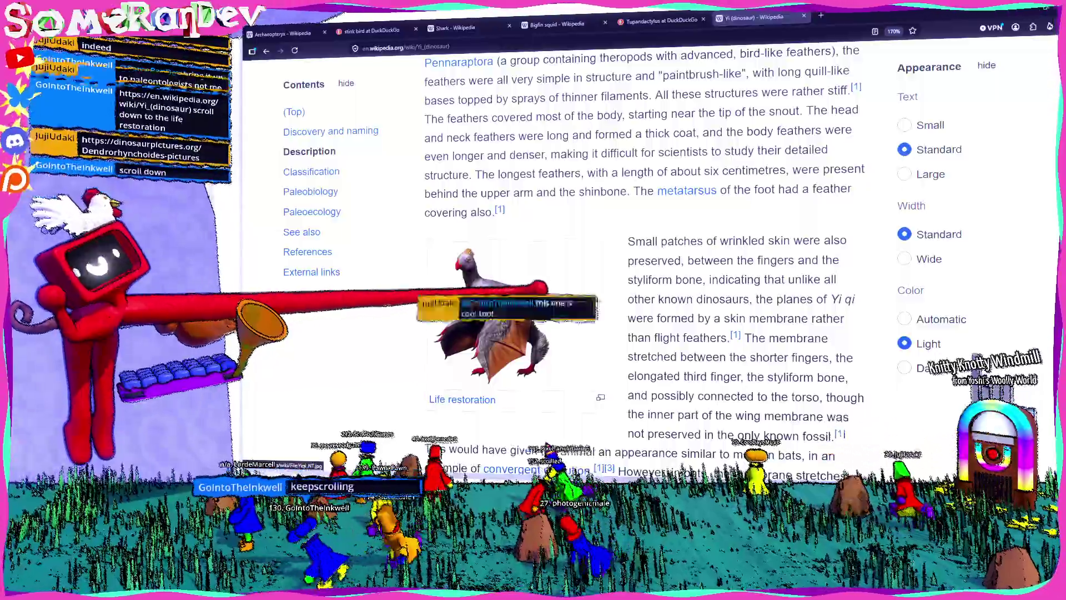
scroll(639, 250, "down", 5)
scroll(639, 250, "down", 6)
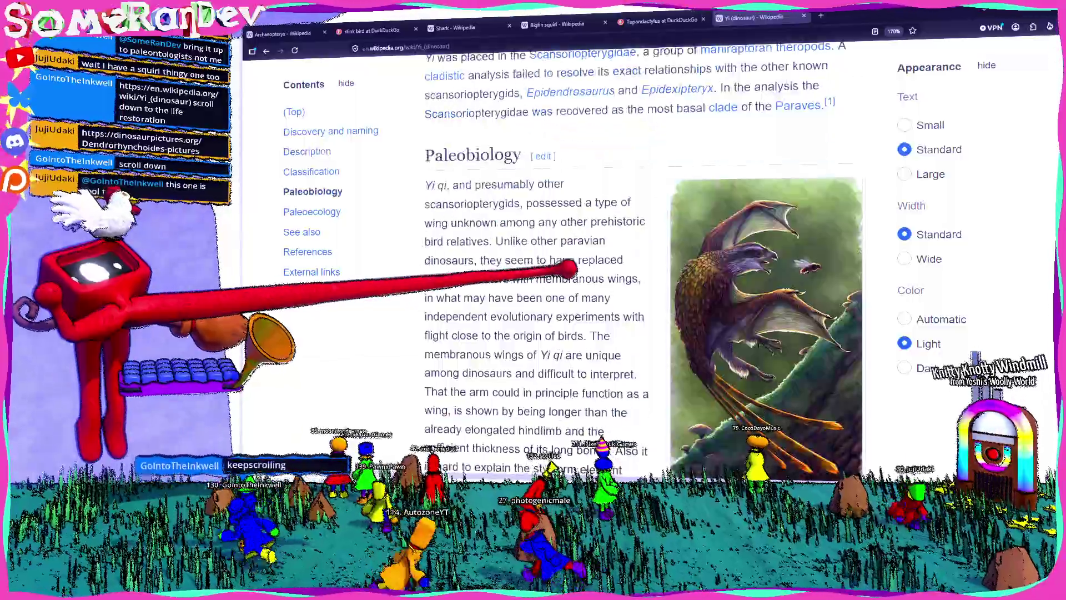
scroll(639, 250, "down", 5)
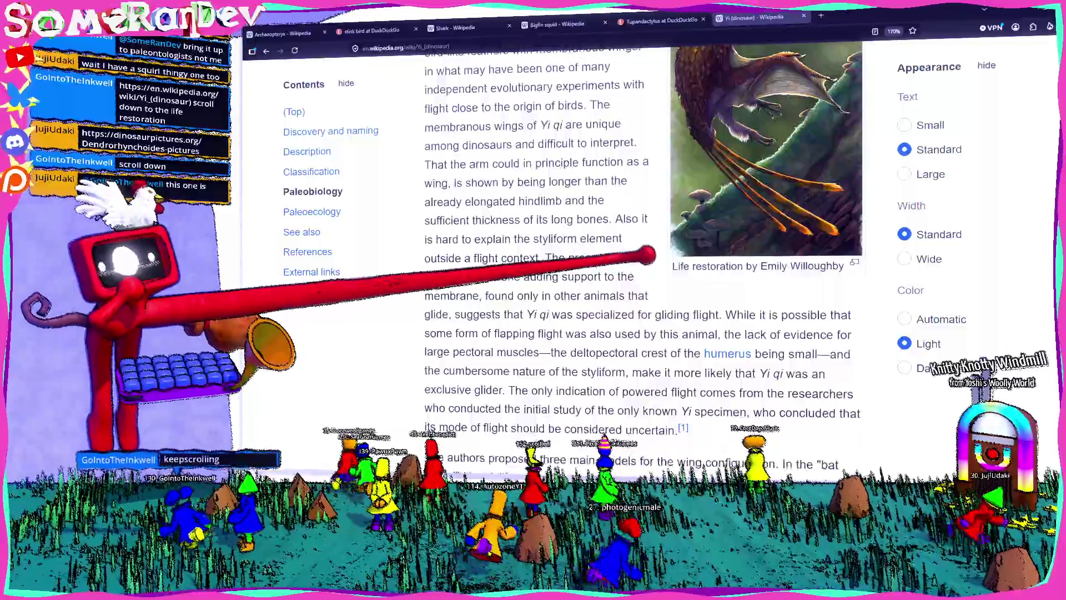
scroll(639, 250, "up", 3)
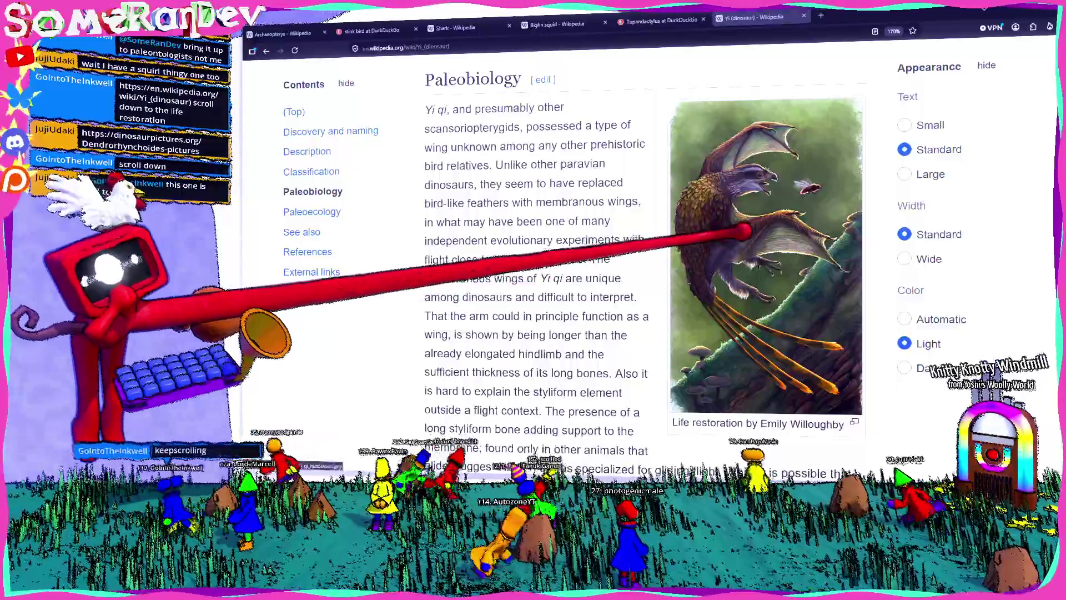
scroll(639, 250, "down", 15)
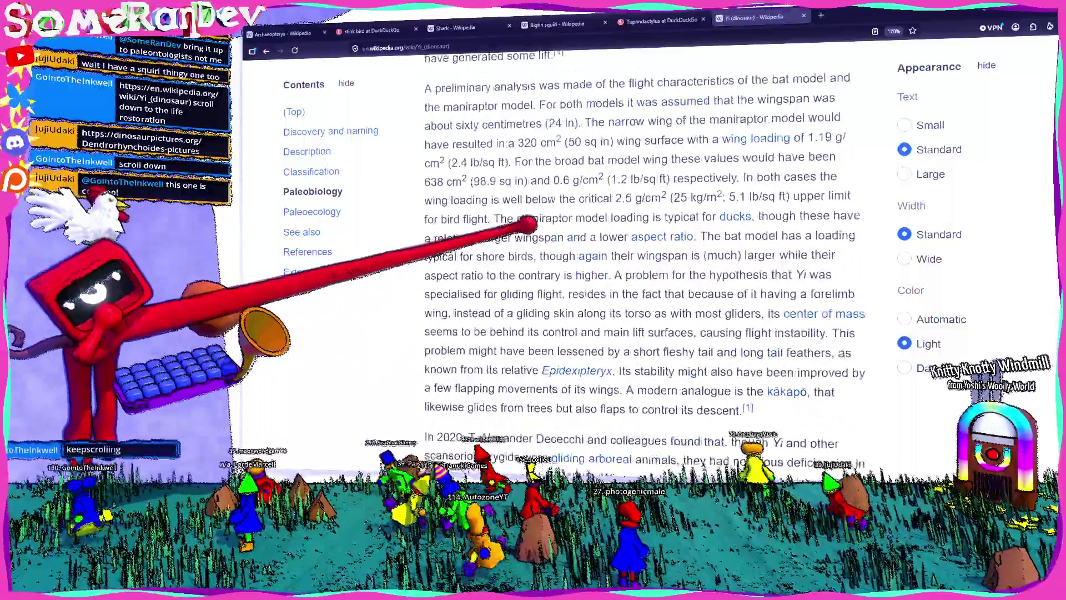
scroll(638, 250, "up", 12)
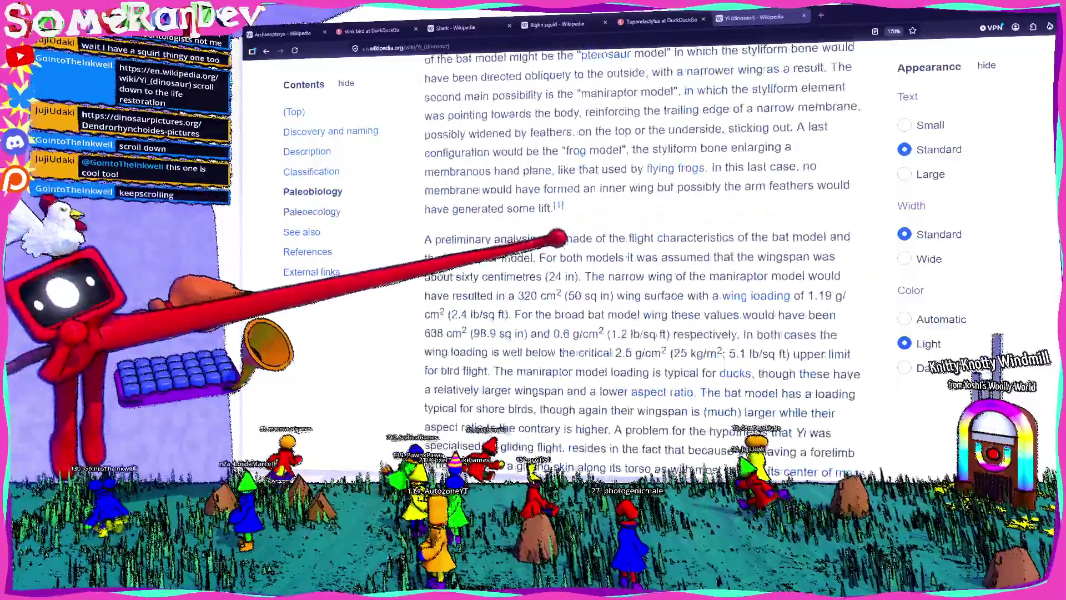
scroll(575, 242, "up", 2)
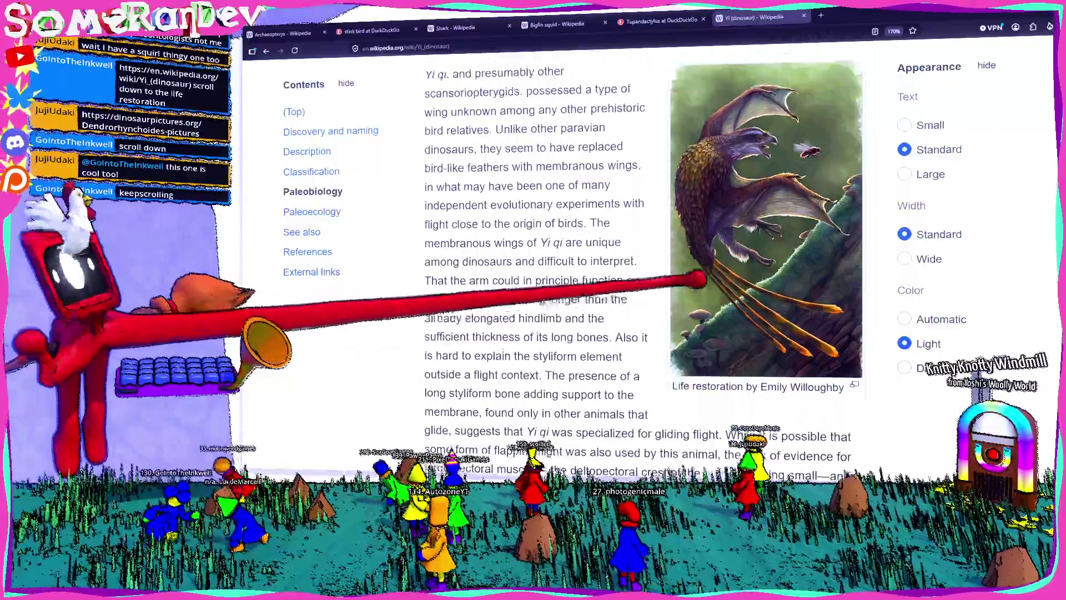
scroll(639, 250, "up", 3)
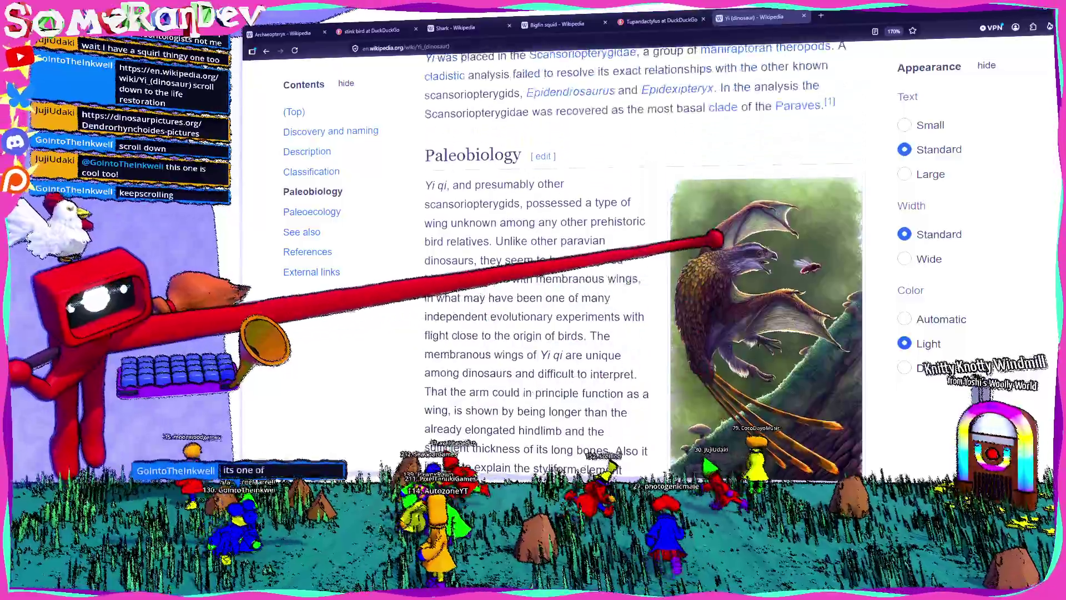
scroll(639, 250, "down", 5)
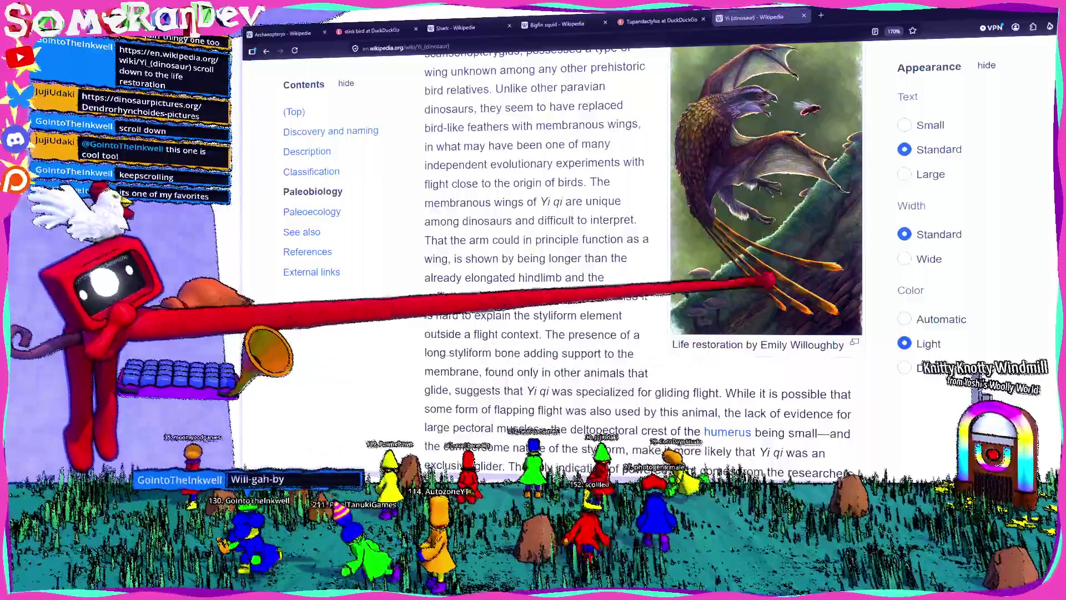
scroll(638, 250, "up", 2)
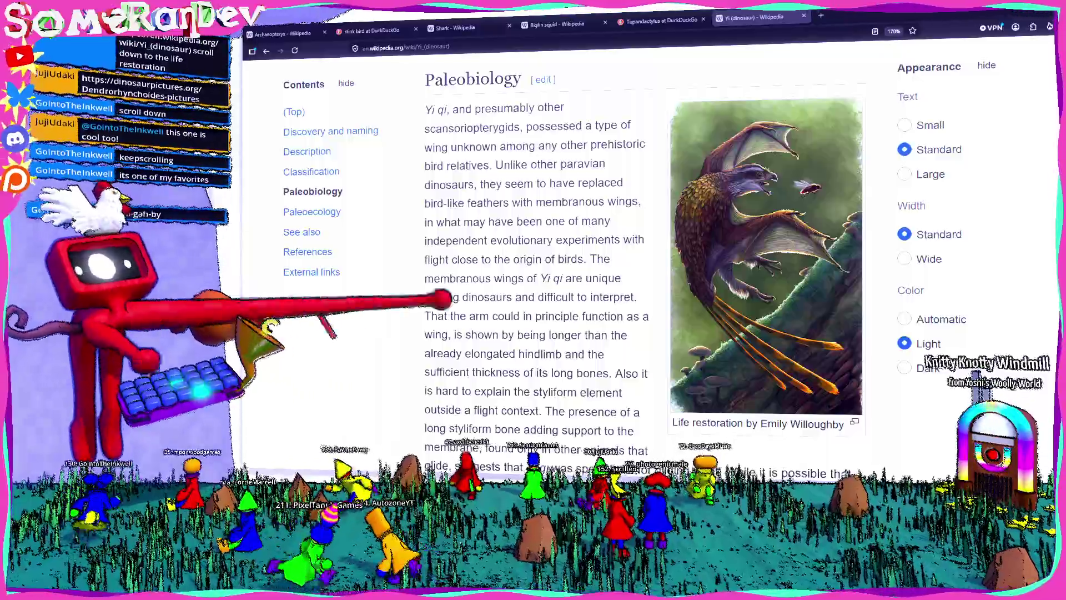
- Load The Dinosaur Database's Dendrorhynchoides pictures and facts page from the copied URL
key("ctrl+l")
key("ctrl+v")
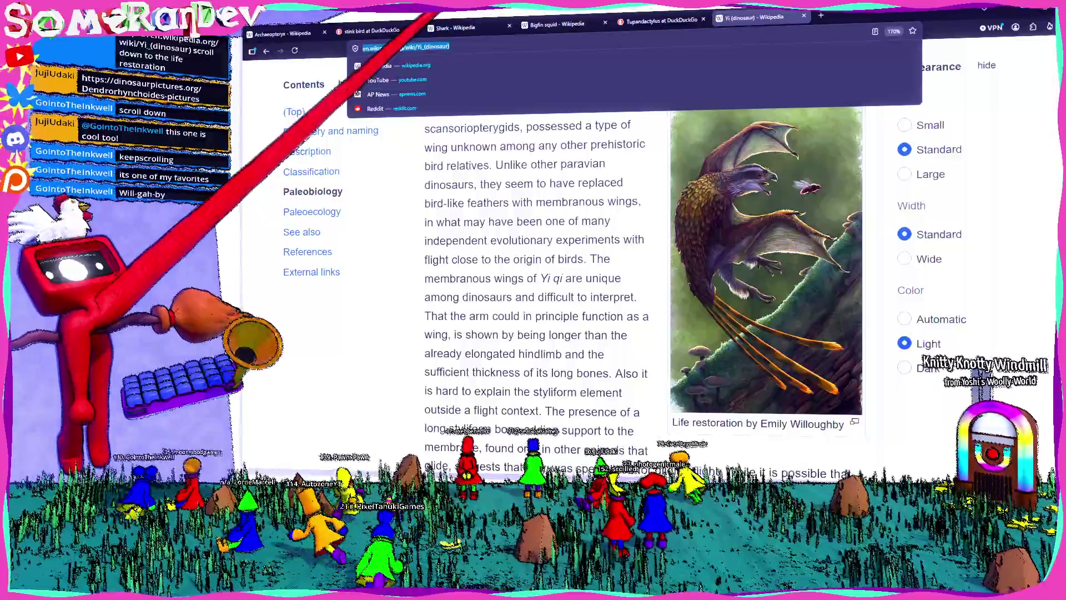
key("Return")
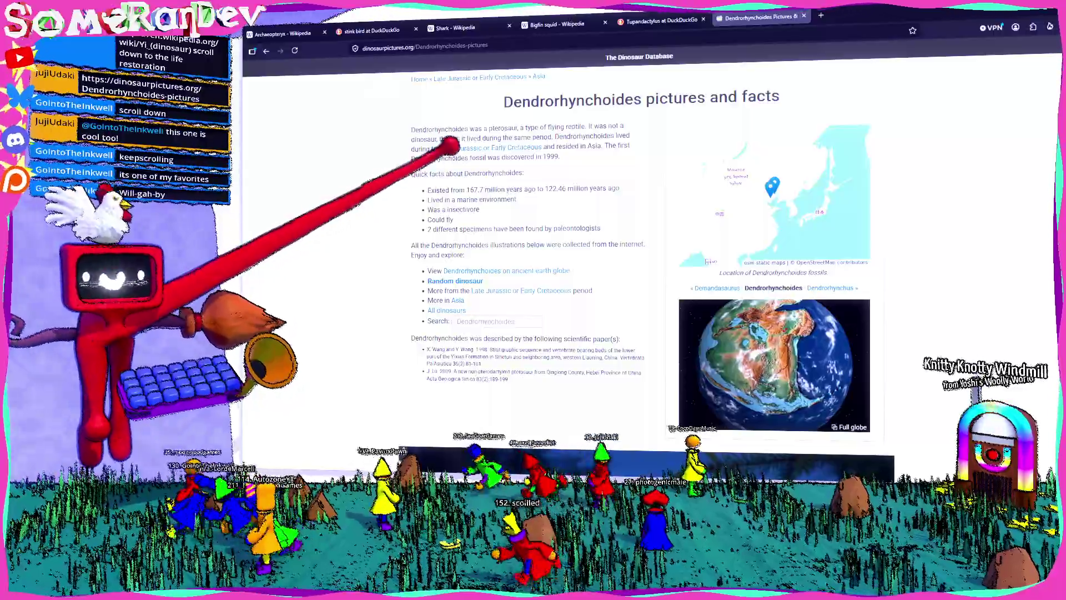
- Scroll up and down through the Dendrorhynchoides pterosaur illustrations
scroll(492, 143, "down", 7)
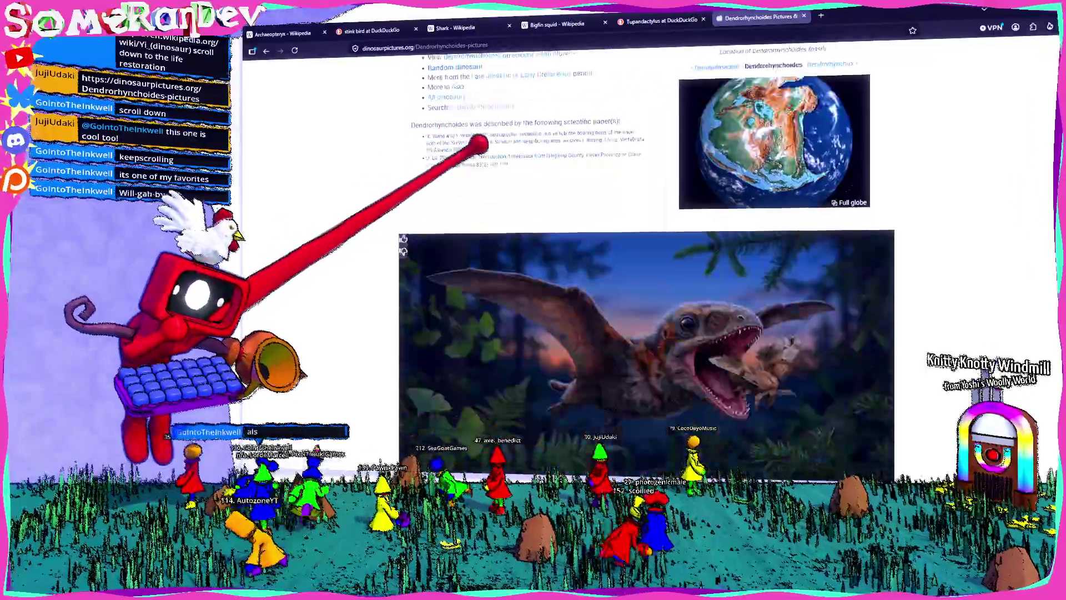
scroll(481, 149, "down", 3)
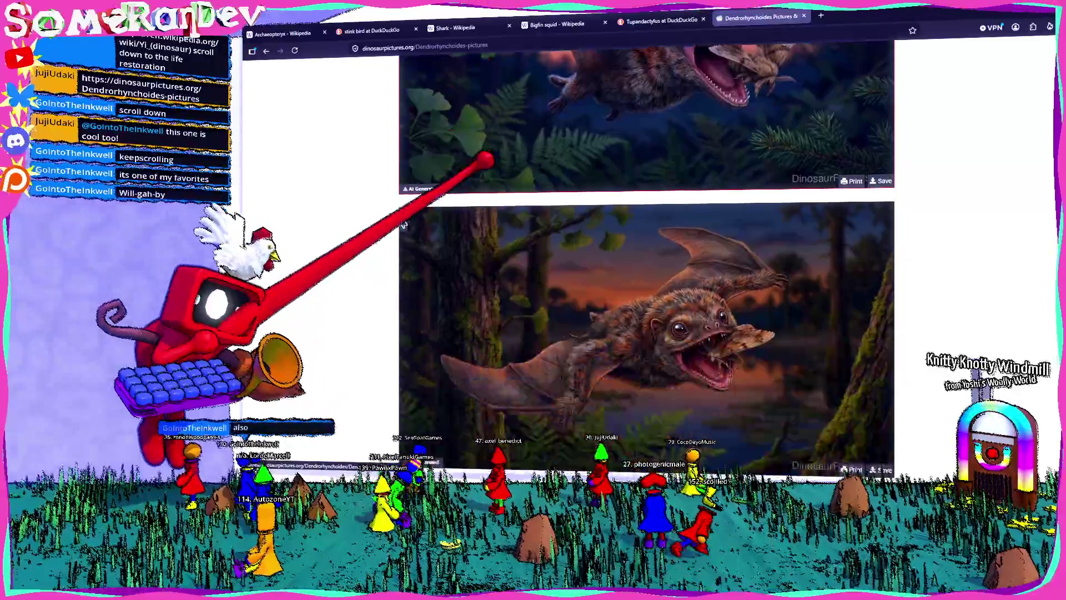
scroll(484, 161, "down", 4)
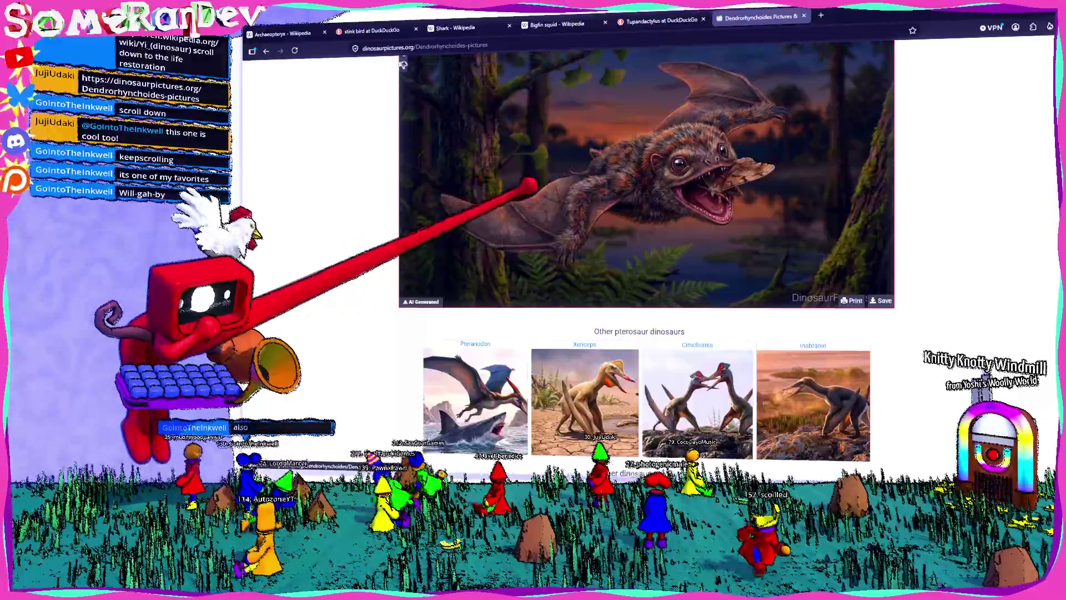
scroll(544, 193, "up", 3)
scroll(611, 261, "up", 5)
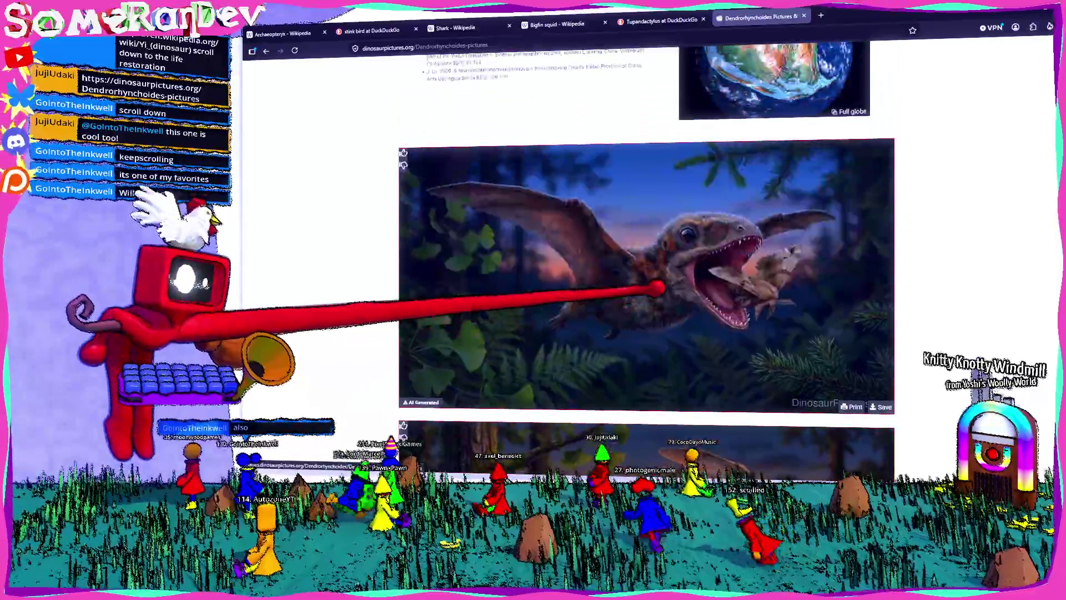
scroll(660, 294, "up", 3)
scroll(639, 288, "down", 2)
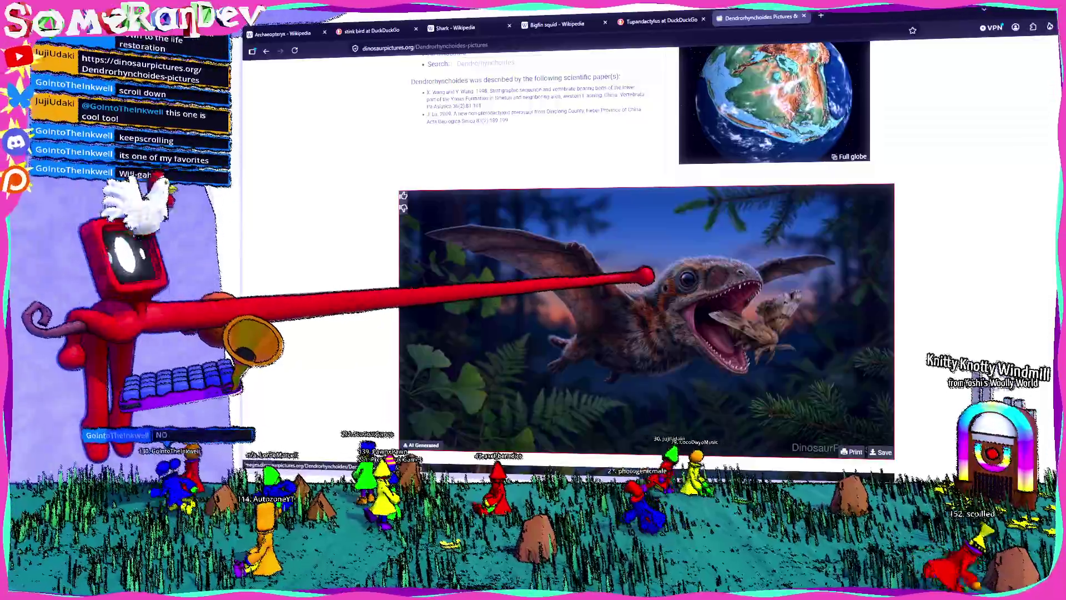
scroll(633, 286, "up", 5)
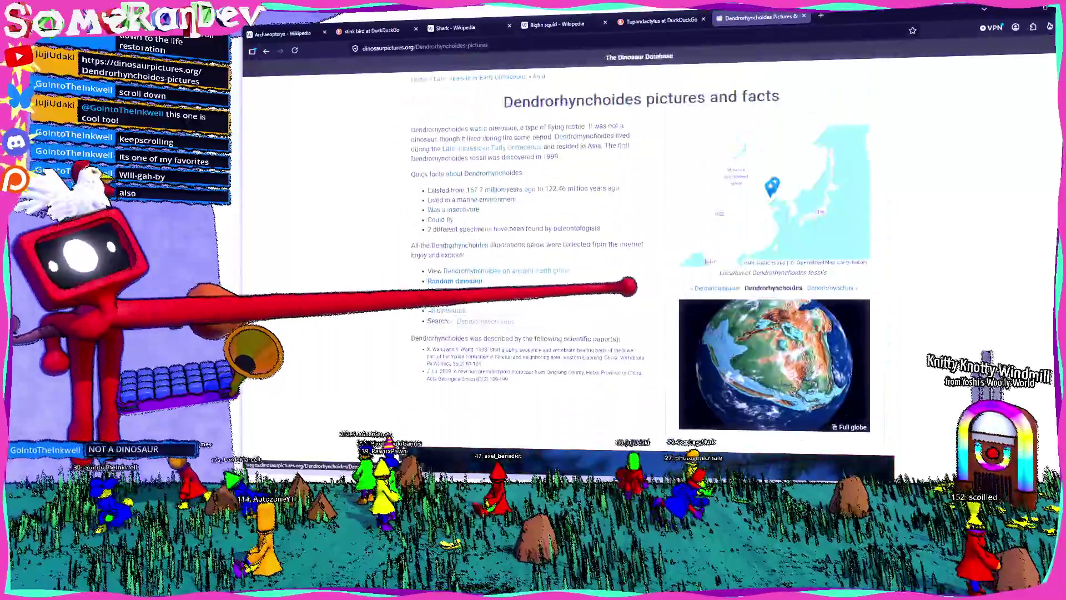
scroll(644, 250, "down", 6)
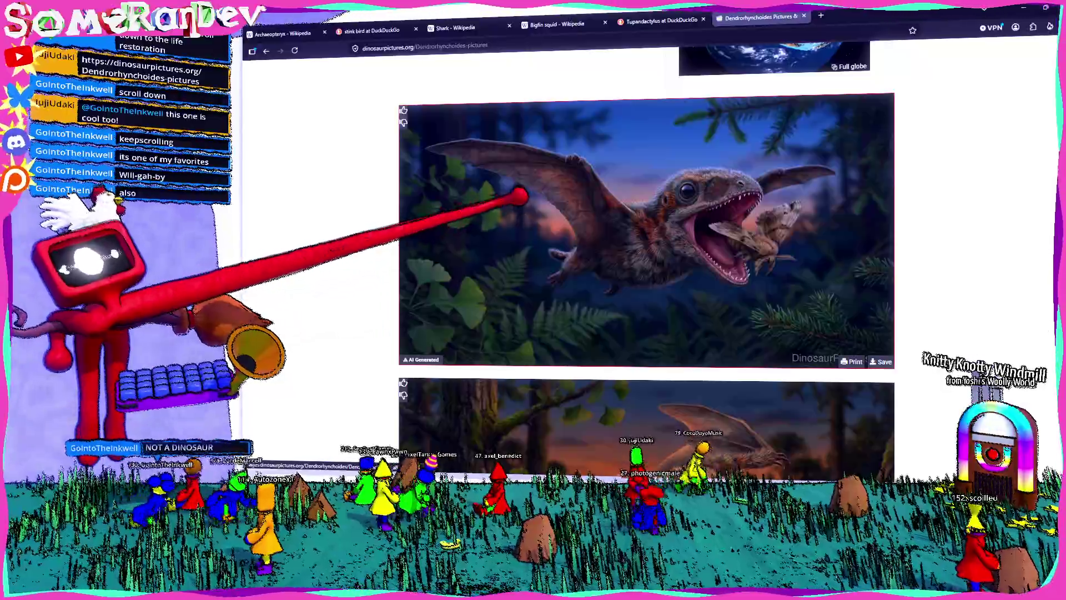
scroll(502, 225, "up", 6)
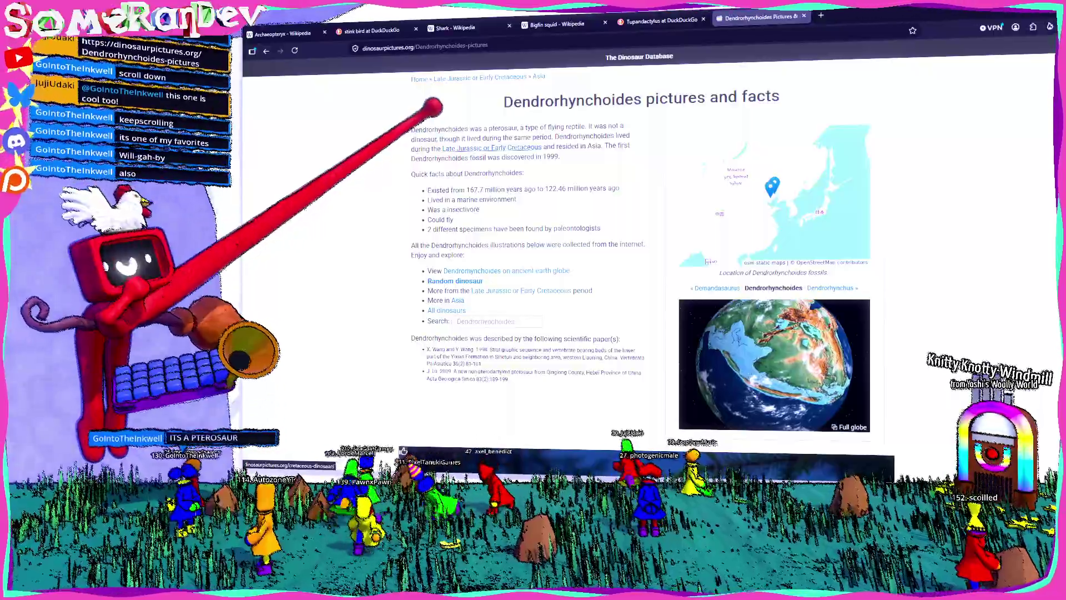
scroll(442, 228, "down", 10)
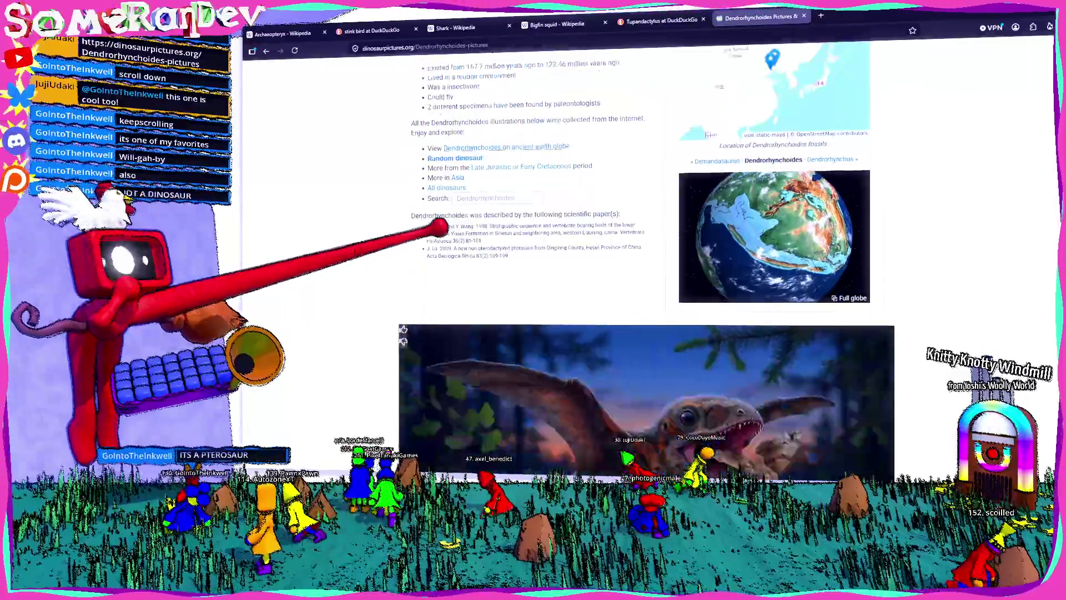
scroll(425, 194, "up", 7)
scroll(427, 183, "up", 3)
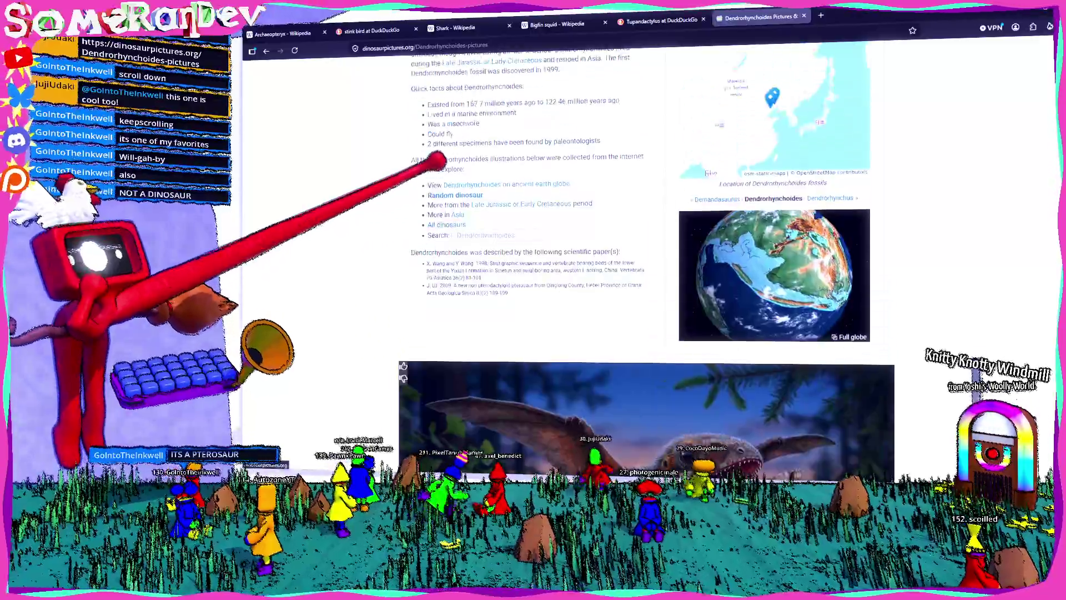
- Jump from Callovosaurus to a random dinosaur page and scroll through it
left_click(429, 173)
scroll(429, 172, "down", 4)
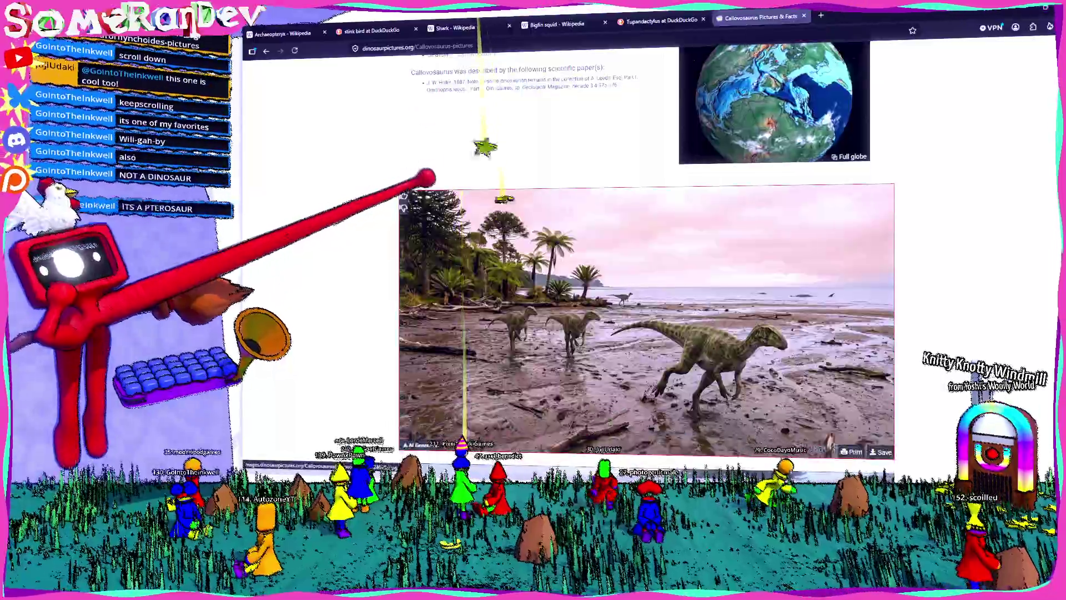
scroll(425, 180, "up", 7)
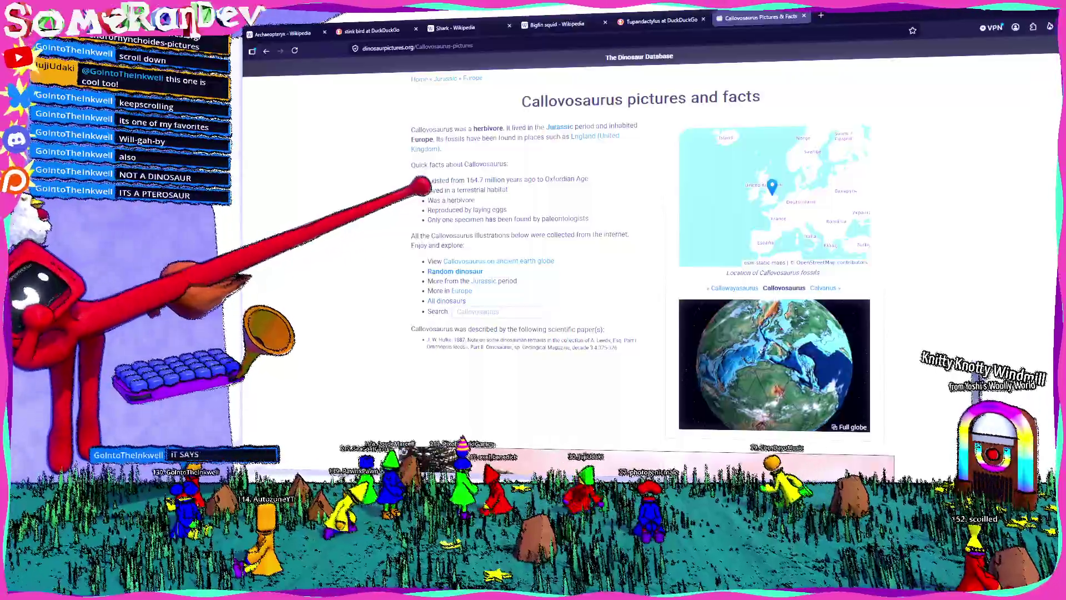
scroll(421, 187, "down", 10)
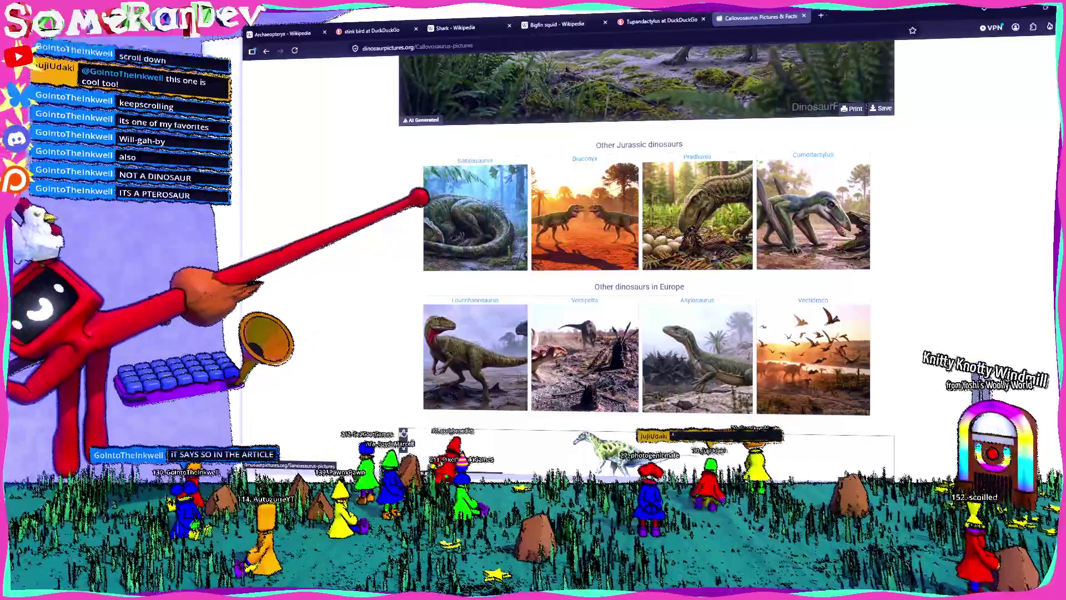
scroll(421, 194, "up", 10)
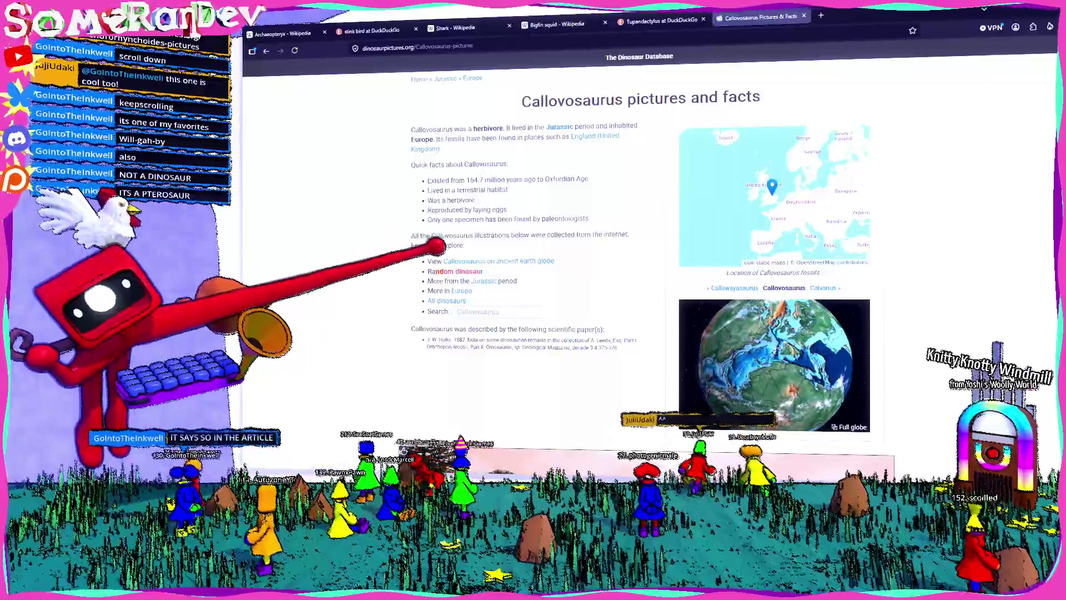
- Load another random dinosaur page and scroll through its facts
left_click(456, 271)
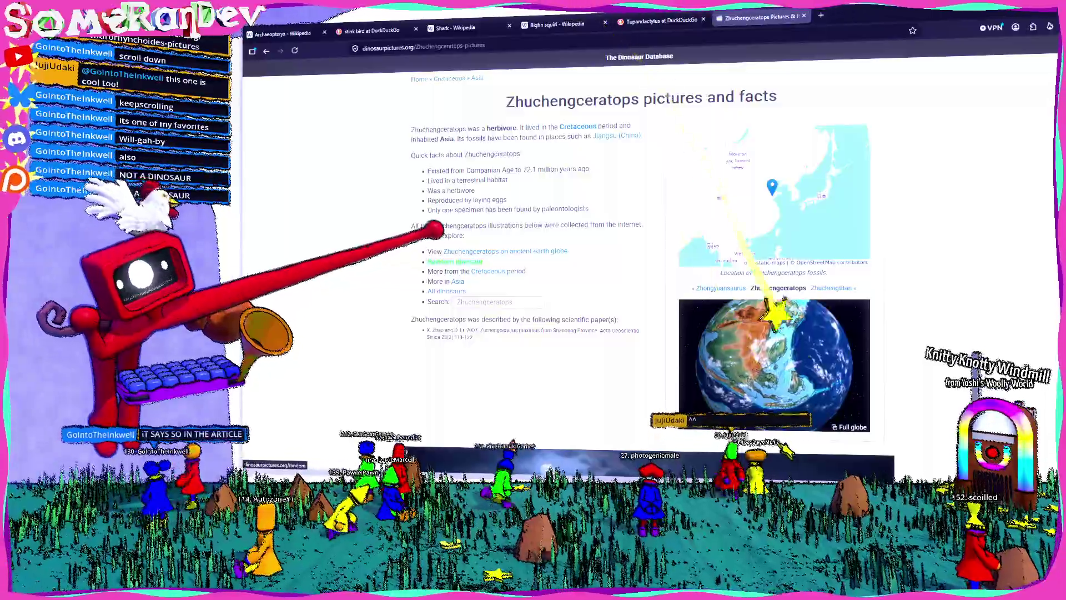
scroll(456, 262, "down", 5)
scroll(455, 262, "up", 5)
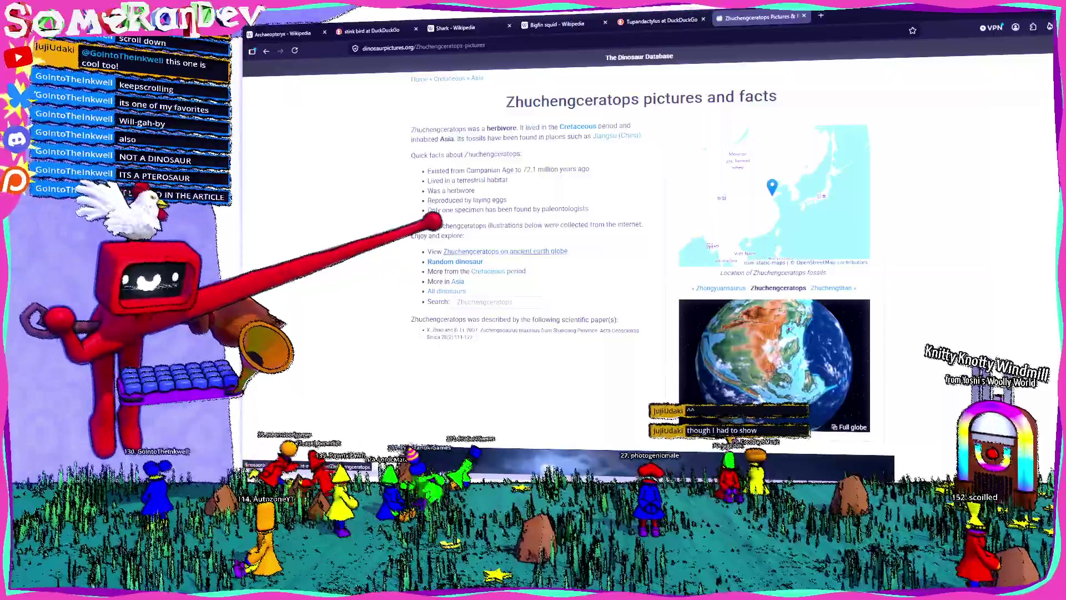
scroll(404, 267, "down", 9)
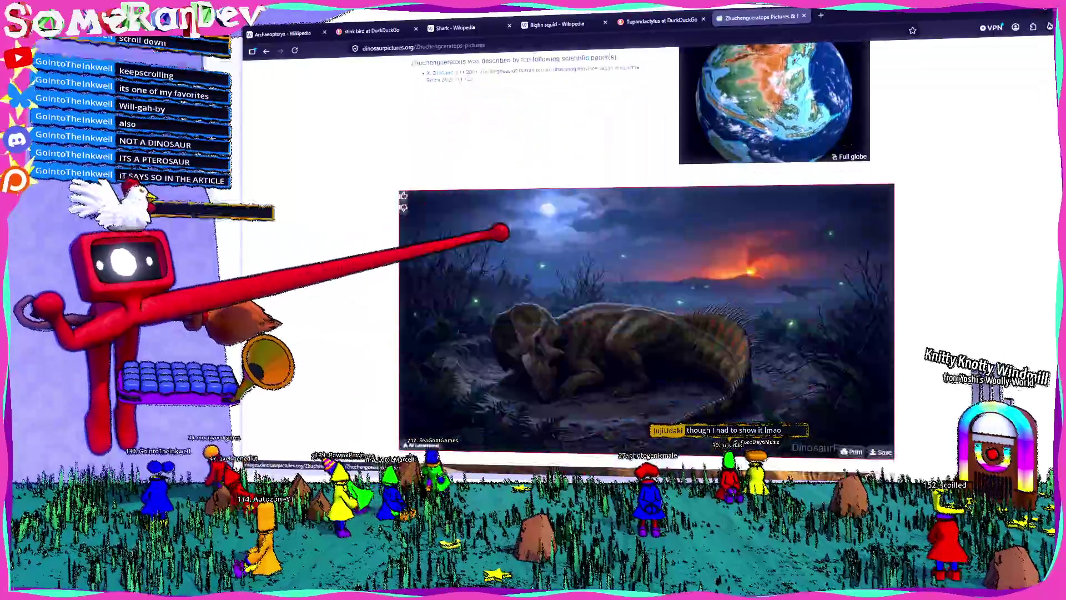
scroll(404, 268, "down", 4)
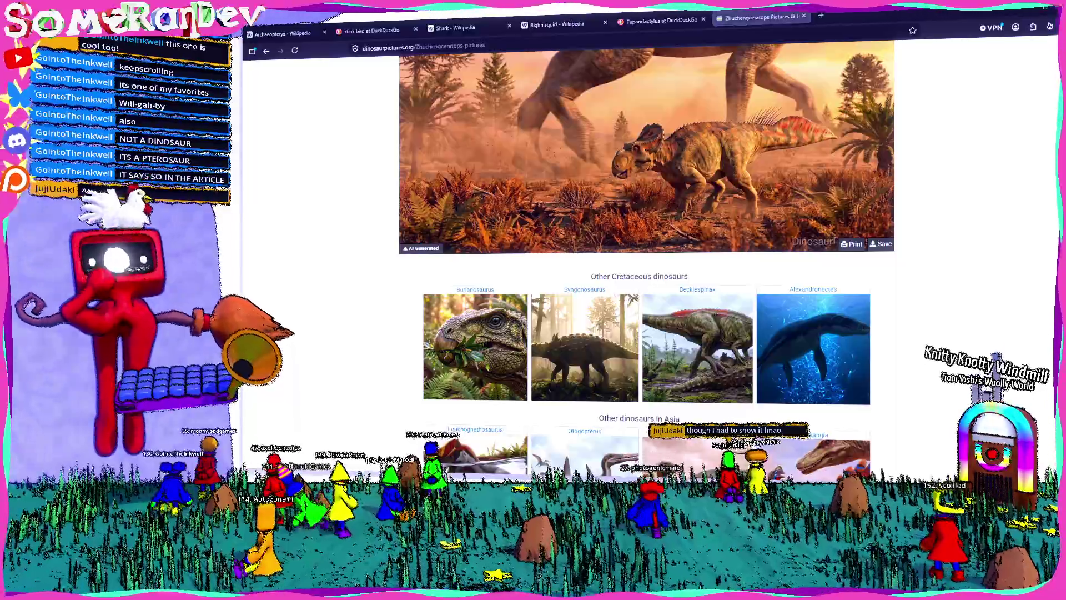
scroll(458, 191, "up", 13)
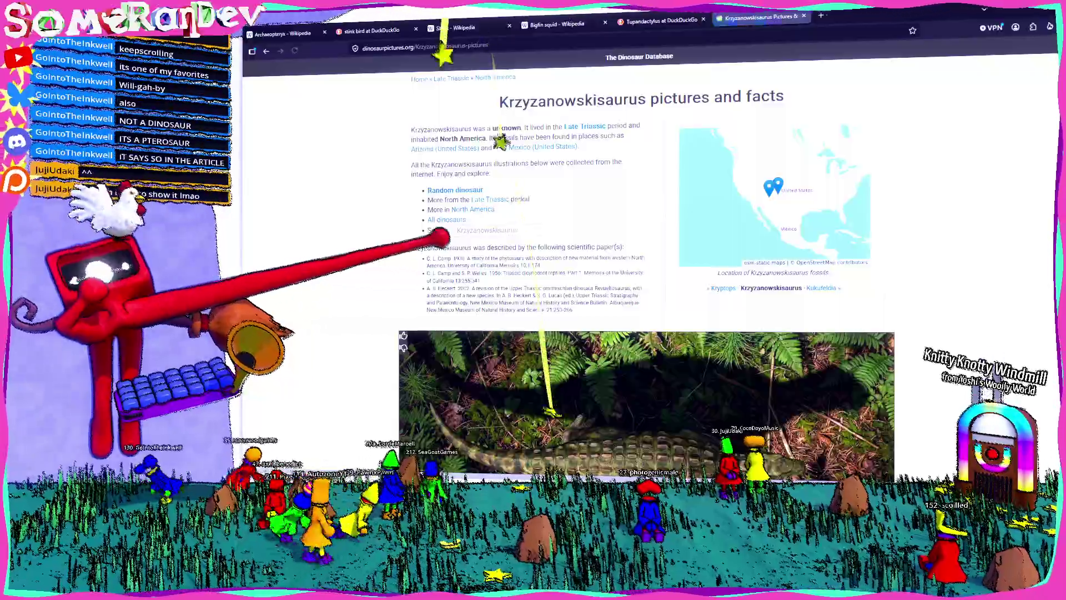
scroll(610, 67, "down", 5)
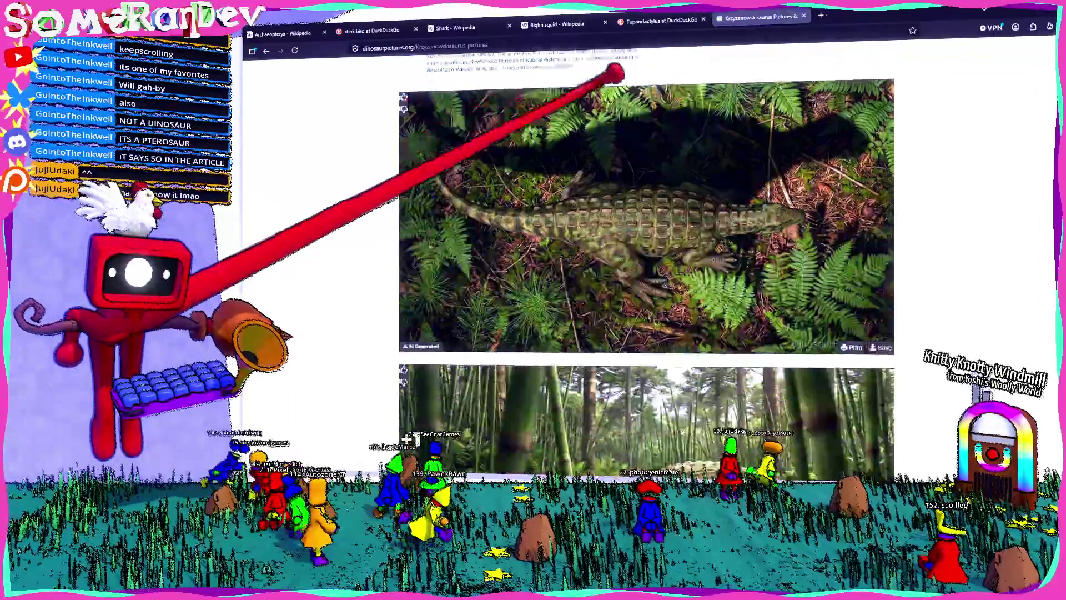
scroll(639, 156, "down", 5)
scroll(637, 153, "up", 10)
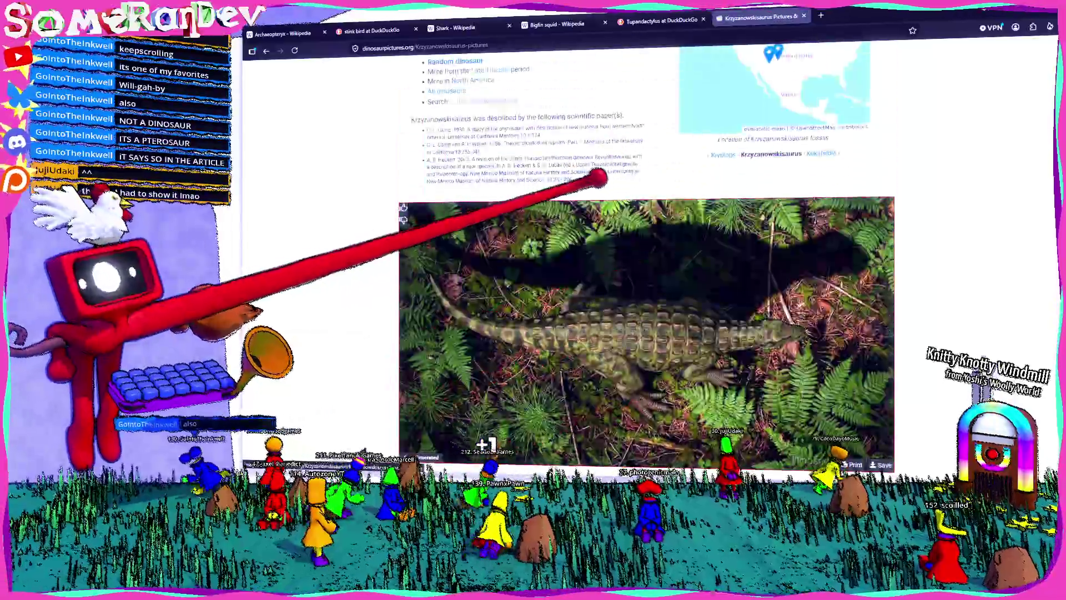
- Follow Random dinosaur once more, reaching the Hadrosaurus page, and skim it
left_click(455, 190)
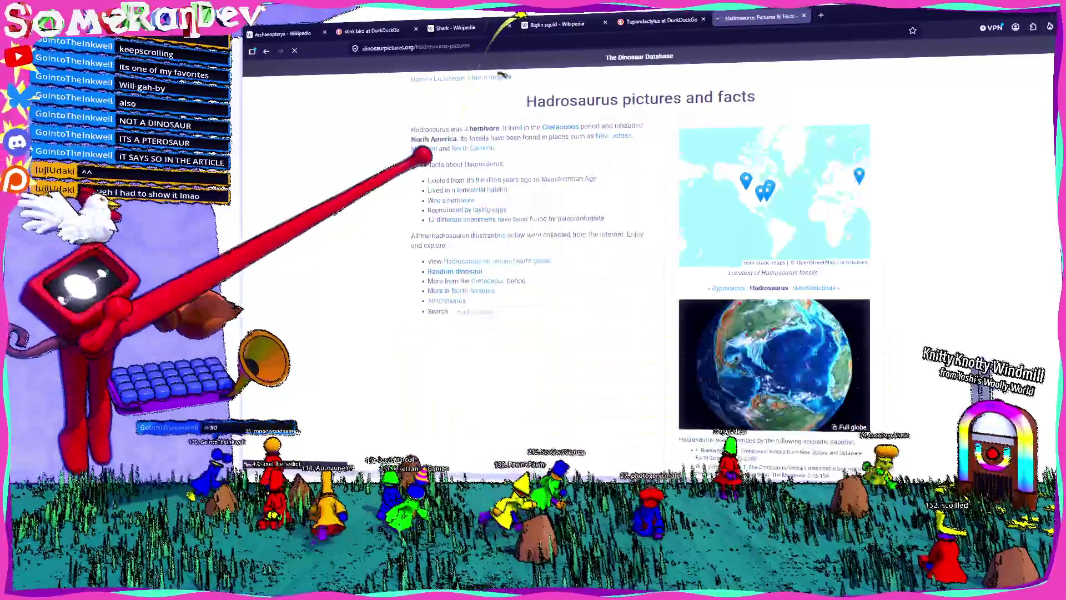
scroll(638, 222, "down", 10)
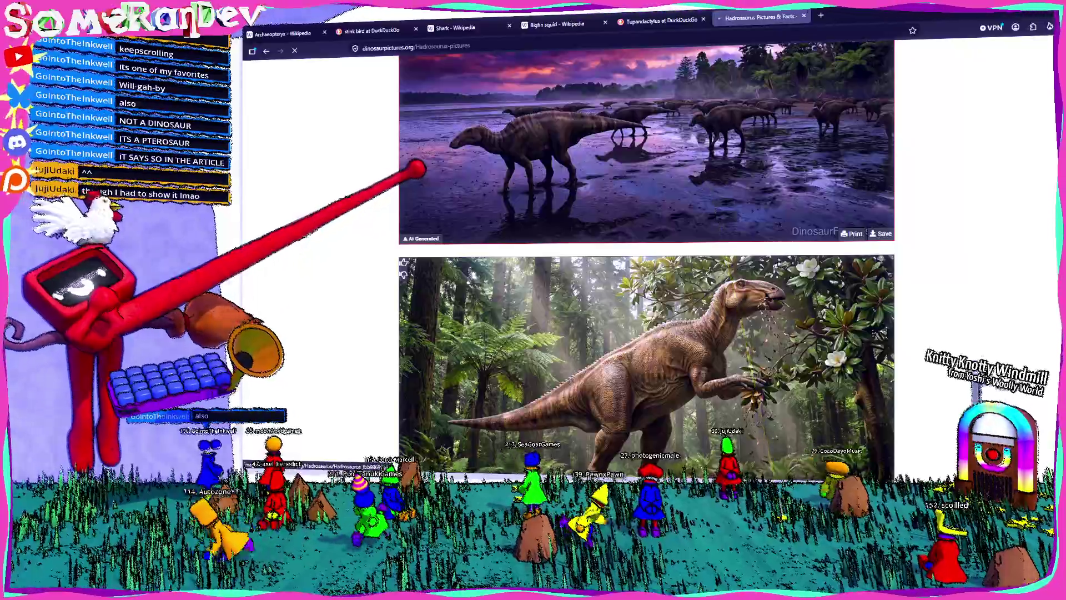
scroll(420, 175, "up", 10)
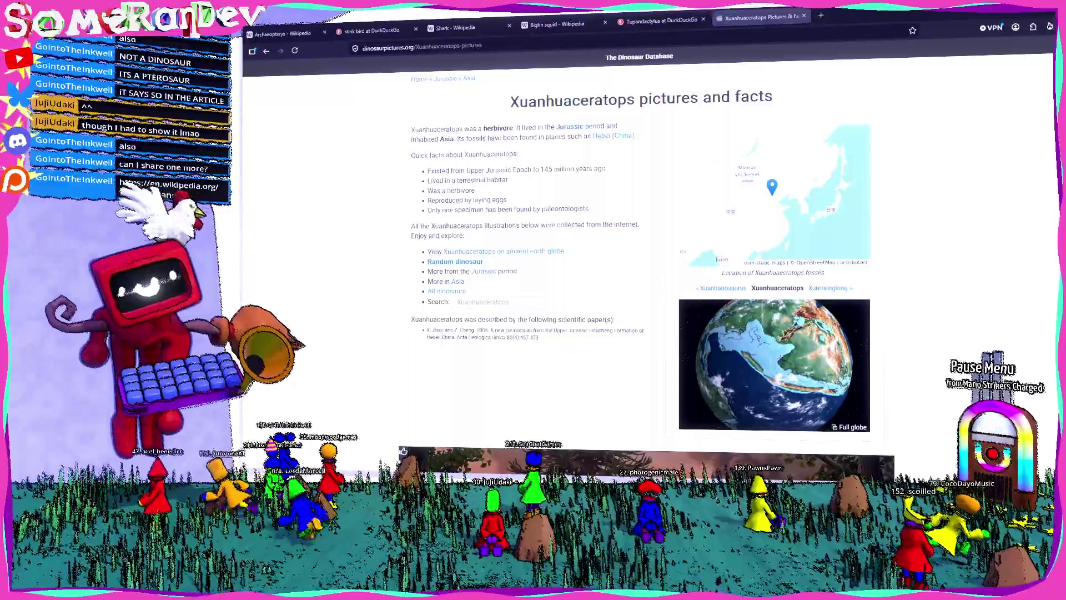
- Switch from the browser back to the Godot editor
key("alt+Tab")
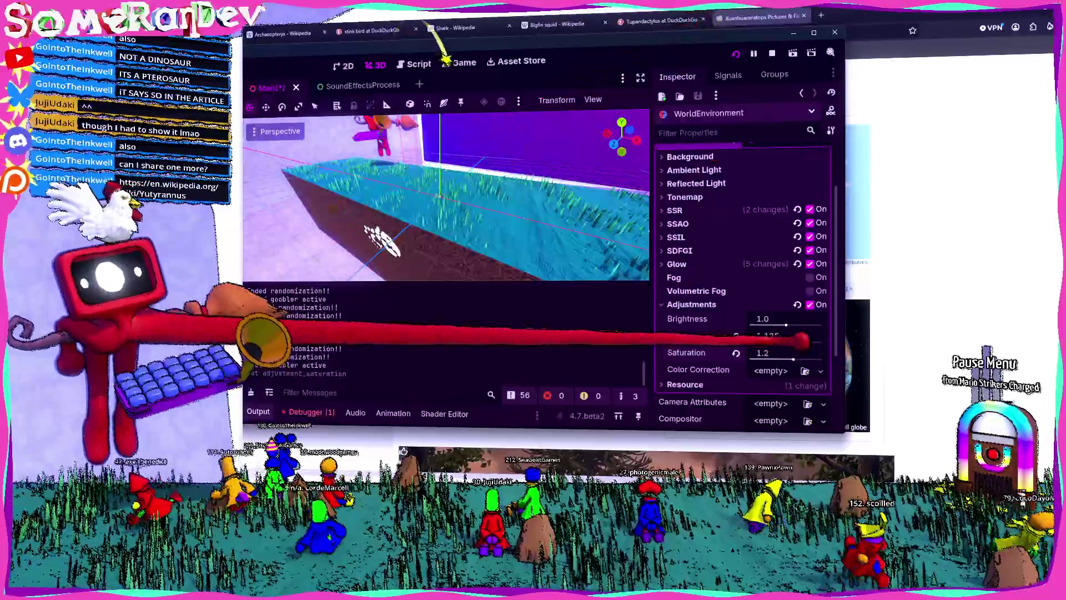
- Set WorldEnvironment saturation to 1.5 and contrast to 1.125, then snap the browser alongside
key("BackSpace")
type("5")
key("Return")
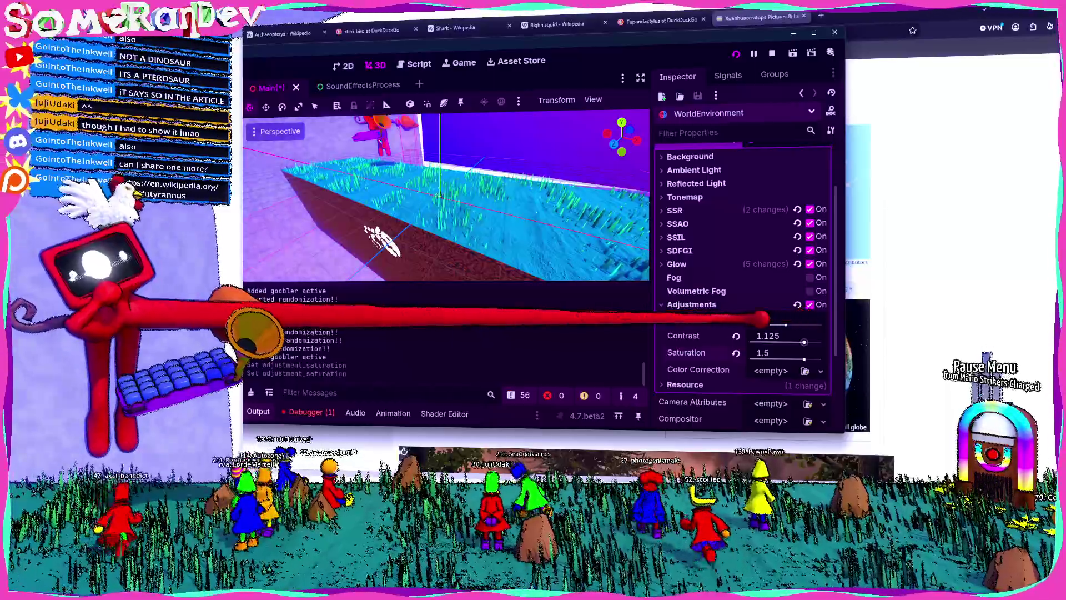
left_click(734, 314)
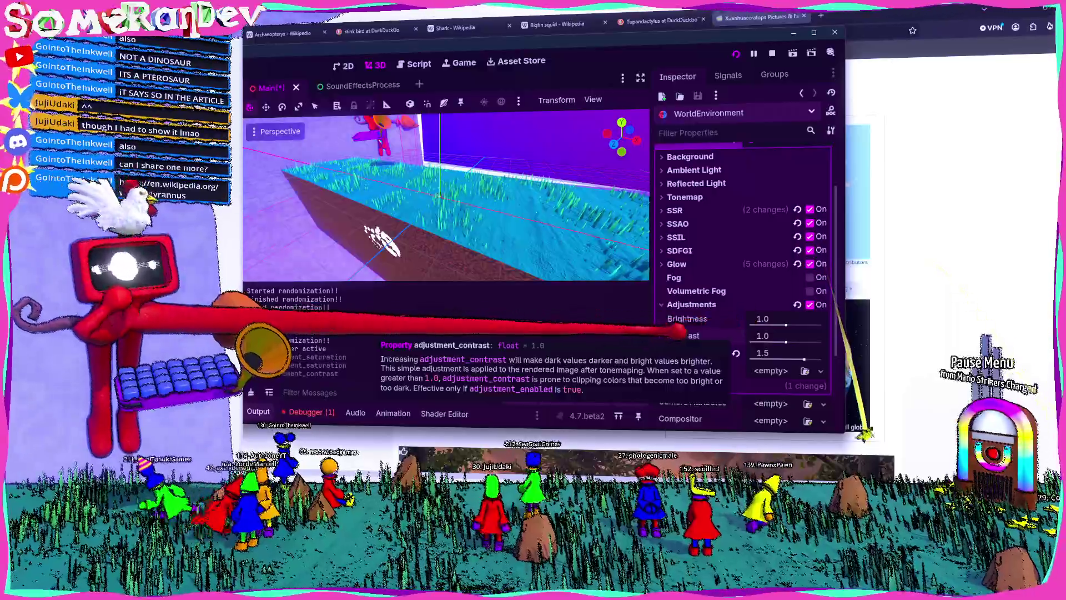
left_click_drag(787, 341, 804, 341)
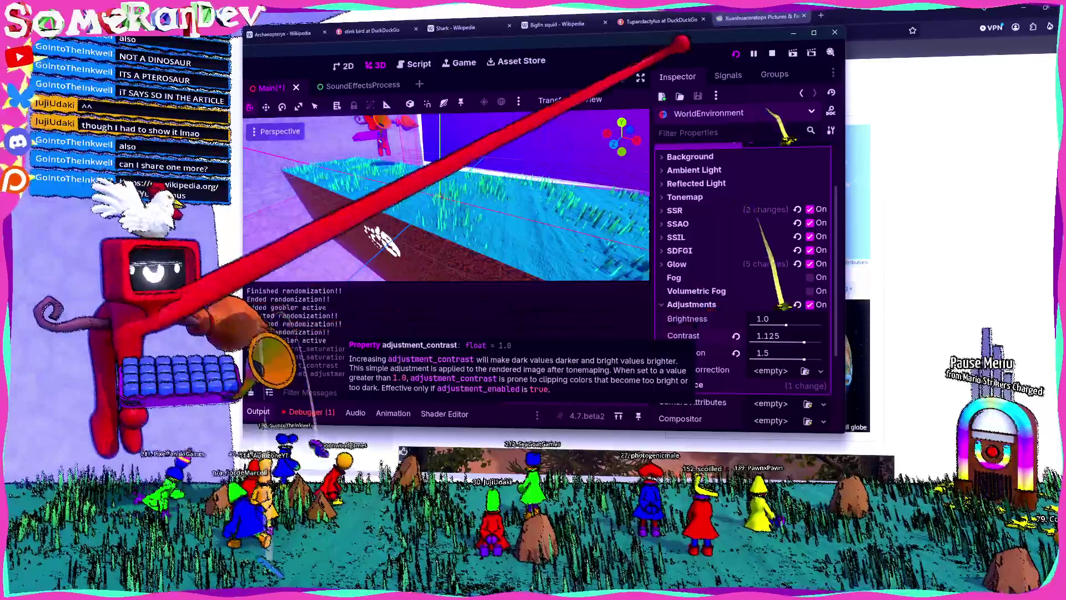
key("super+Right")
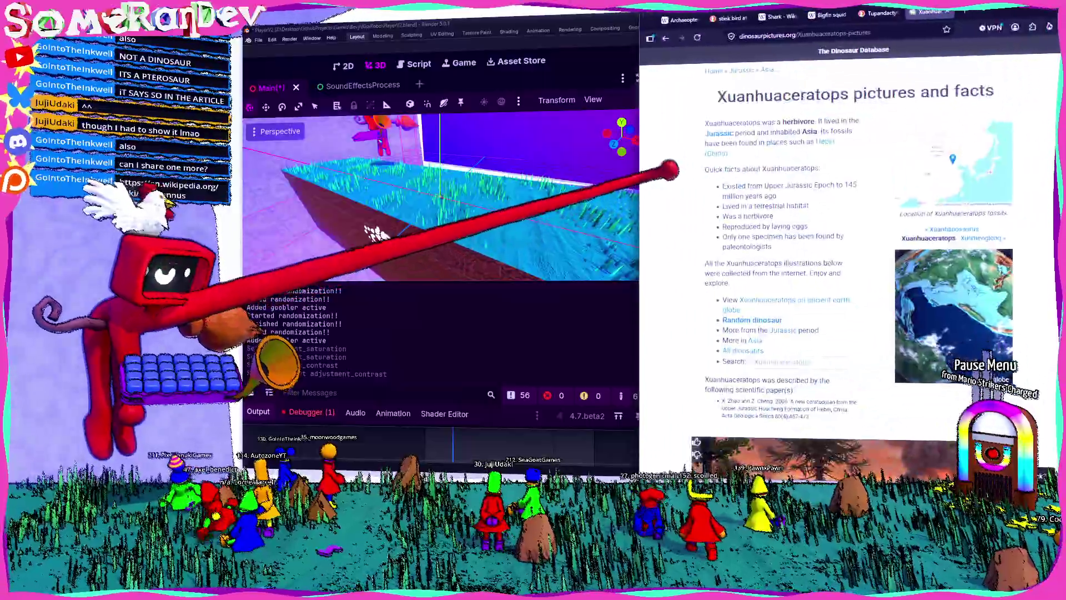
- Maximize the browser with Blender behind it and open the shared Yutyrannus Wikipedia article
key("super+Up")
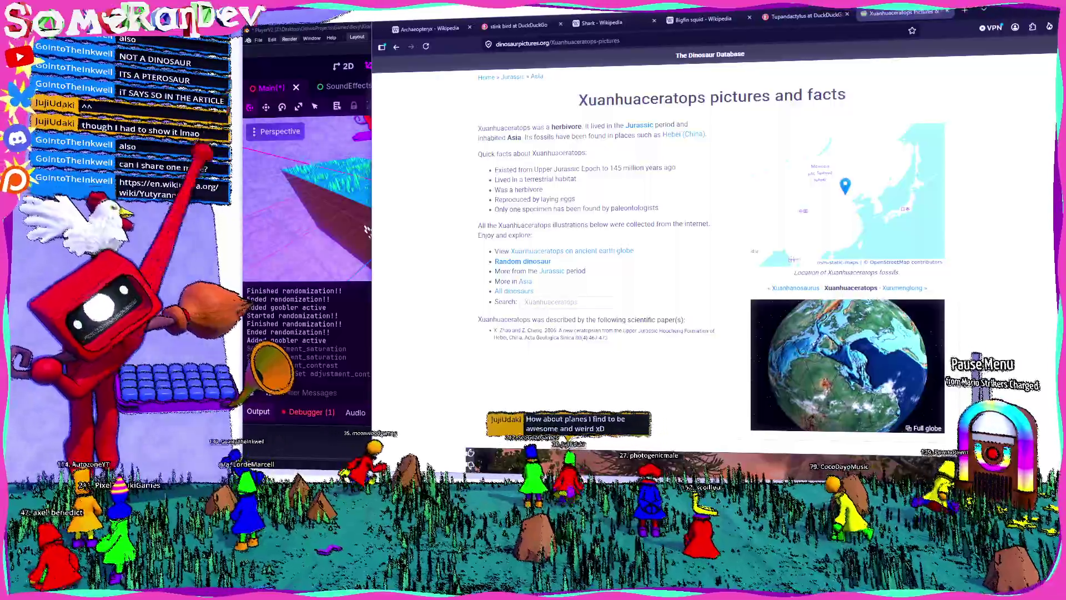
key("alt+Tab")
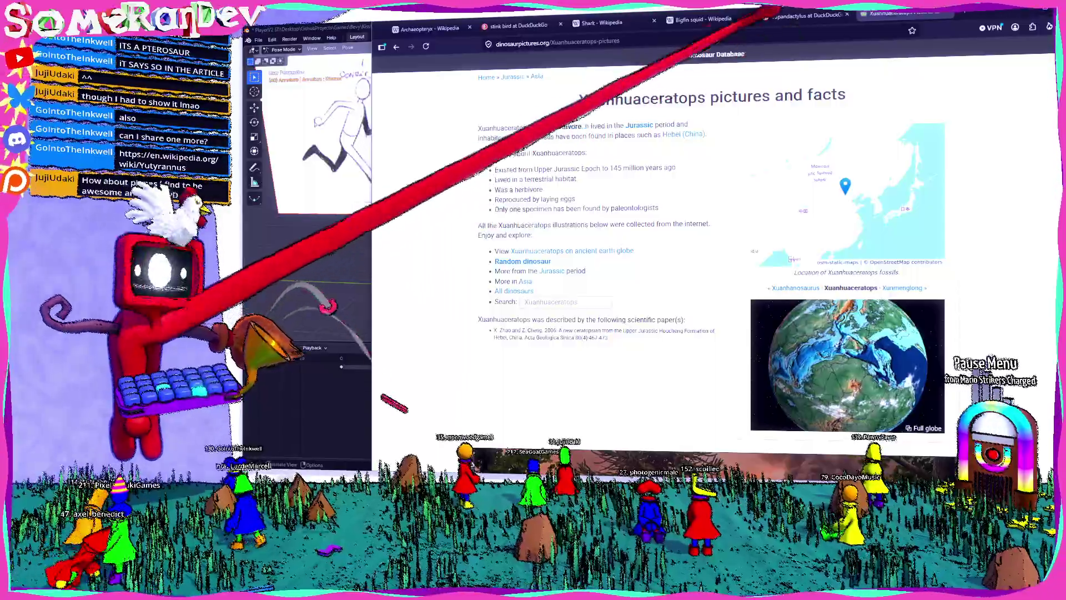
key("ctrl+l")
type("https://en.wikipedia.org/wiki/Yutyrannus")
key("Return")
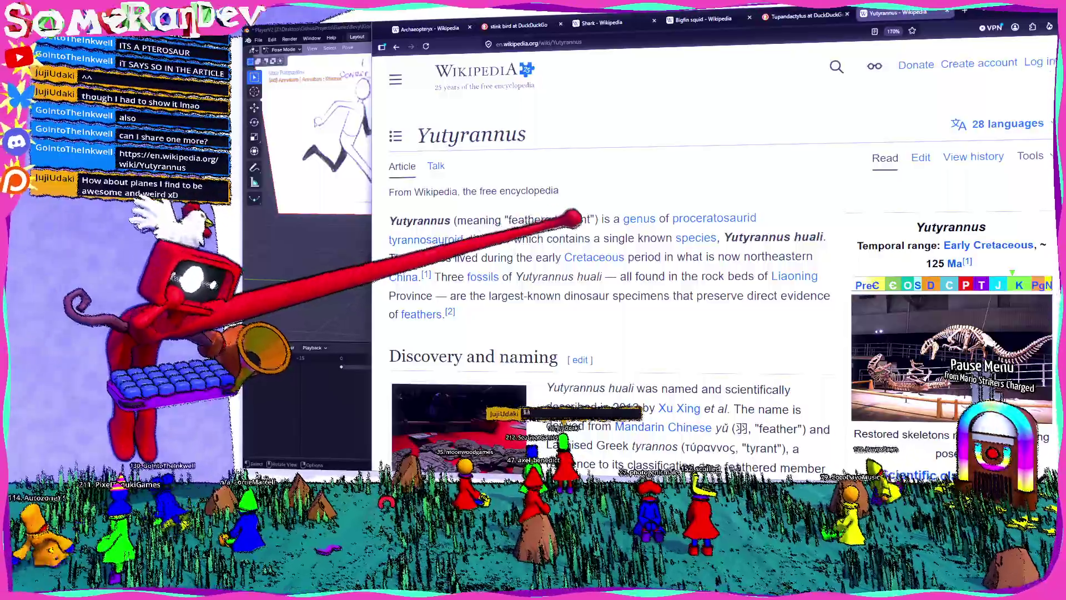
- Scroll the Yutyrannus article and view the pack hunting illustration enlarged
scroll(610, 267, "down", 5)
scroll(611, 267, "down", 10)
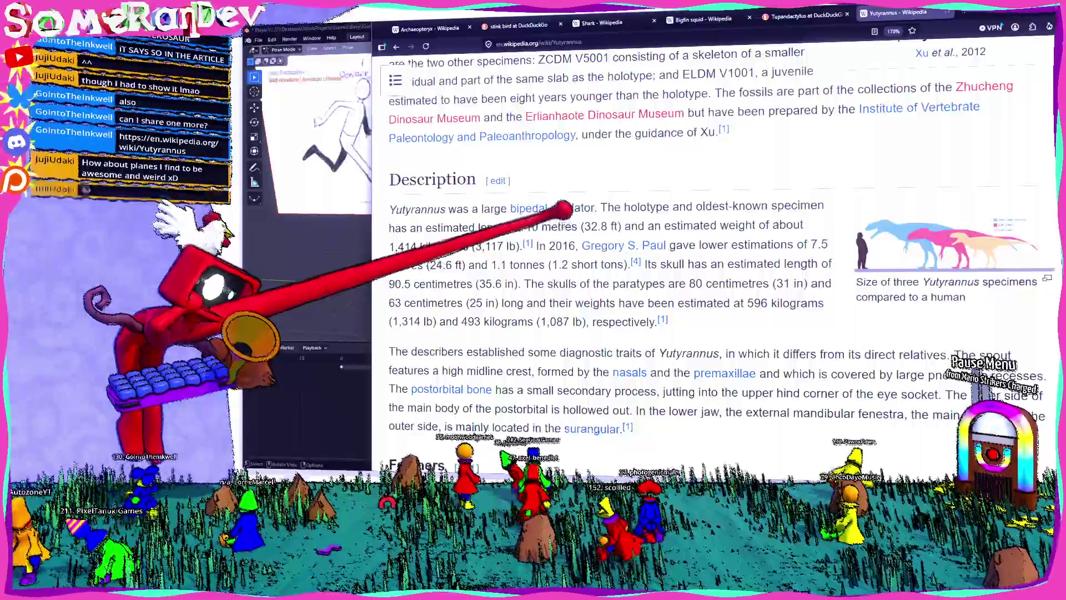
scroll(575, 255, "down", 20)
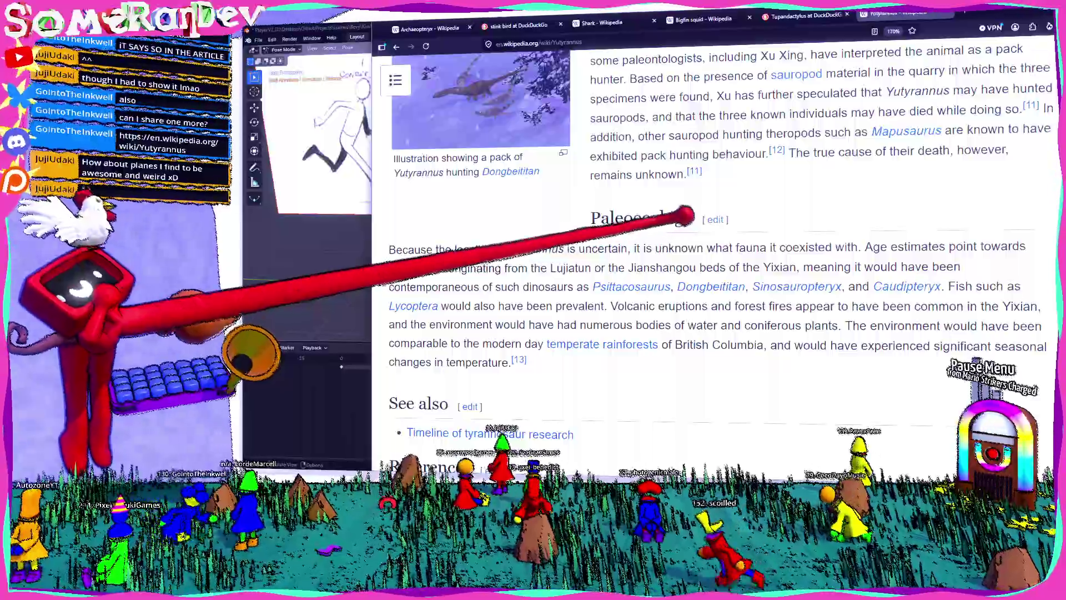
scroll(682, 222, "up", 5)
scroll(615, 248, "down", 15)
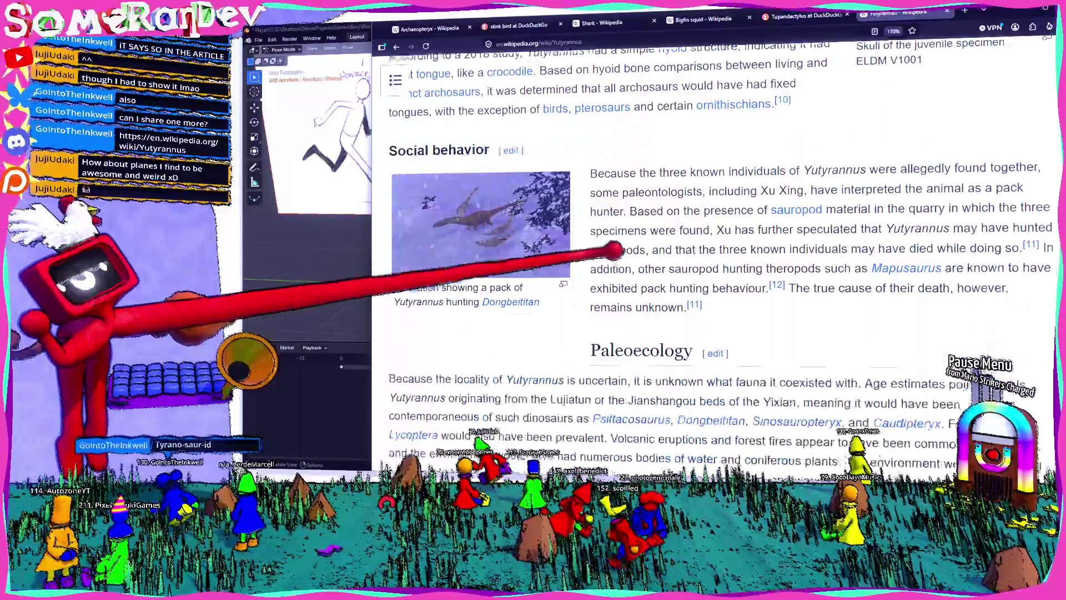
scroll(548, 334, "up", 13)
left_click(481, 240)
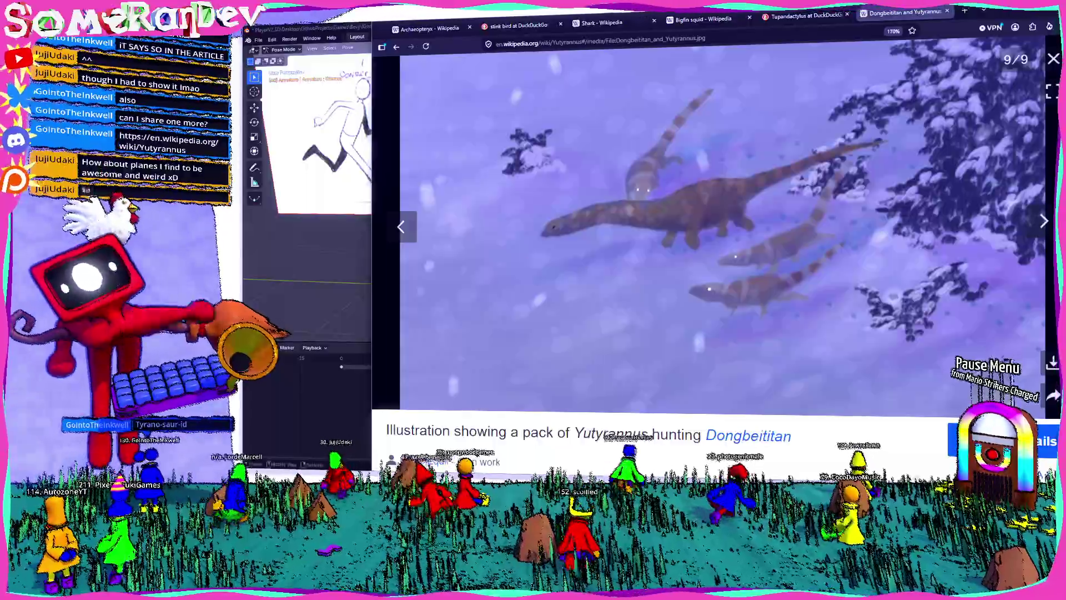
key("Escape")
- View the Close-up of snout photo and Another restoration picture full-size
scroll(778, 197, "up", 5)
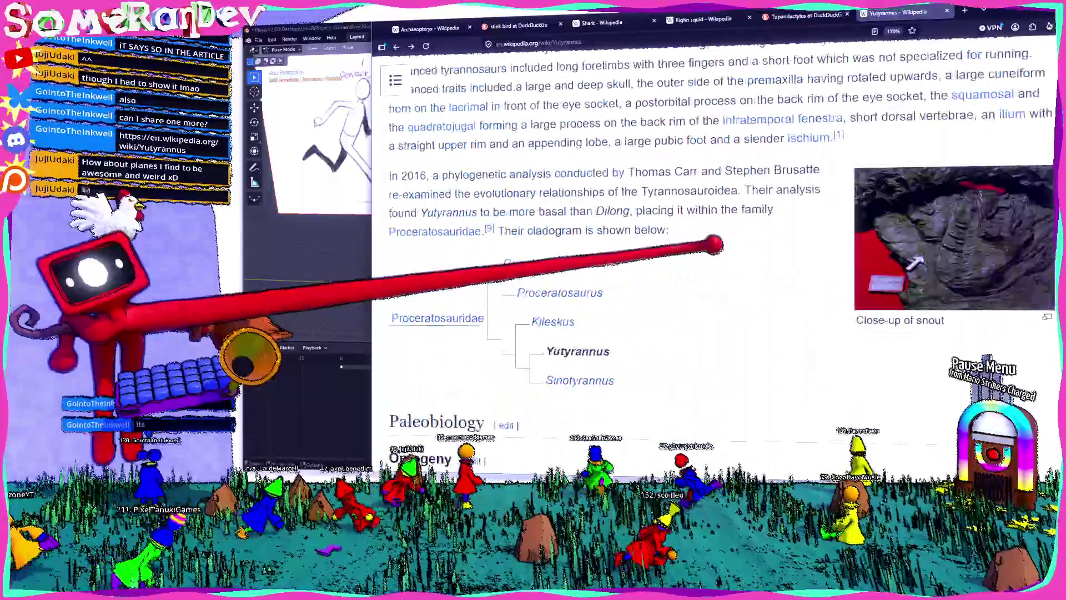
left_click(955, 225)
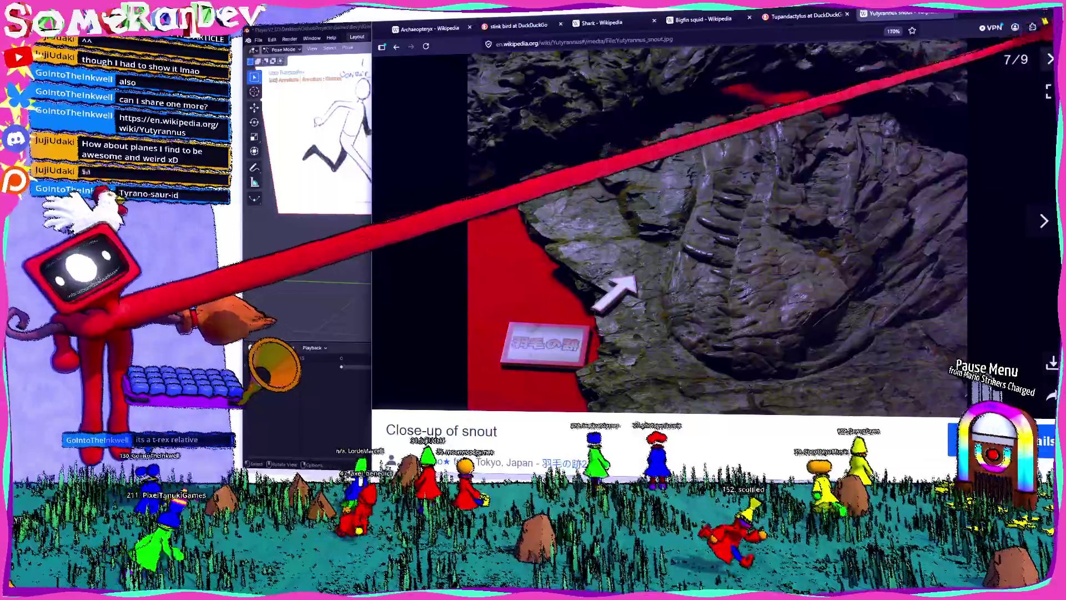
left_click(1051, 59)
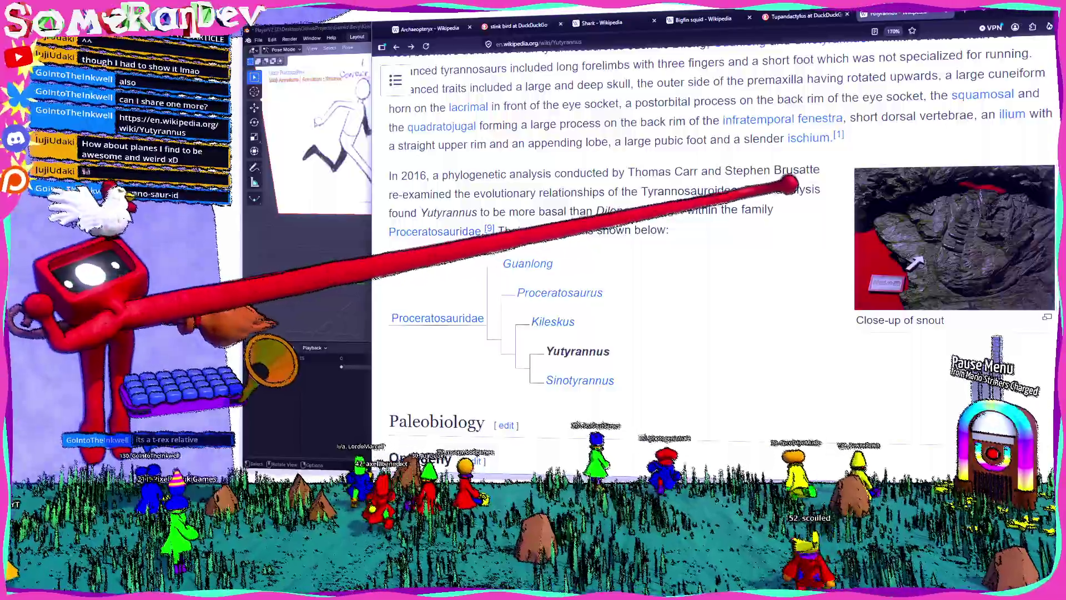
scroll(789, 189, "down", 10)
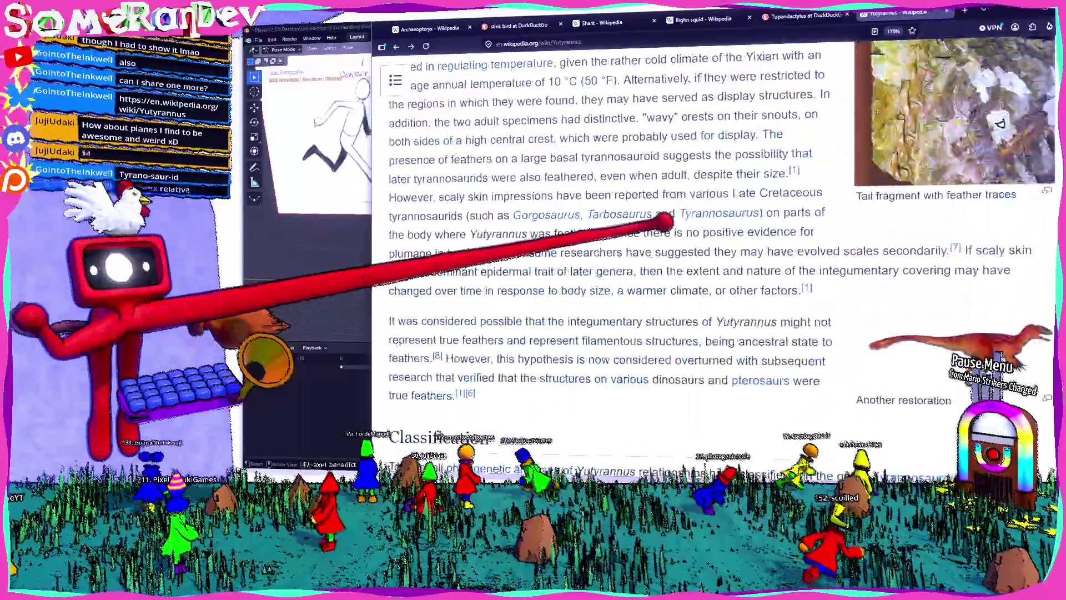
scroll(824, 274, "down", 5)
left_click(964, 167)
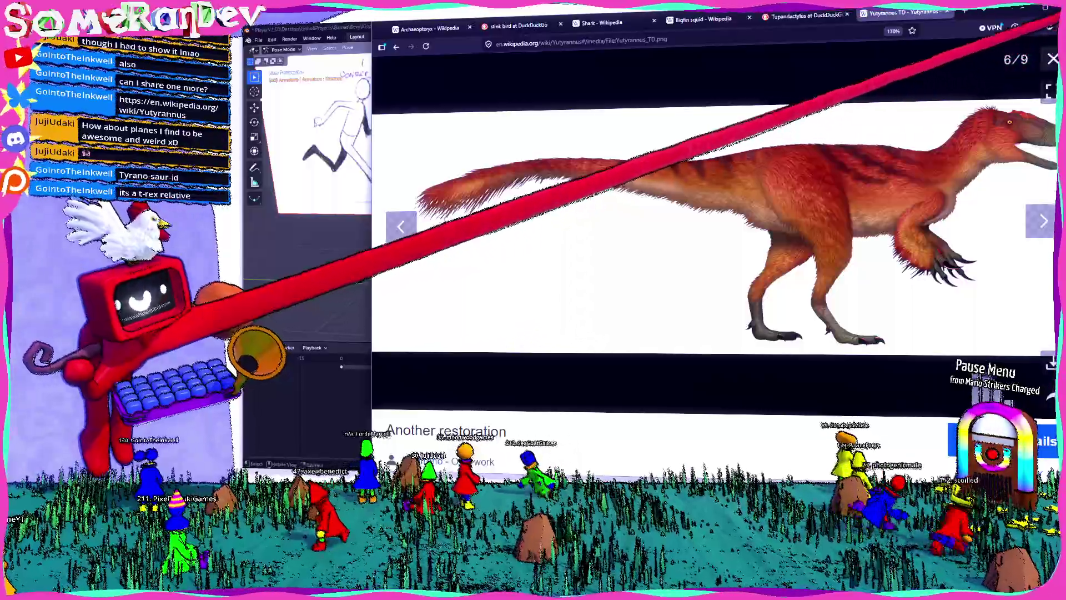
left_click(1052, 59)
- Enlarge the size comparison of three Yutyrannus specimens with a human, then close it
scroll(842, 194, "up", 10)
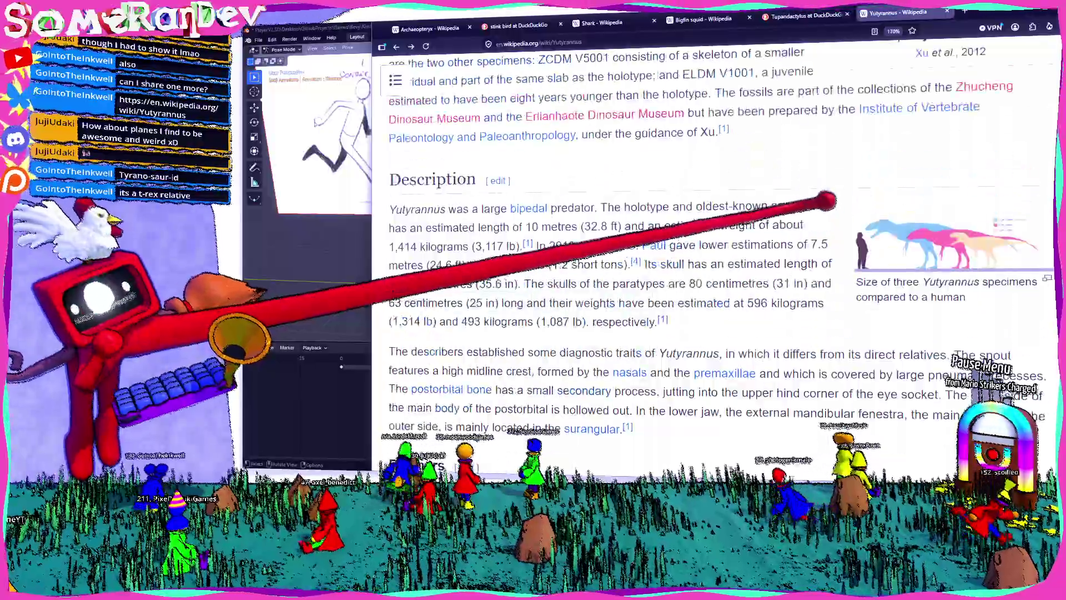
scroll(741, 206, "down", 5)
scroll(741, 207, "up", 8)
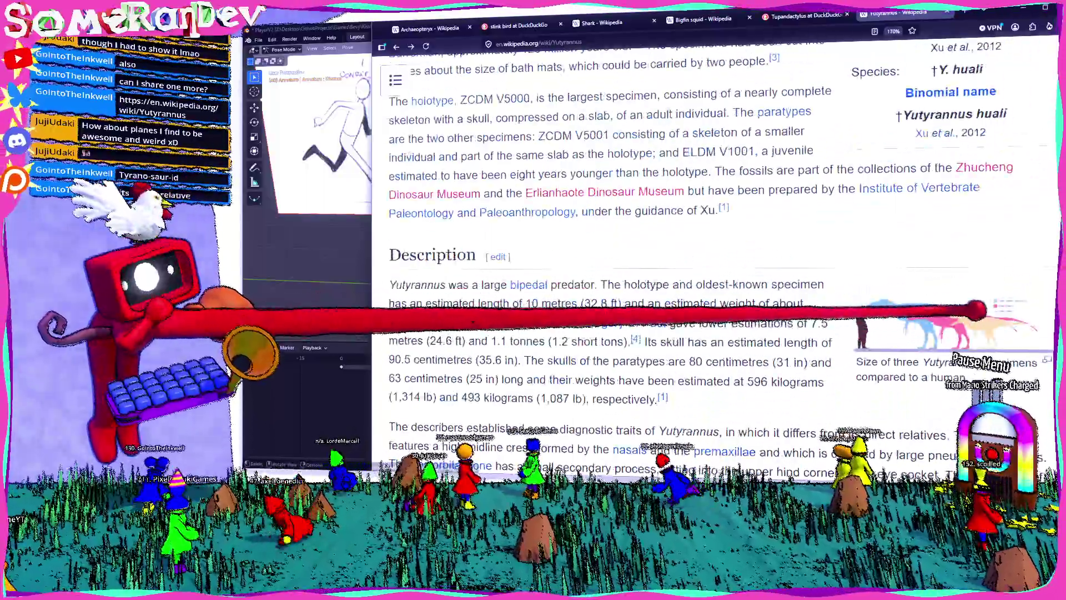
left_click(976, 311)
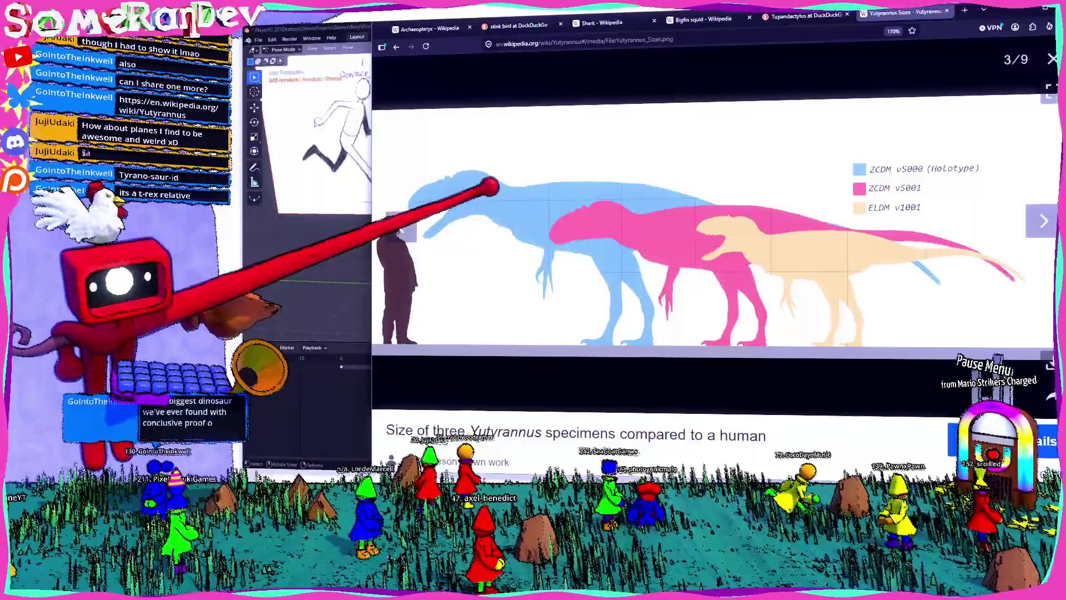
left_click(1052, 60)
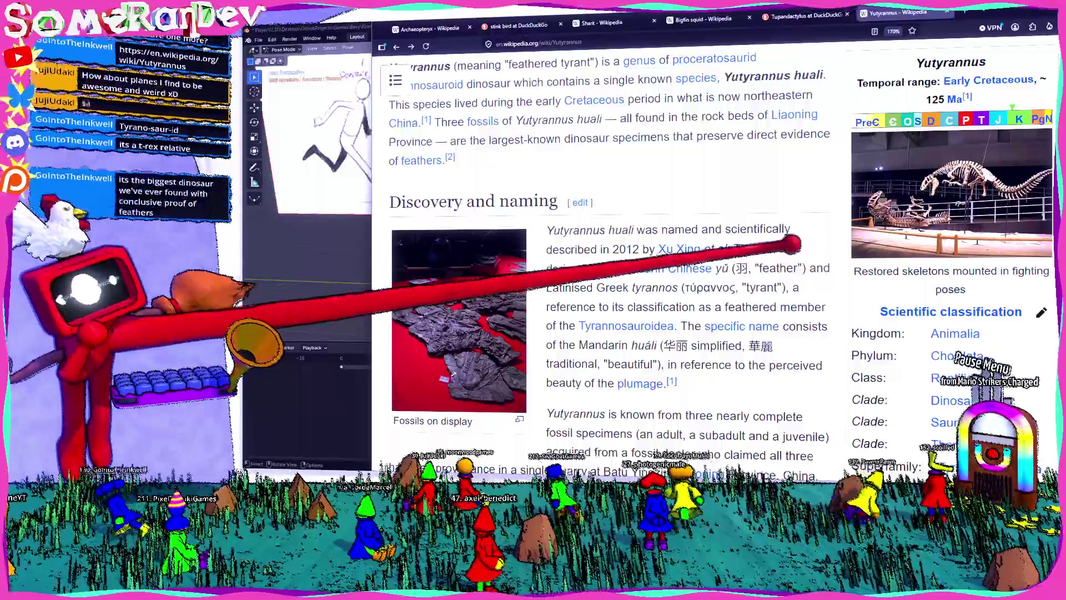
- View the fighting-pose skeletons and Fossils on display photos enlarged
left_click(997, 161)
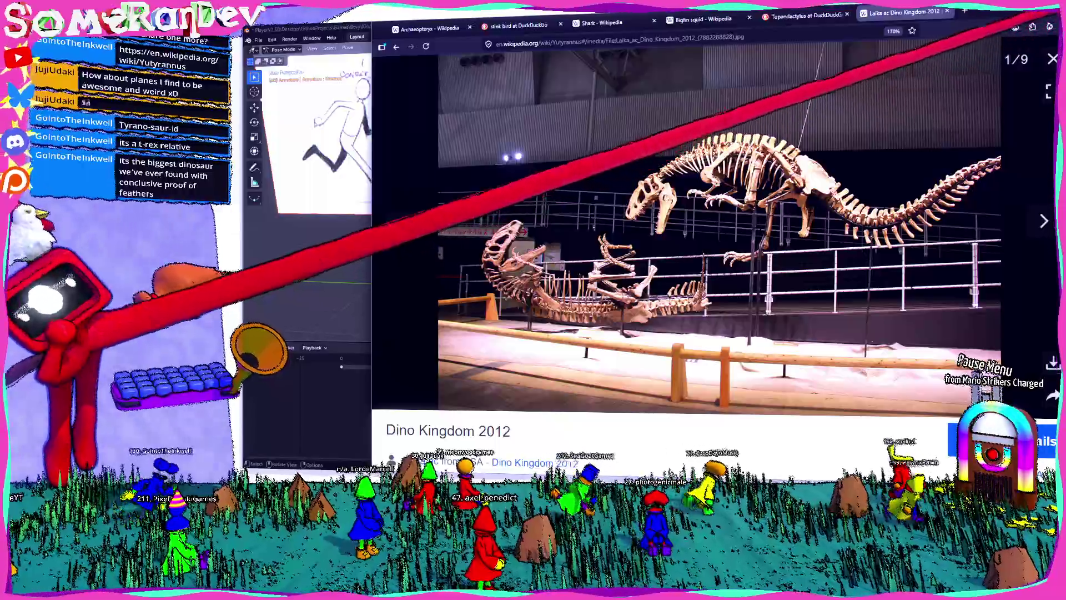
key("Escape")
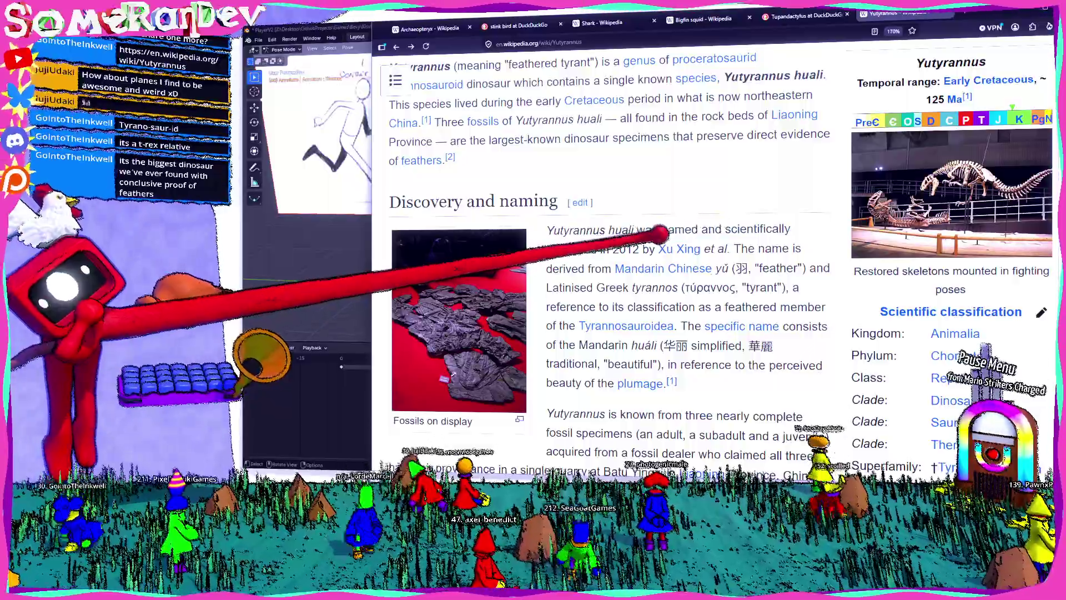
mouse_move(653, 269)
scroll(657, 219, "down", 4)
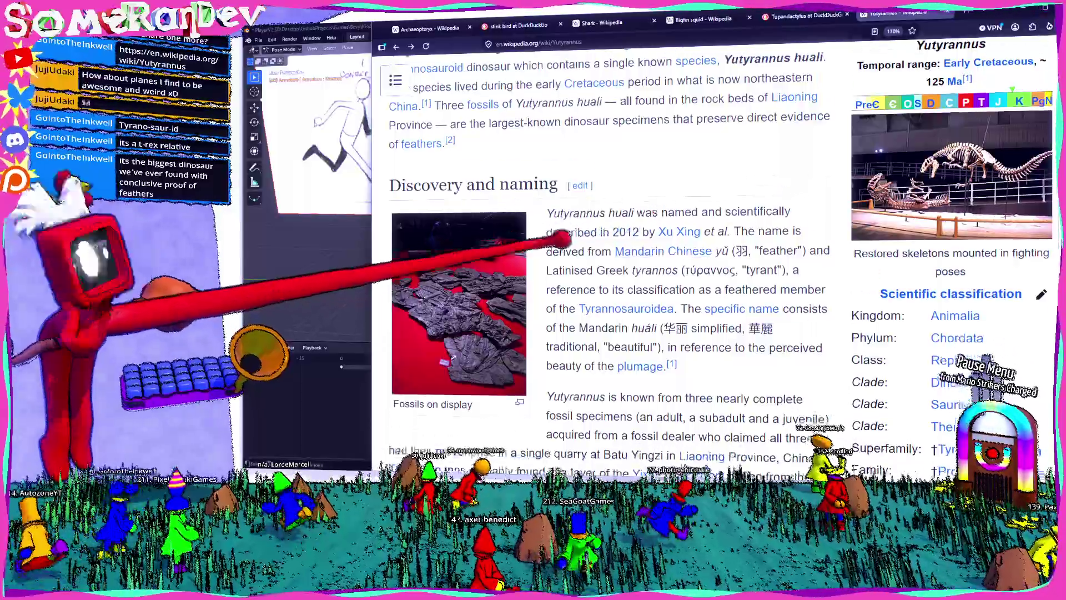
left_click(425, 167)
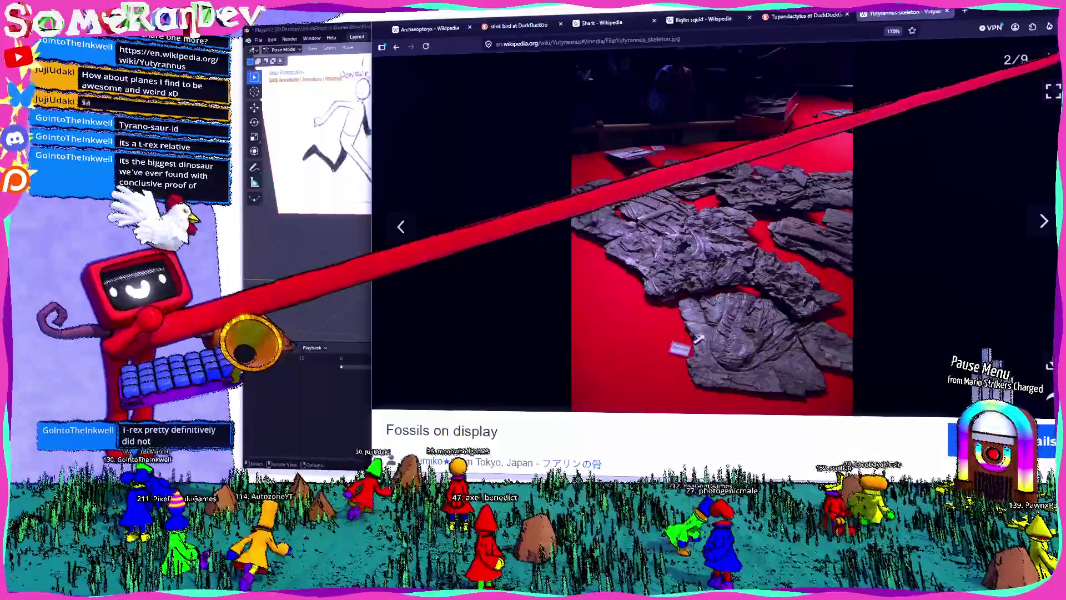
left_click(1052, 59)
- Enlarge the artist's restoration based on ELDM V1001, then close it
scroll(700, 250, "down", 10)
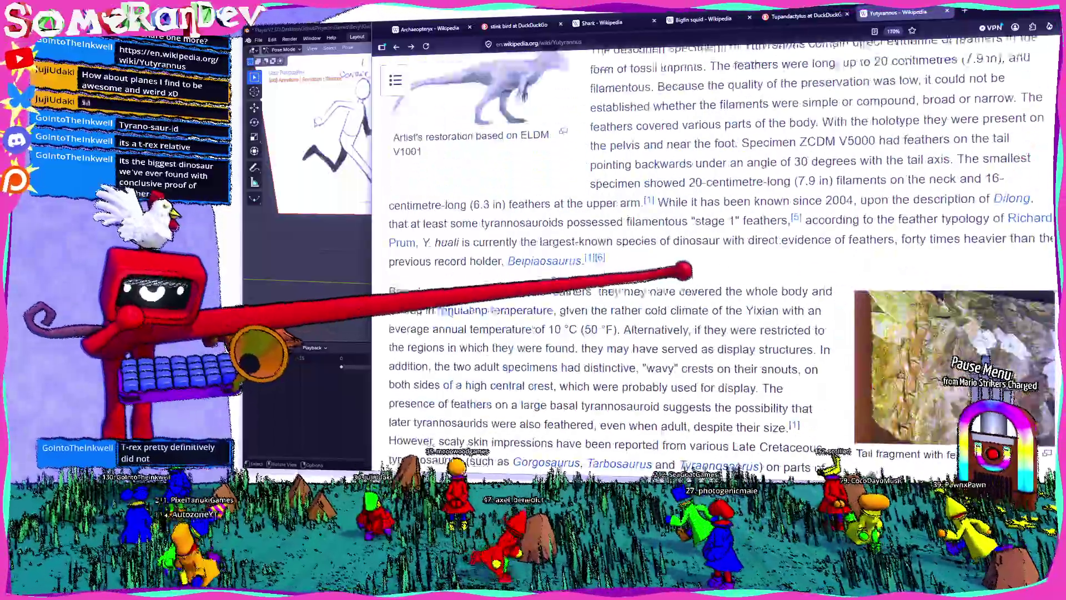
scroll(700, 250, "up", 4)
left_click(528, 275)
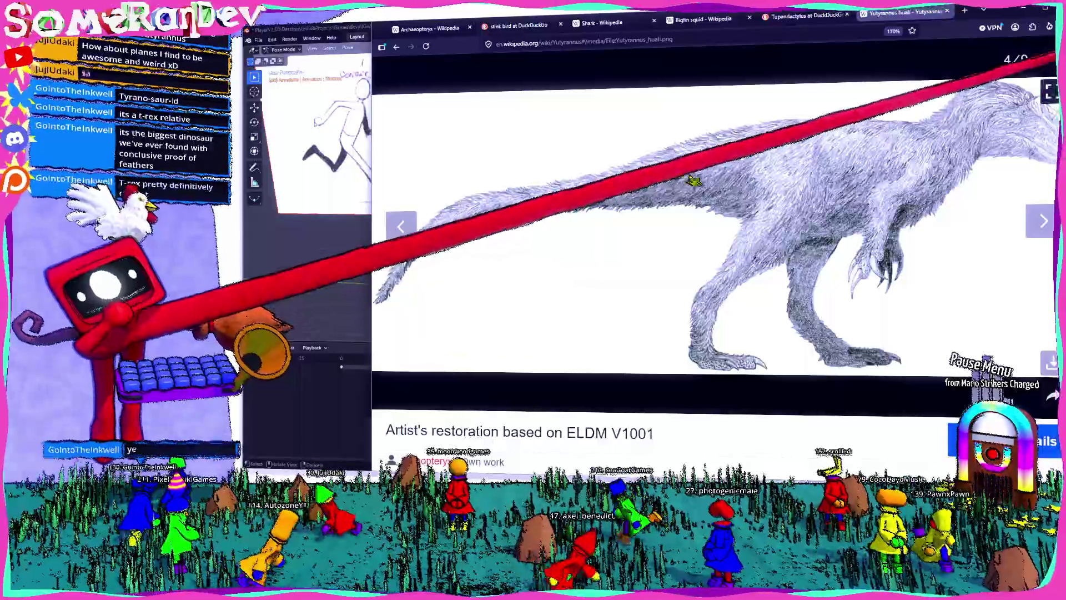
left_click(1051, 60)
- Scroll the Yutyrannus article down to Paleoecology, then switch to the Blender project
scroll(845, 239, "down", 9)
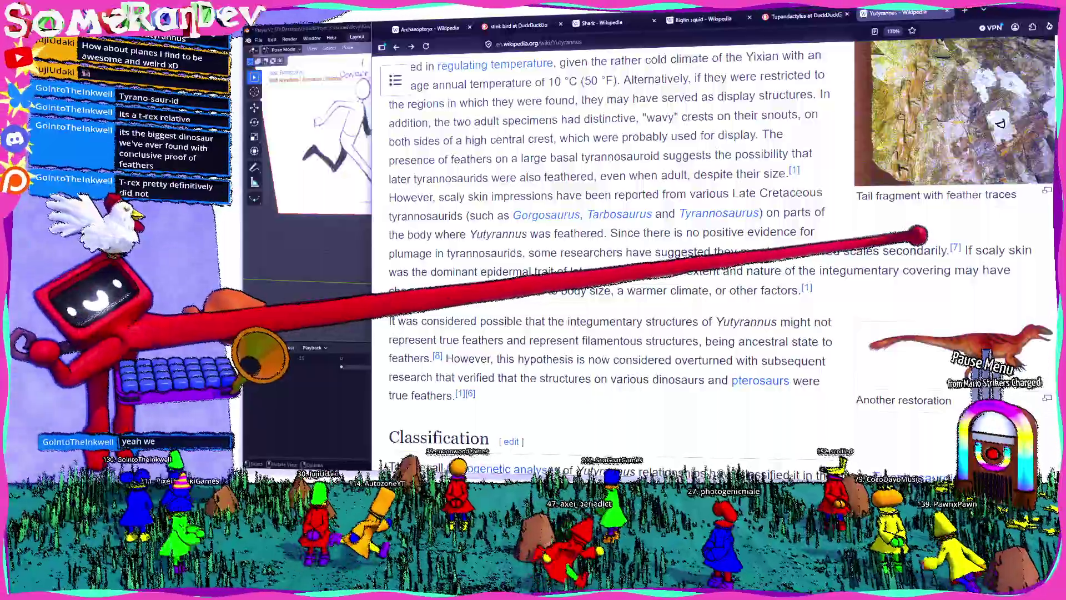
scroll(833, 231, "down", 1)
scroll(916, 235, "up", 6)
scroll(777, 239, "up", 6)
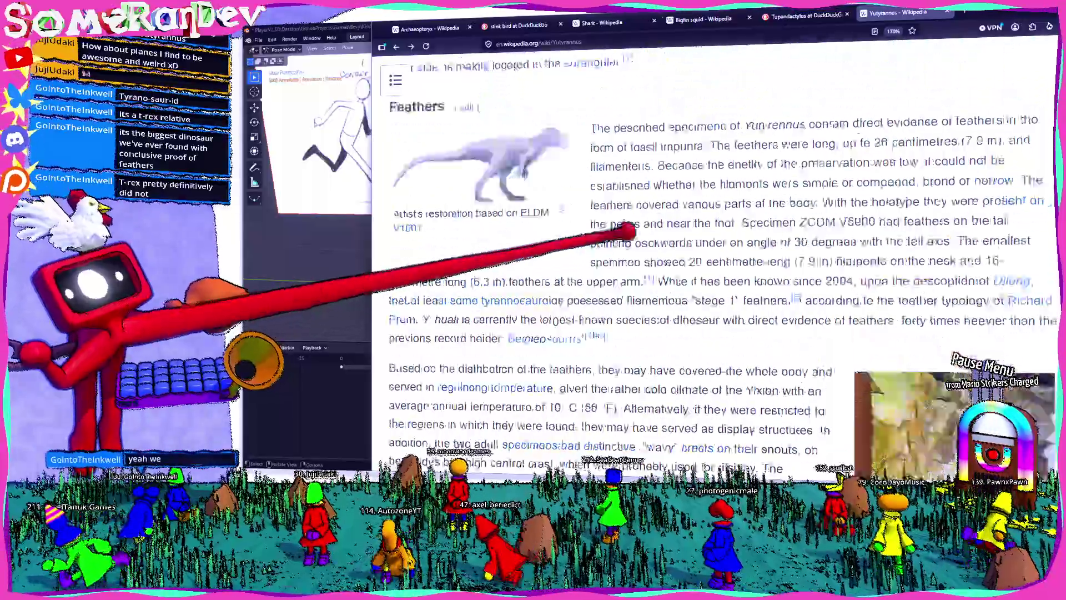
scroll(597, 222, "up", 10)
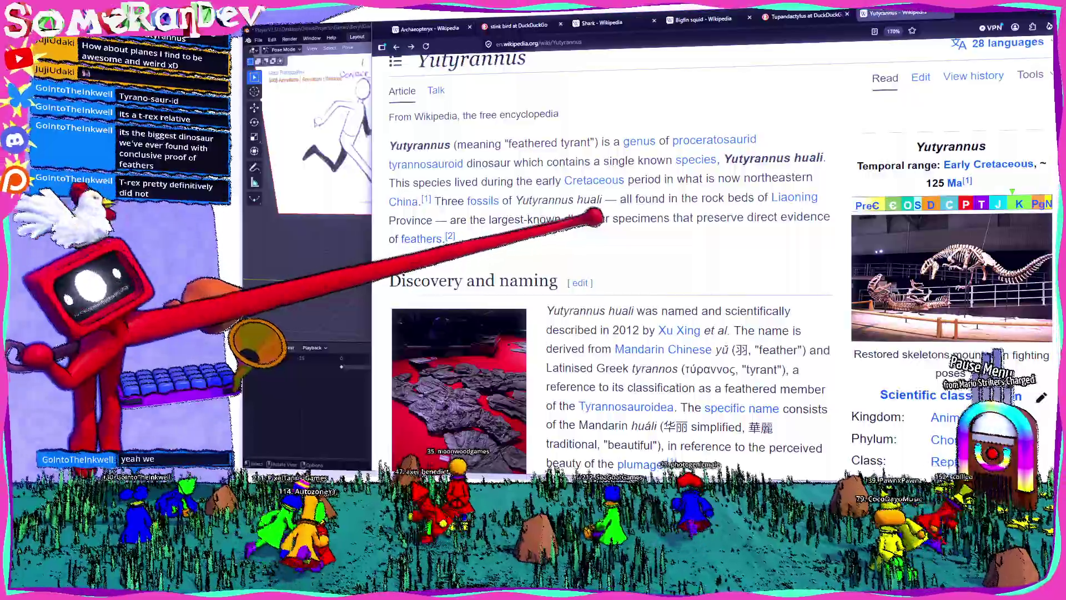
scroll(639, 266, "down", 3)
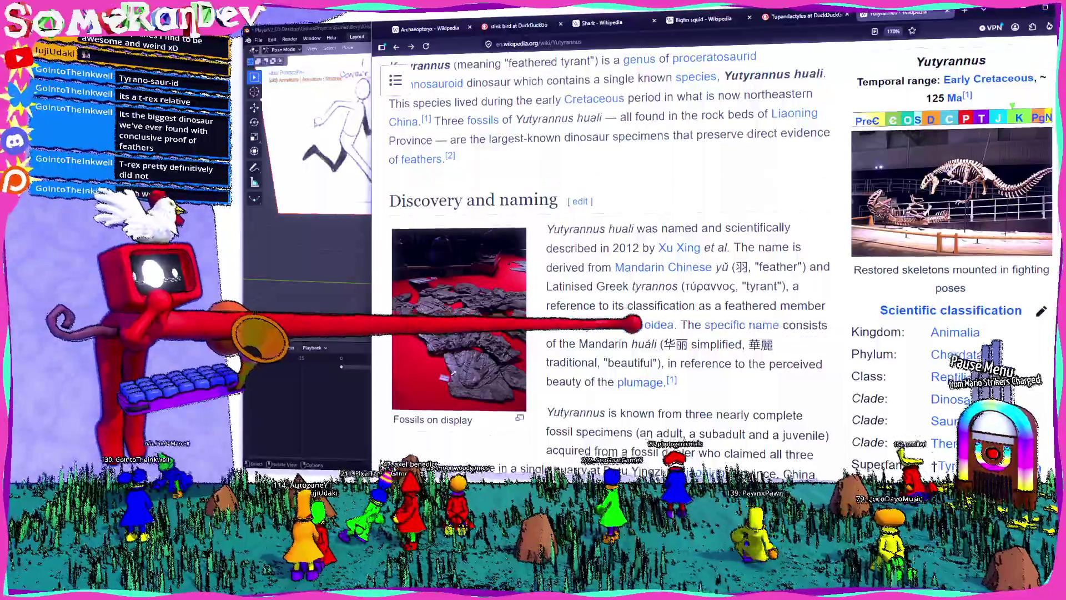
scroll(611, 250, "down", 8)
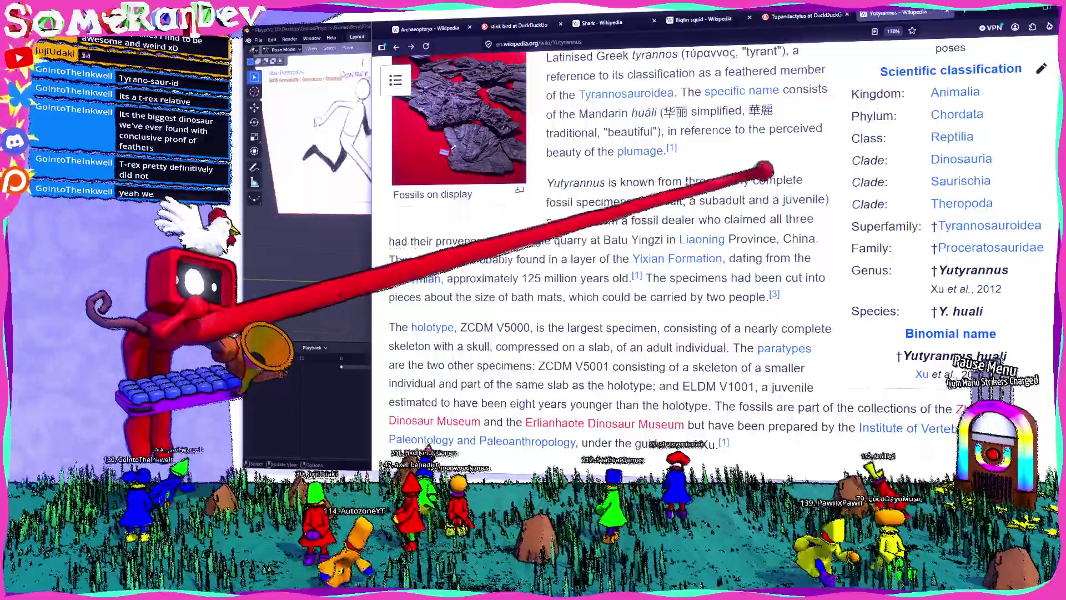
scroll(611, 250, "down", 5)
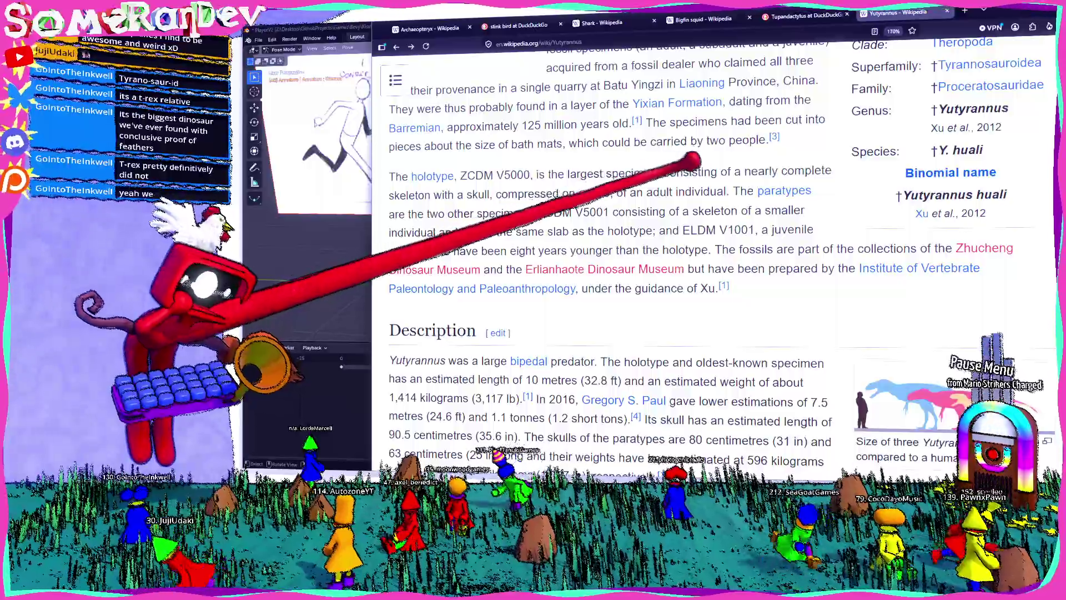
scroll(611, 250, "down", 3)
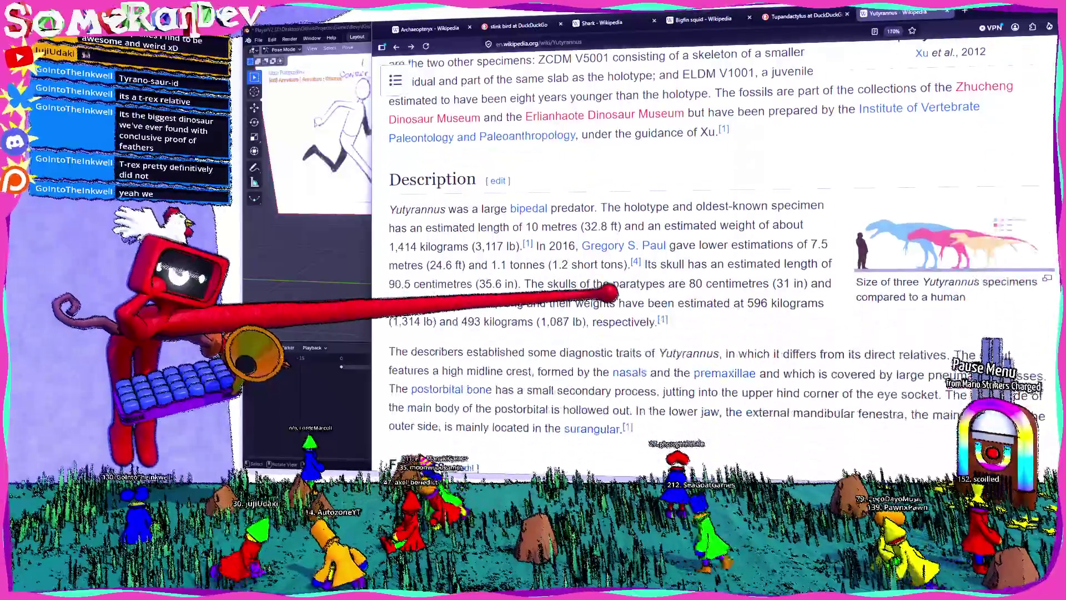
scroll(611, 250, "down", 4)
scroll(667, 250, "down", 5)
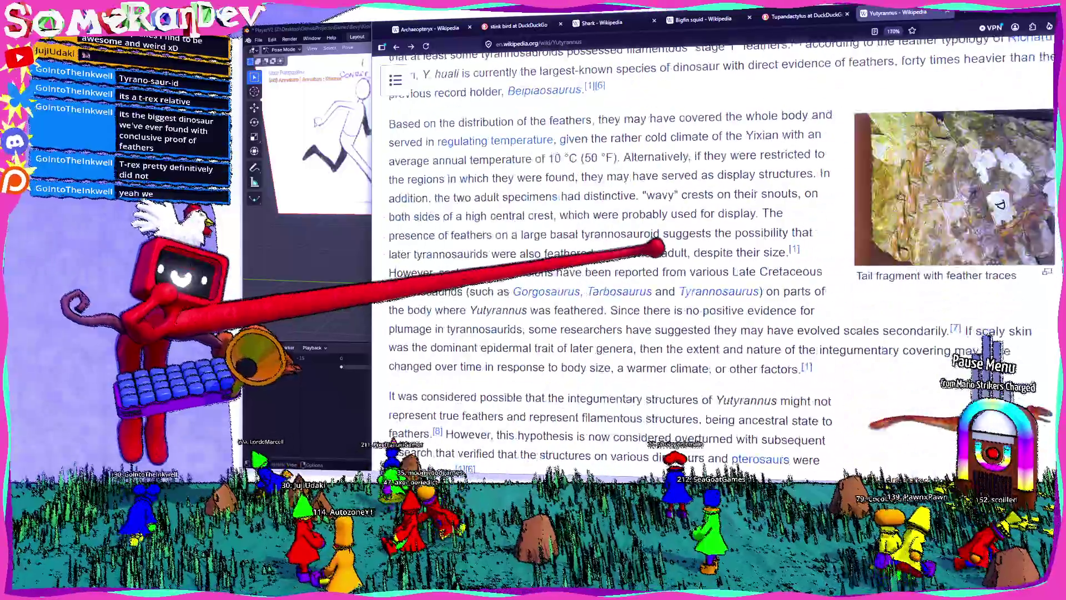
scroll(667, 250, "down", 5)
scroll(667, 250, "down", 5)
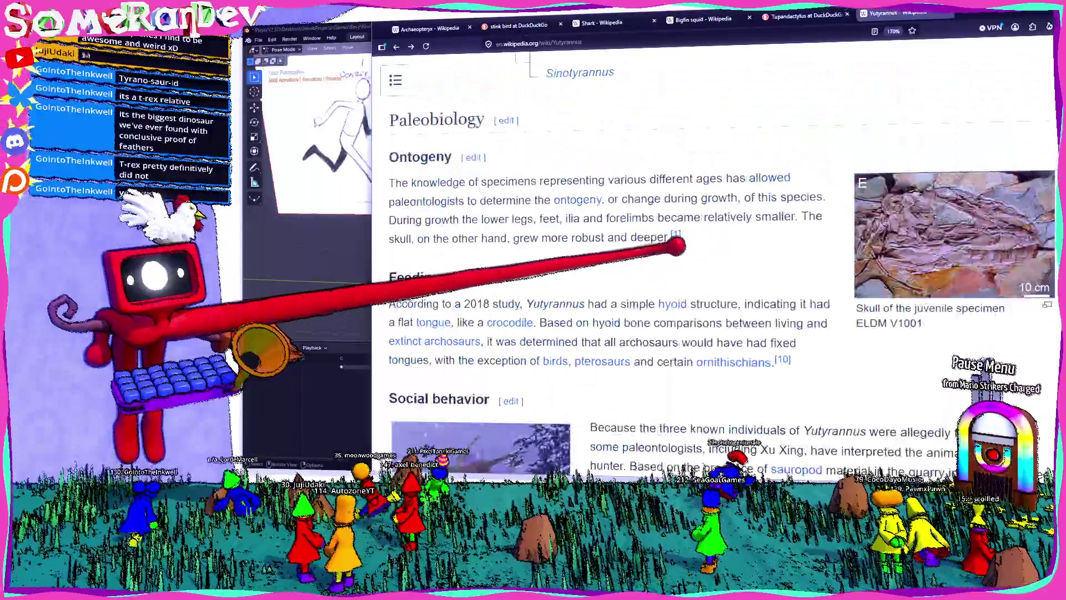
scroll(667, 250, "down", 5)
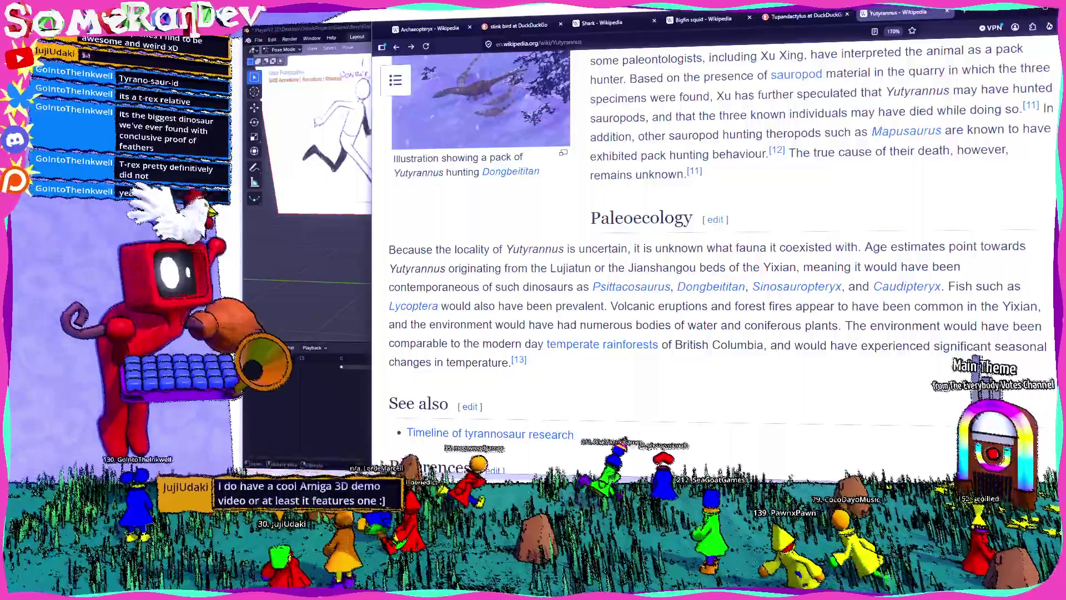
key("alt+Tab")
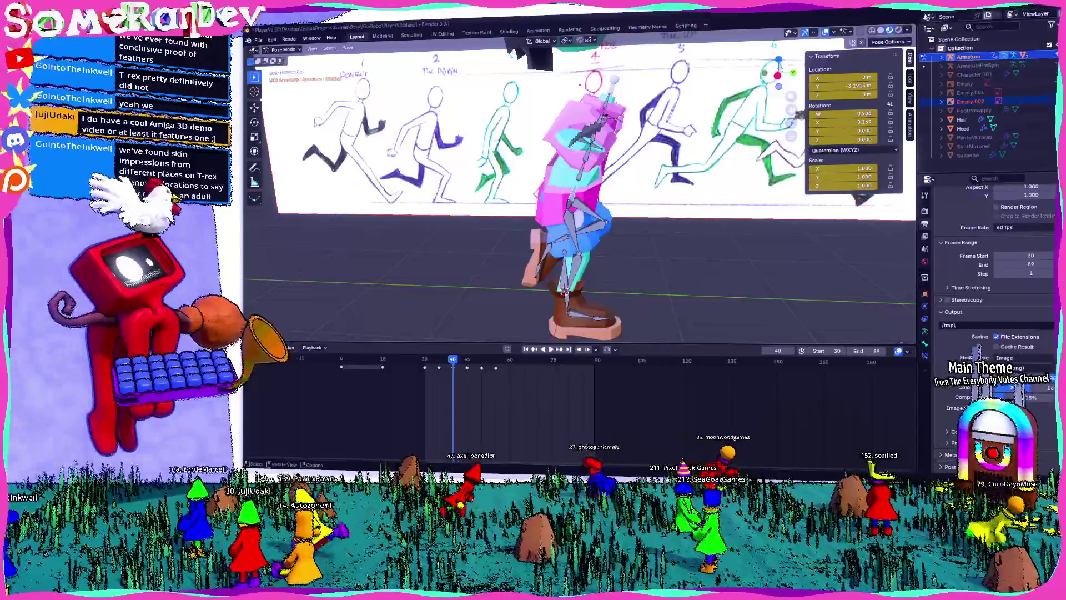
- Orbit the viewport around the character rig posed at frame 40
mouse_move(556, 167)
middle_mouse_down()
mouse_move(726, 171)
mouse_move(785, 186)
mouse_move(609, 195)
mouse_move(716, 100)
mouse_move(667, 166)
middle_mouse_up()
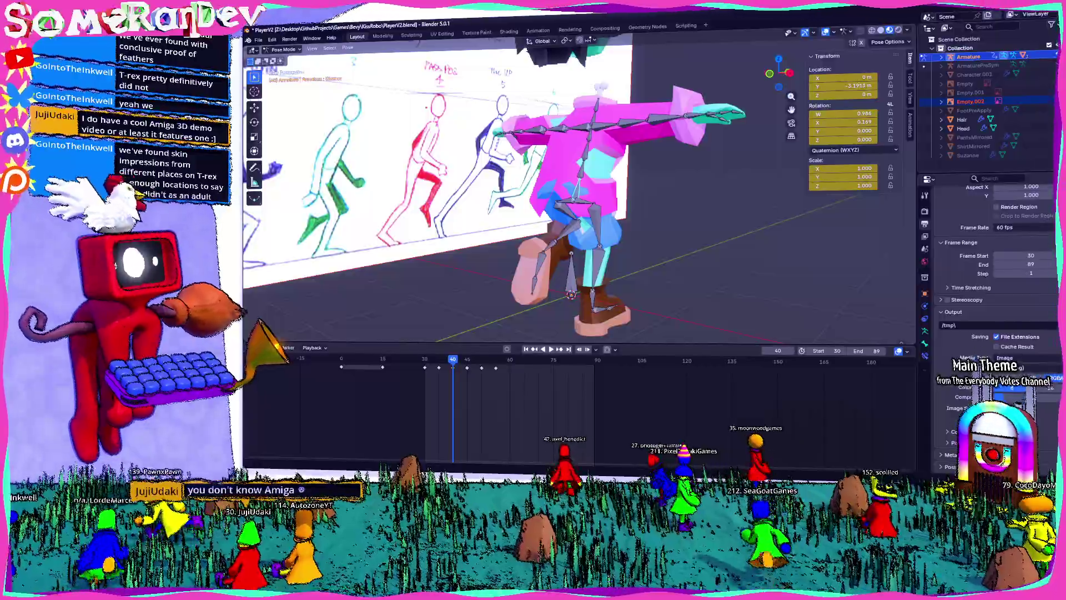
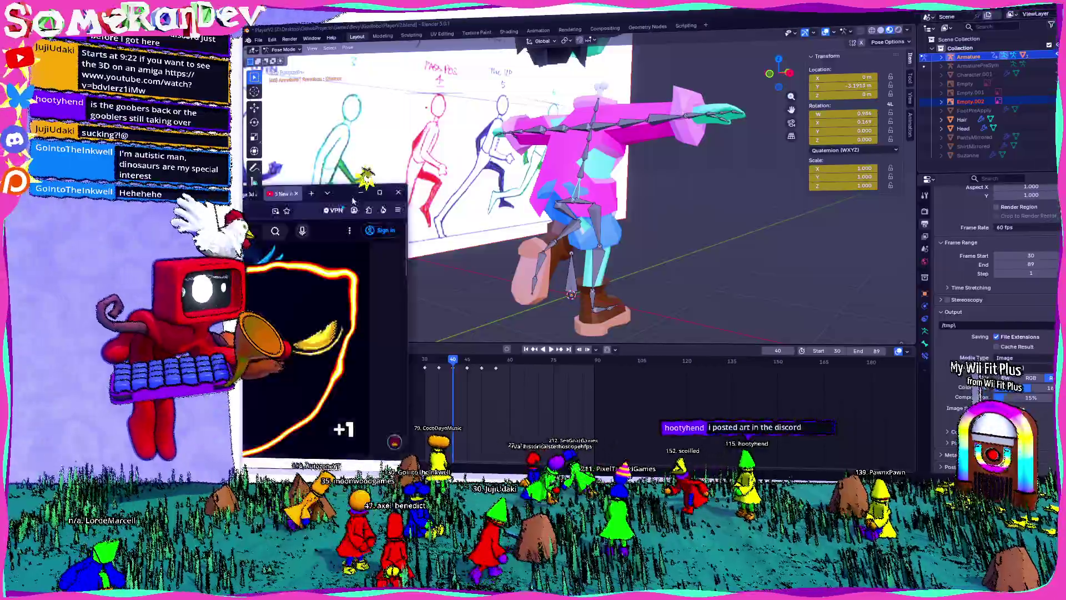
- Play the Amiga demos video full screen, skip ahead and pause it at 13:21
double_click(353, 199)
key("f")
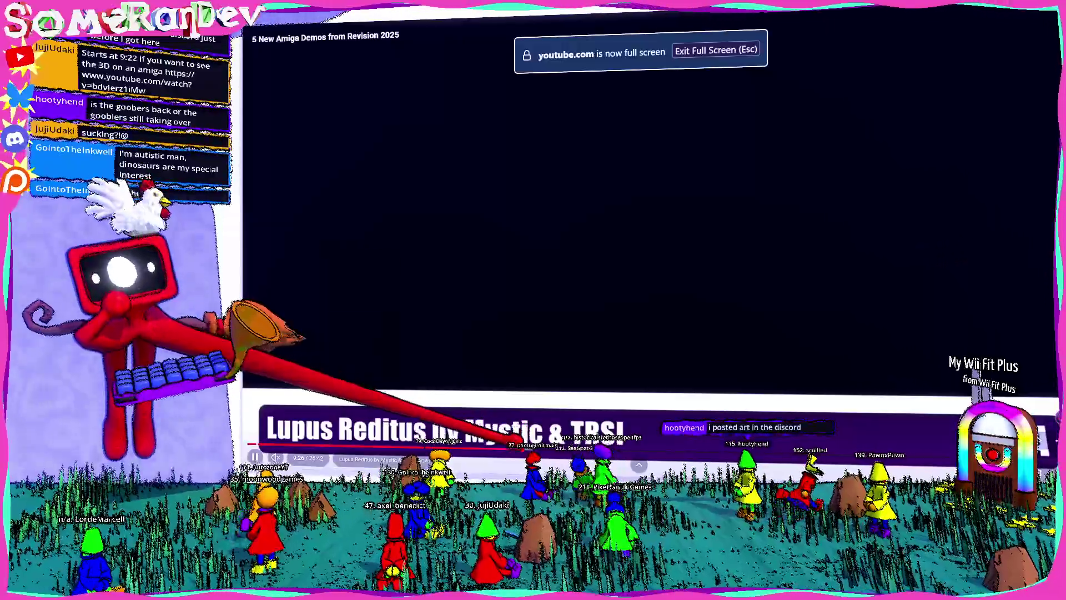
key("l")
key("l")
key("l")
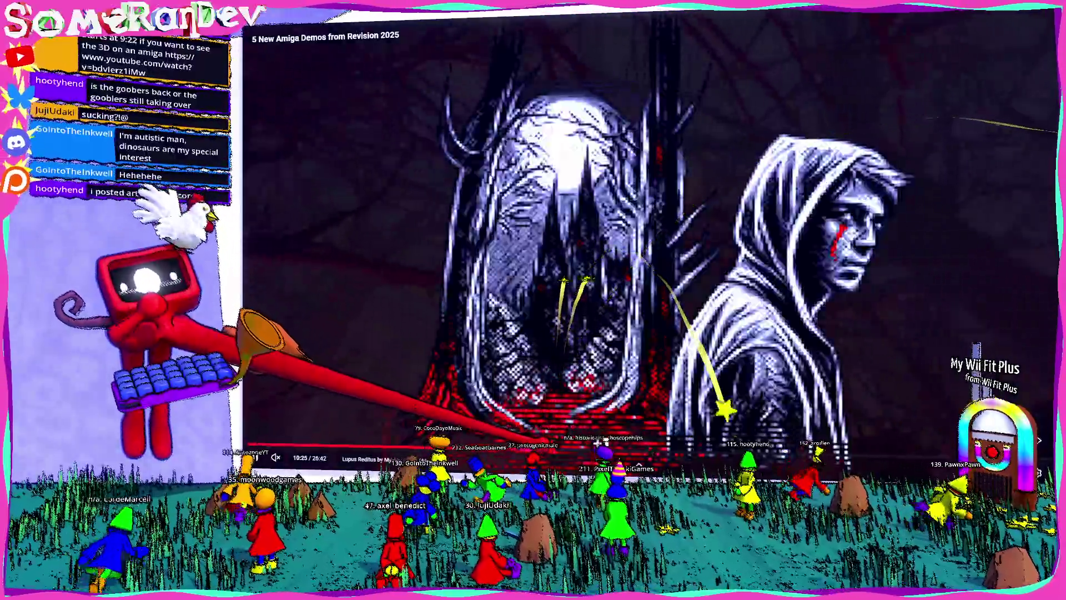
key("l")
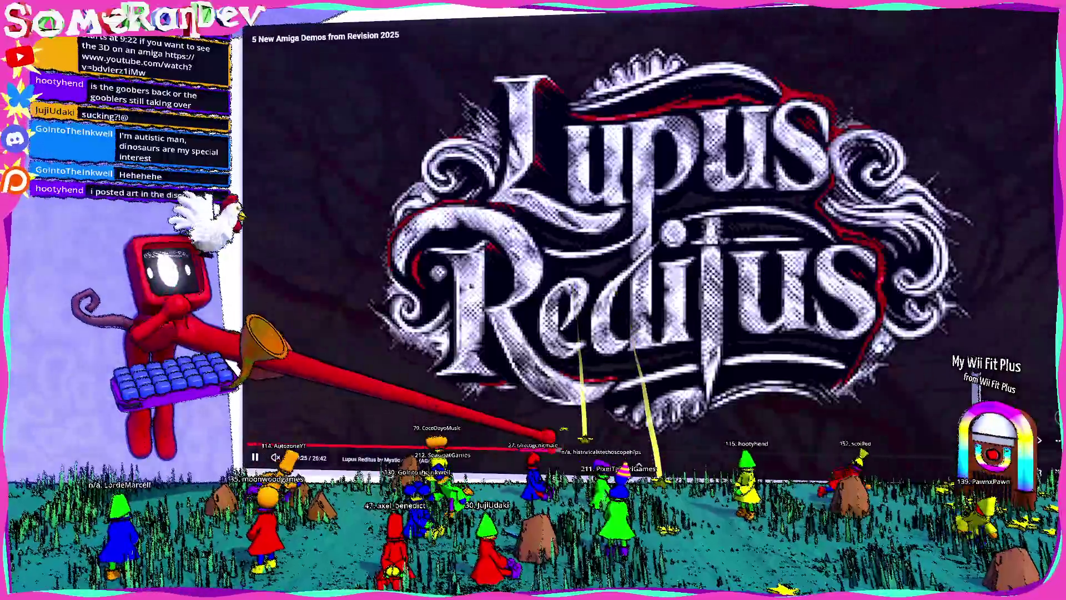
key("l")
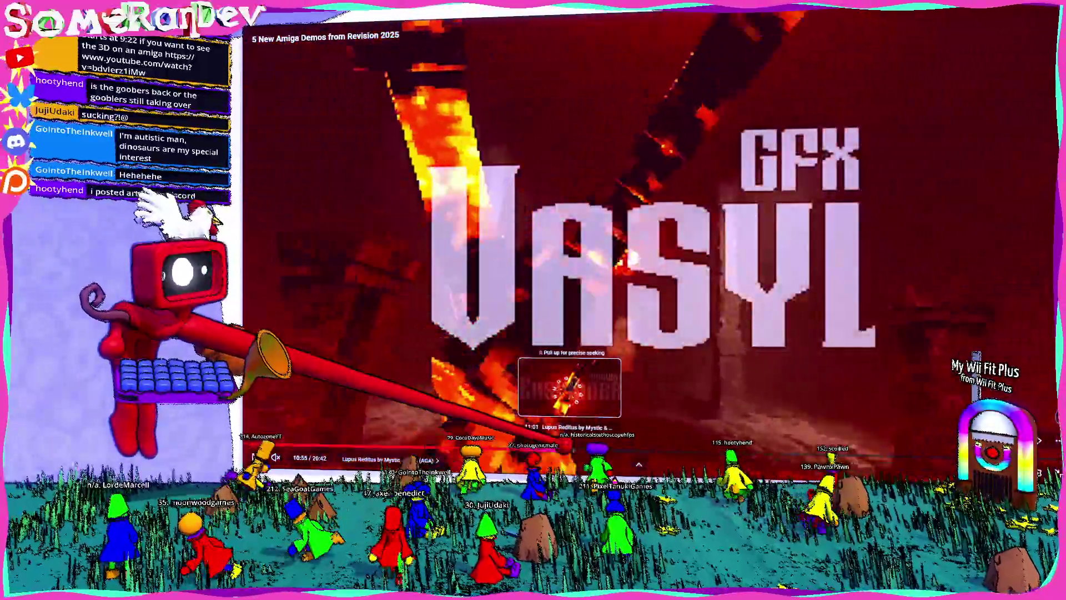
mouse_move(564, 444)
left_mouse_down()
mouse_move(689, 447)
mouse_move(611, 447)
left_mouse_up()
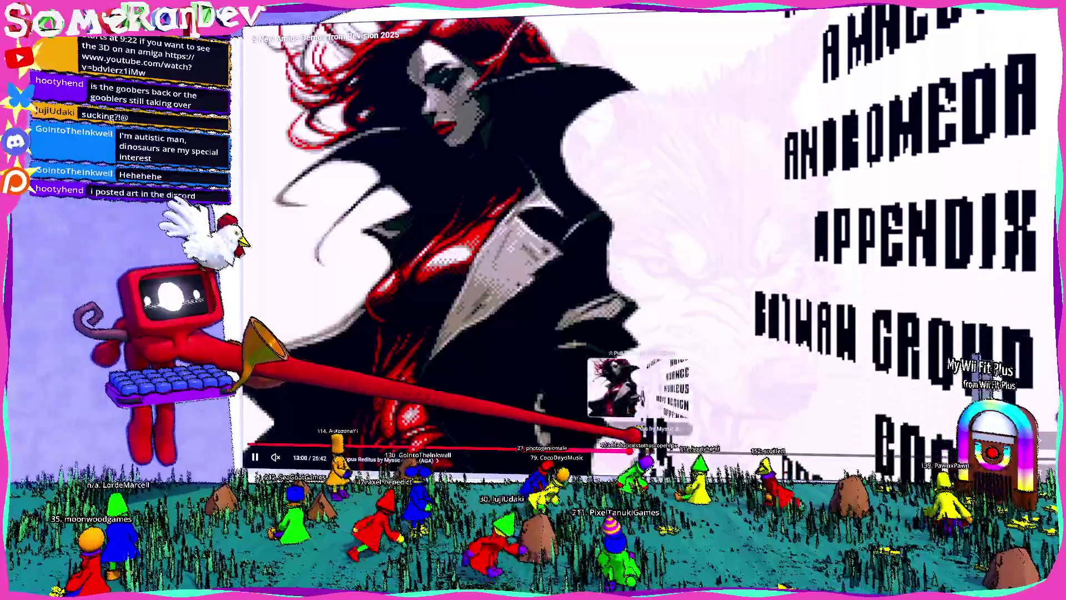
key("space")
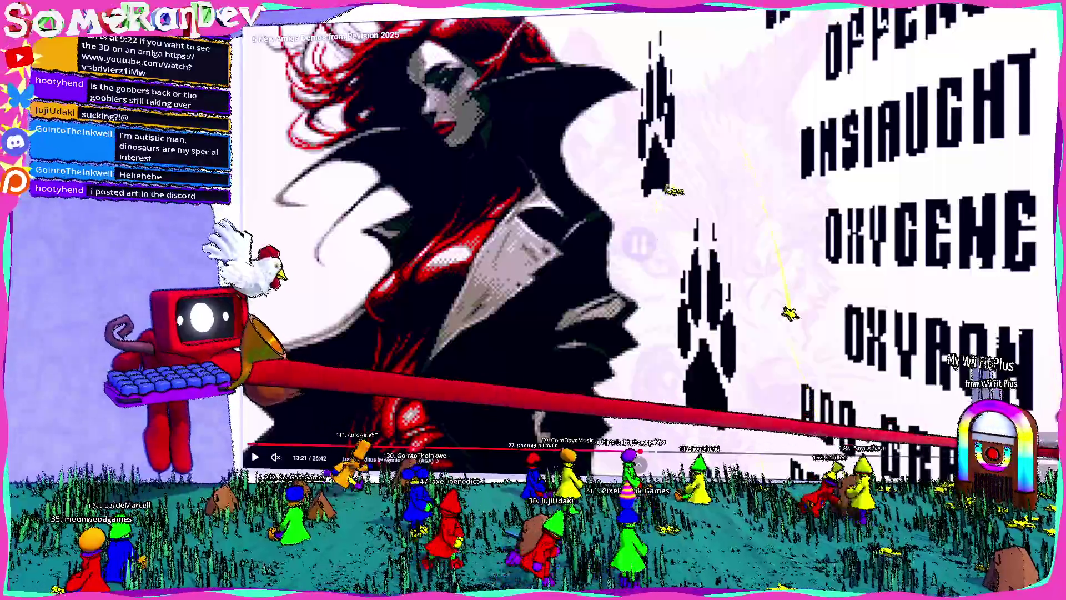
key("Escape")
- Orbit around the posed Blender character, then move the Wikipedia Yutyrannus window up-right in front
key("alt+Tab")
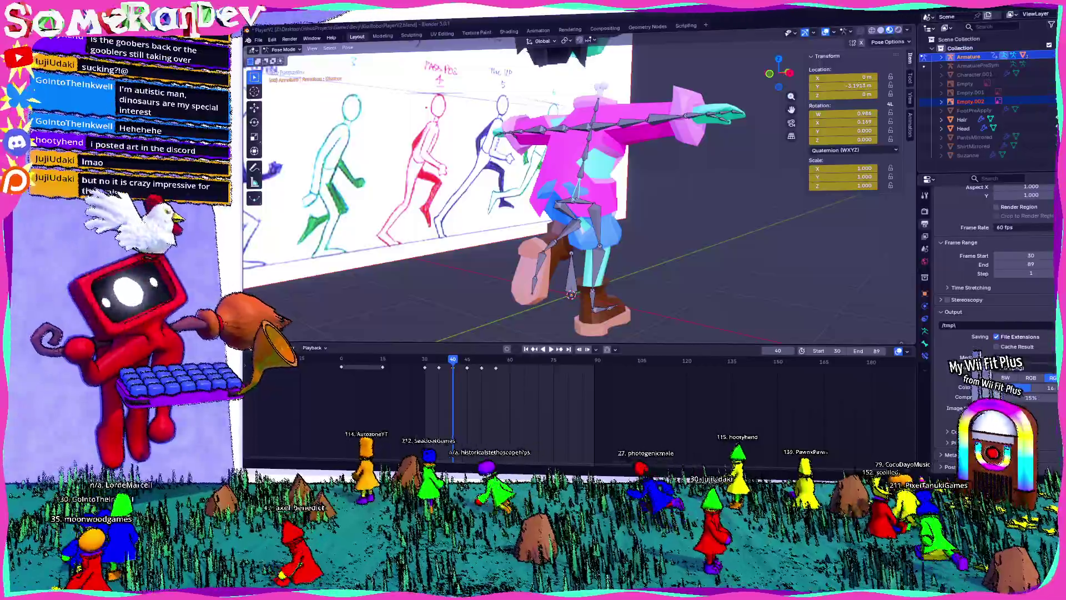
mouse_move(858, 281)
middle_mouse_down()
mouse_move(662, 210)
mouse_move(517, 226)
mouse_move(628, 235)
mouse_move(535, 207)
mouse_move(565, 189)
middle_mouse_up()
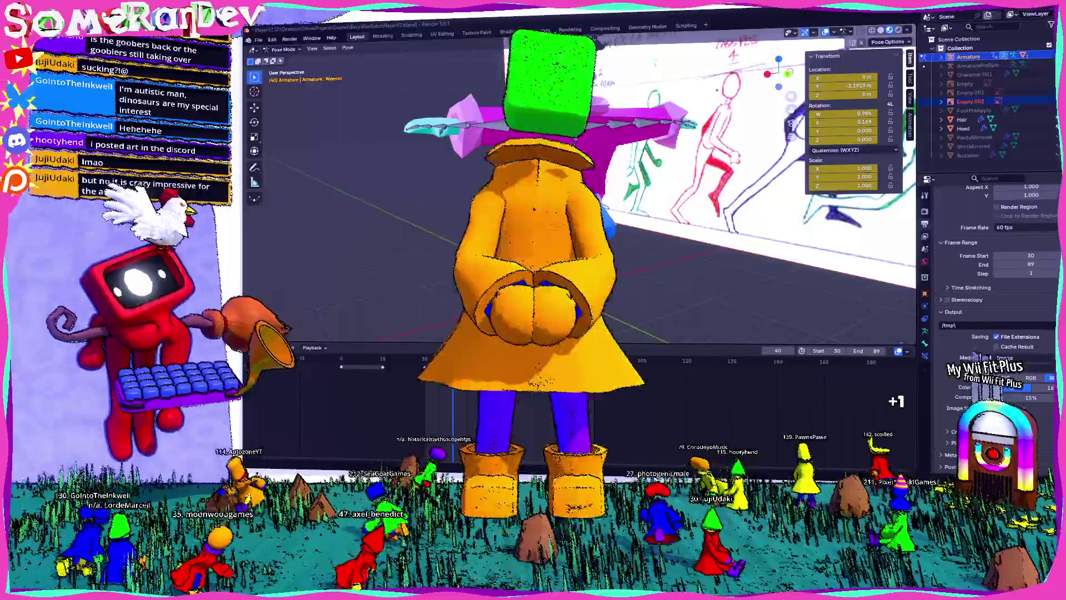
key("alt+Tab")
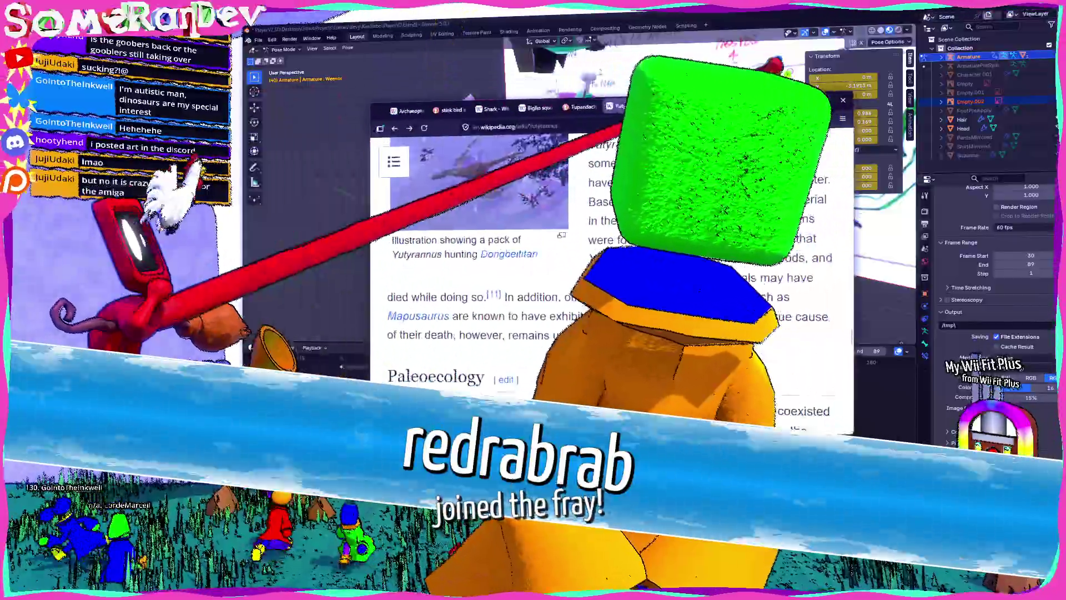
left_click_drag(717, 123, 745, 72)
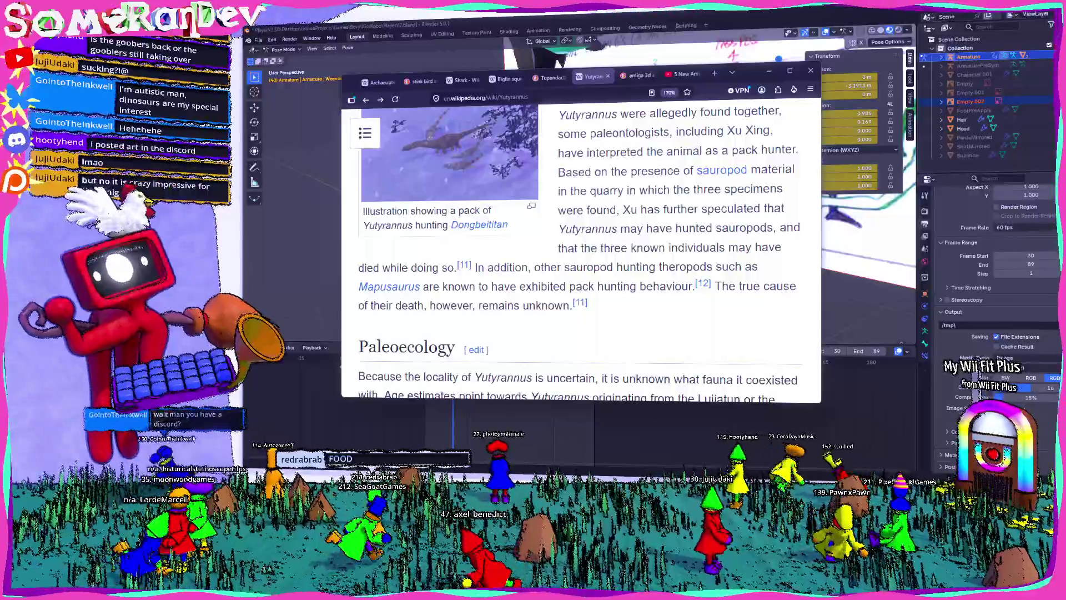
- Widen the Wikipedia article window behind Godot and bring the Godot editor back to the front
key("alt+Tab")
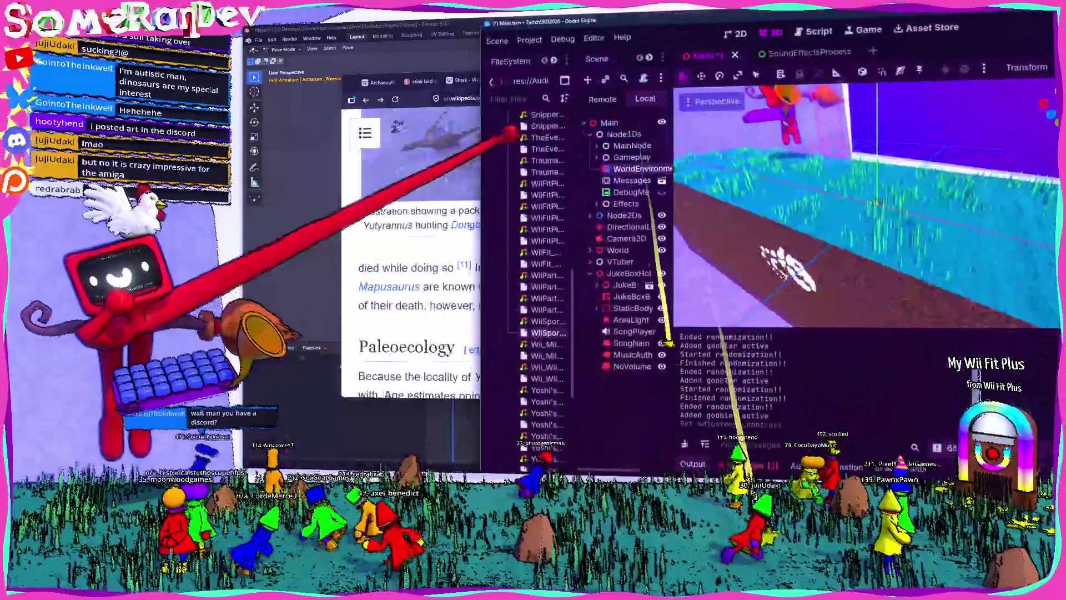
key("alt+Tab")
key("alt+Tab")
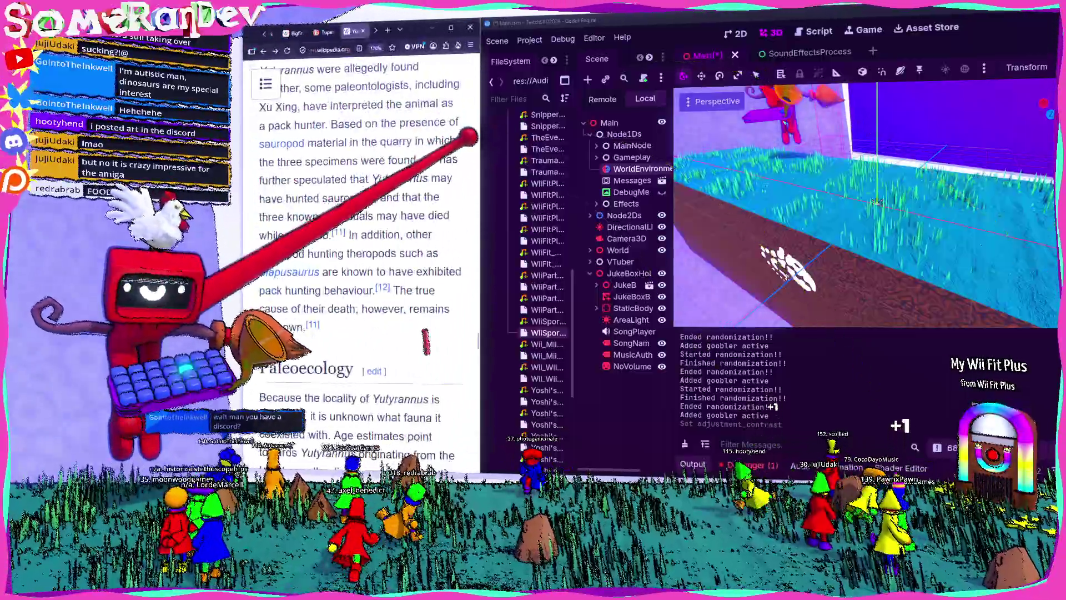
mouse_move(479, 136)
left_mouse_down()
mouse_move(642, 166)
mouse_move(708, 250)
left_mouse_up()
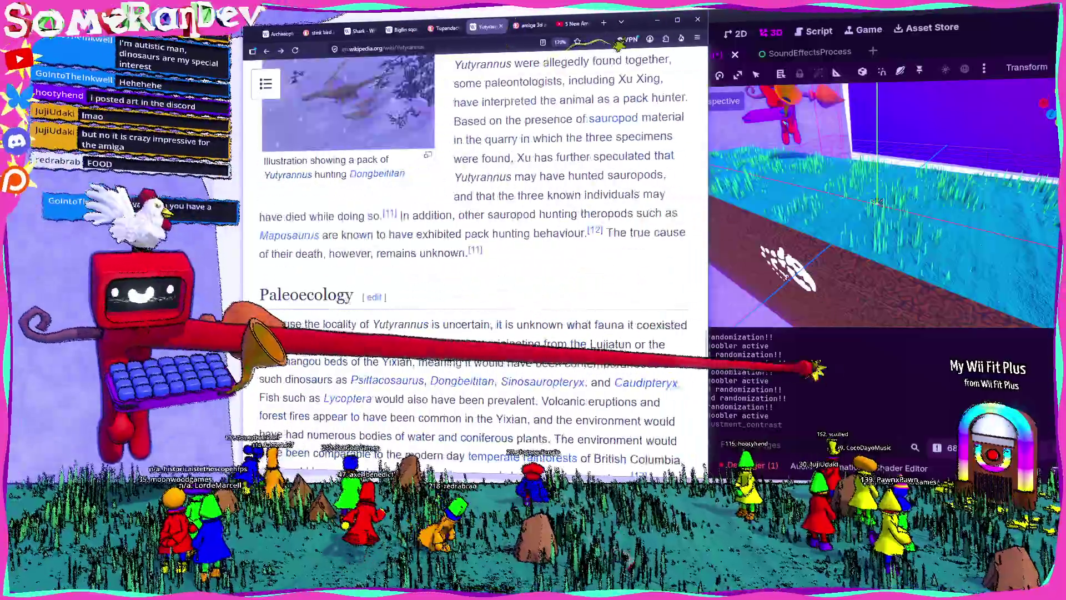
left_click(817, 366)
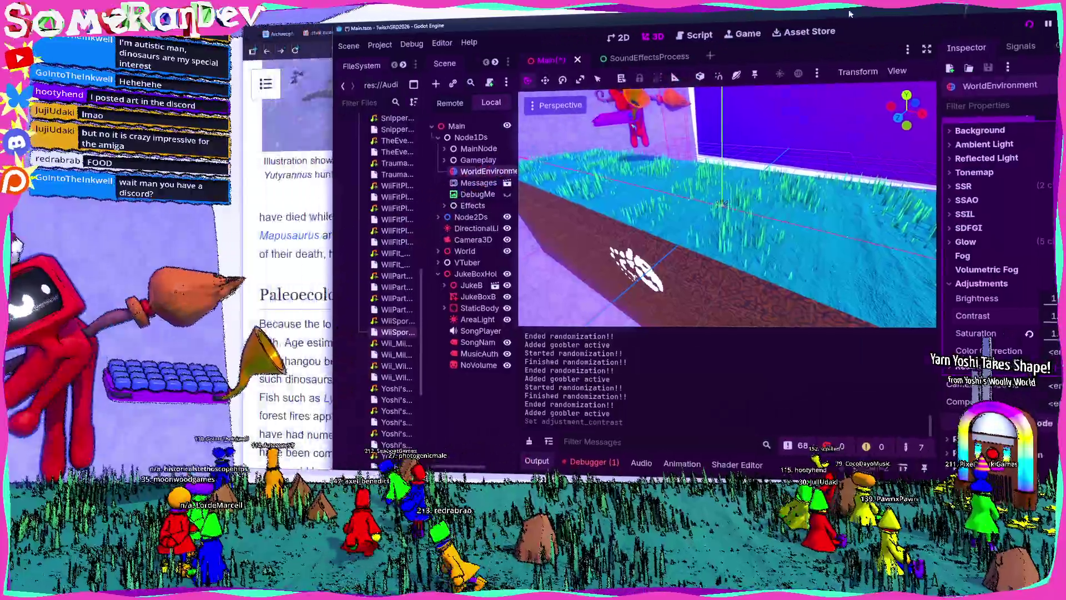
left_click(274, 171)
key("alt+Tab")
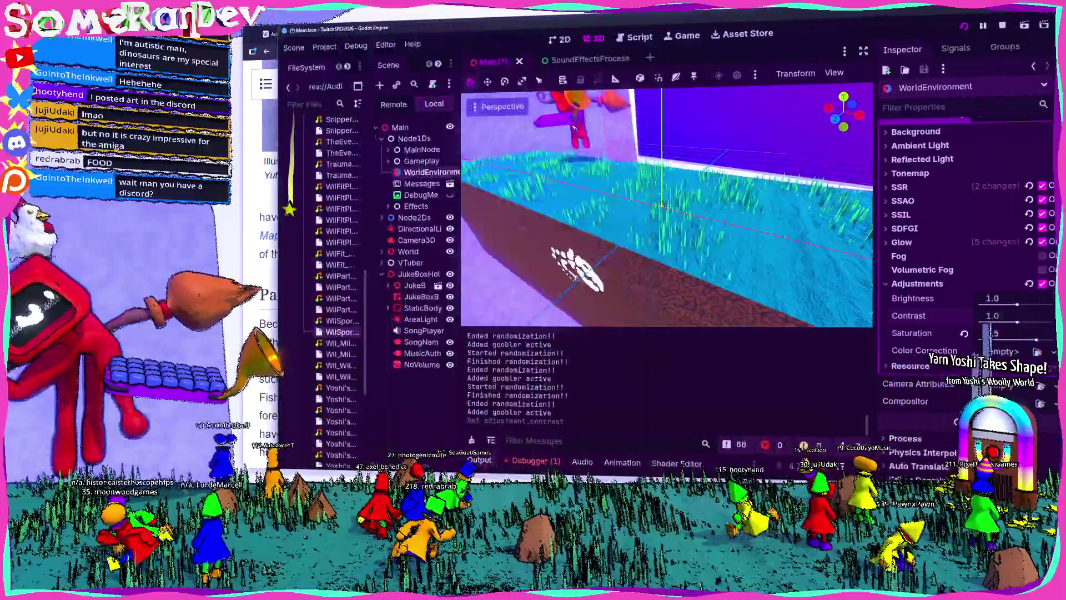
key("alt+Tab")
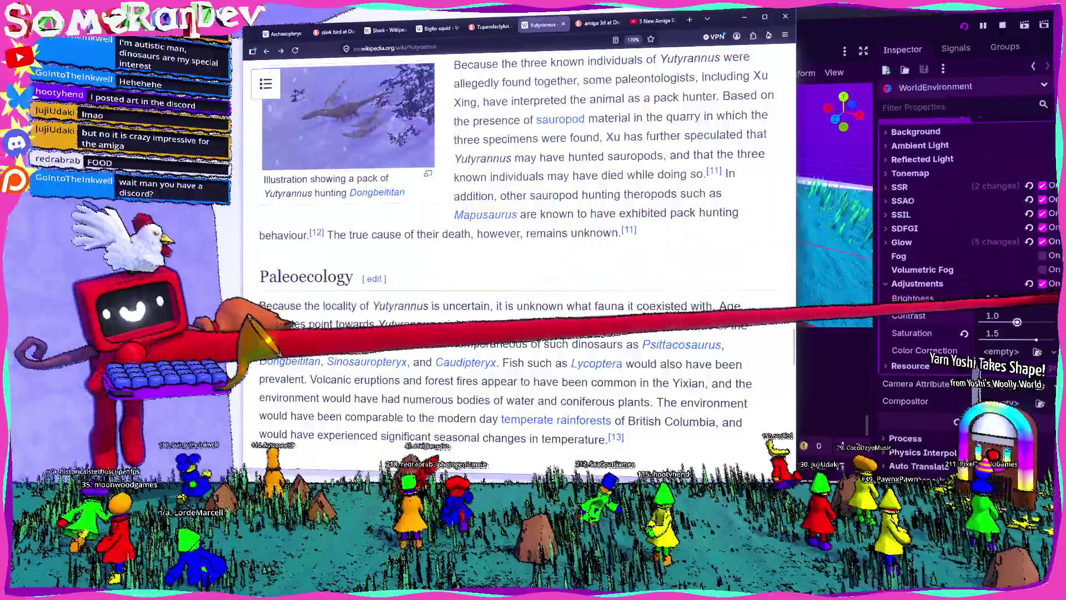
key("alt+Tab")
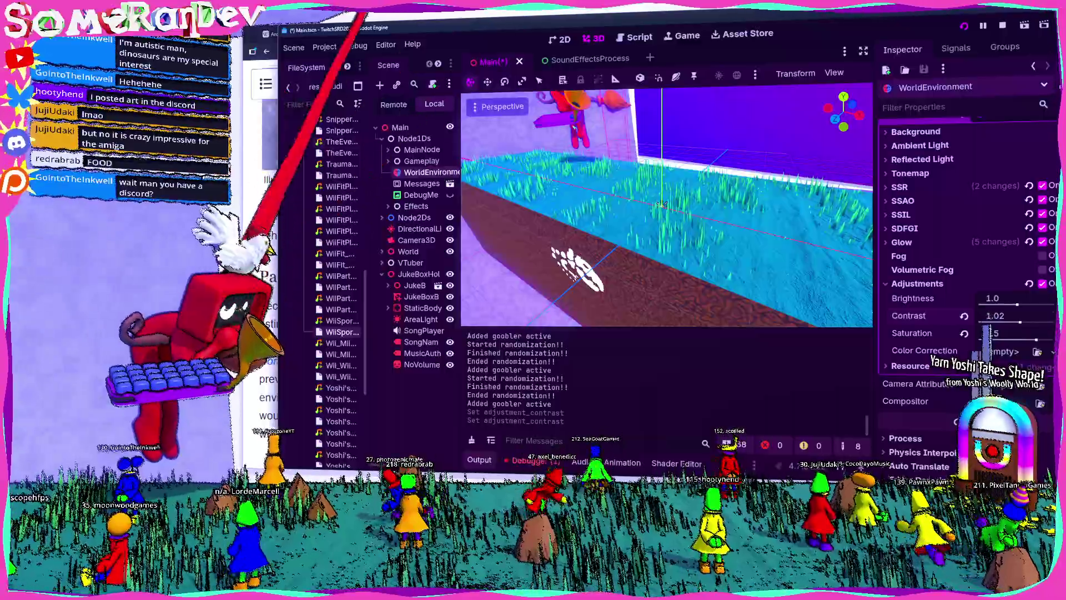
- Revert Godot's Custom Display Scale to 1.0, save and restart, and un-maximize the editor window
left_click(386, 45)
left_click(414, 62)
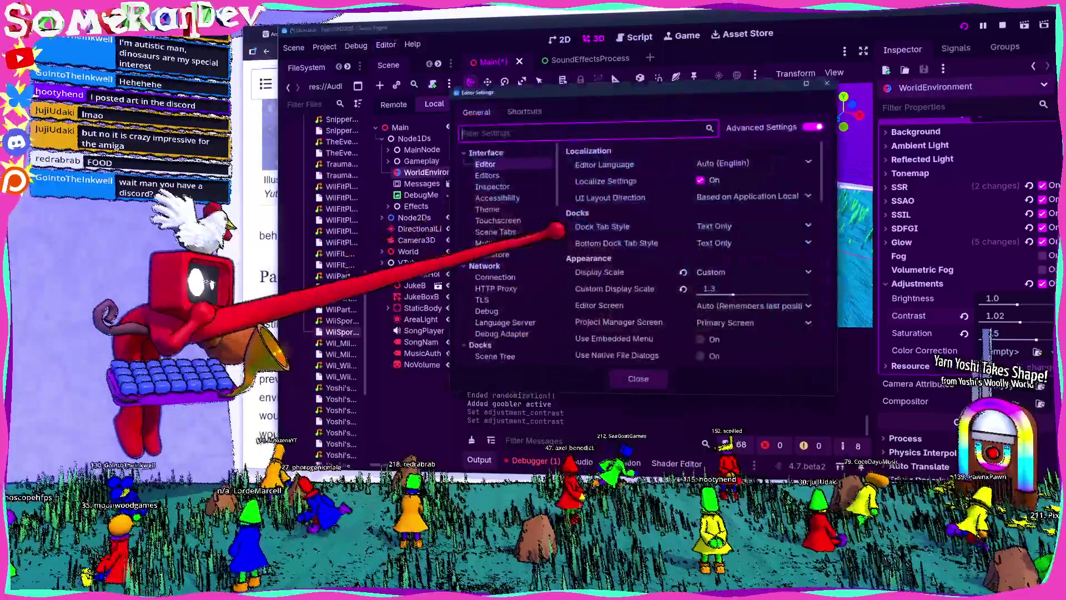
left_click(685, 289)
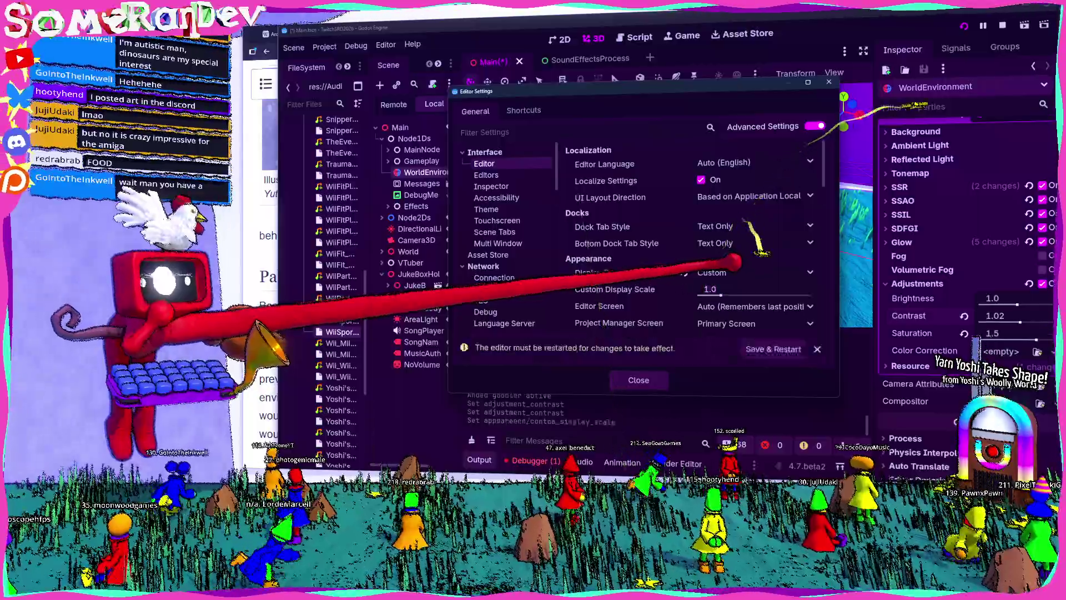
left_click(778, 348)
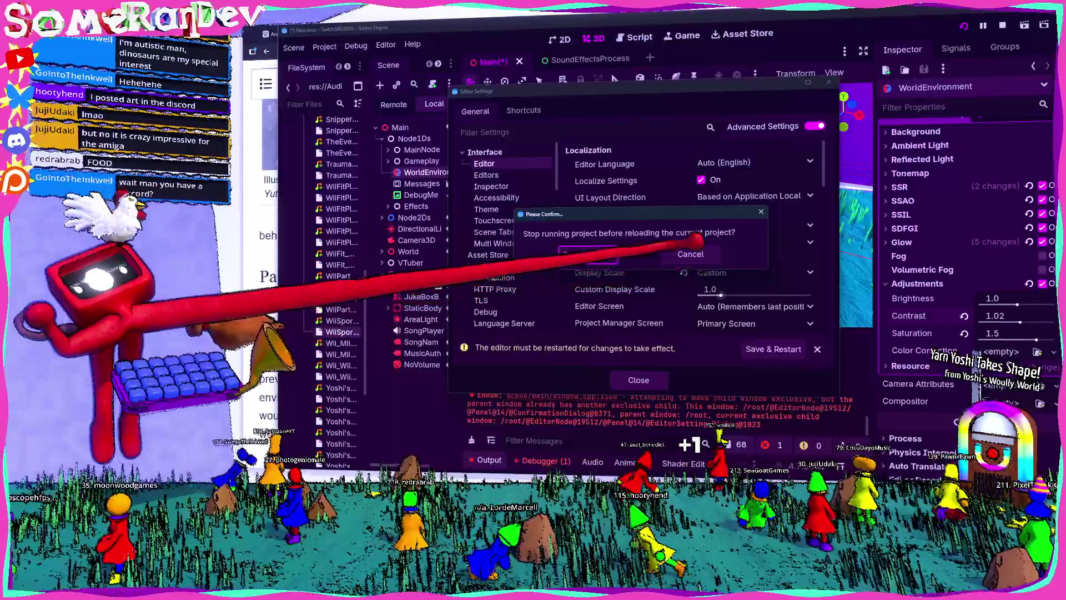
left_click(691, 253)
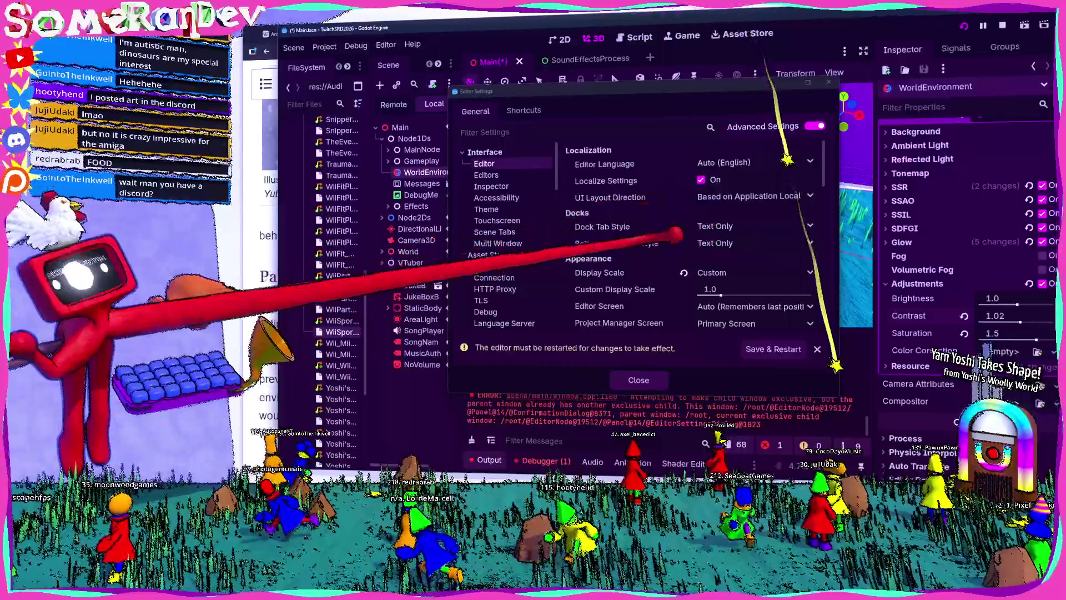
left_click(829, 81)
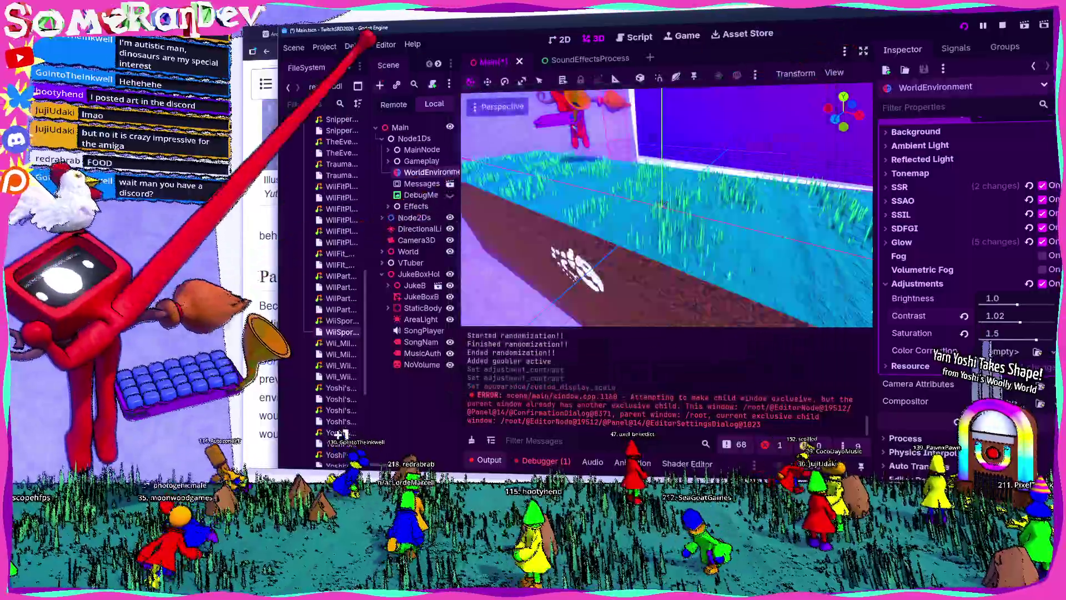
mouse_move(555, 28)
left_mouse_down()
mouse_move(533, 67)
mouse_move(556, 69)
mouse_move(632, 151)
mouse_move(684, 170)
mouse_move(313, 176)
mouse_move(355, 173)
mouse_move(306, 137)
left_mouse_up()
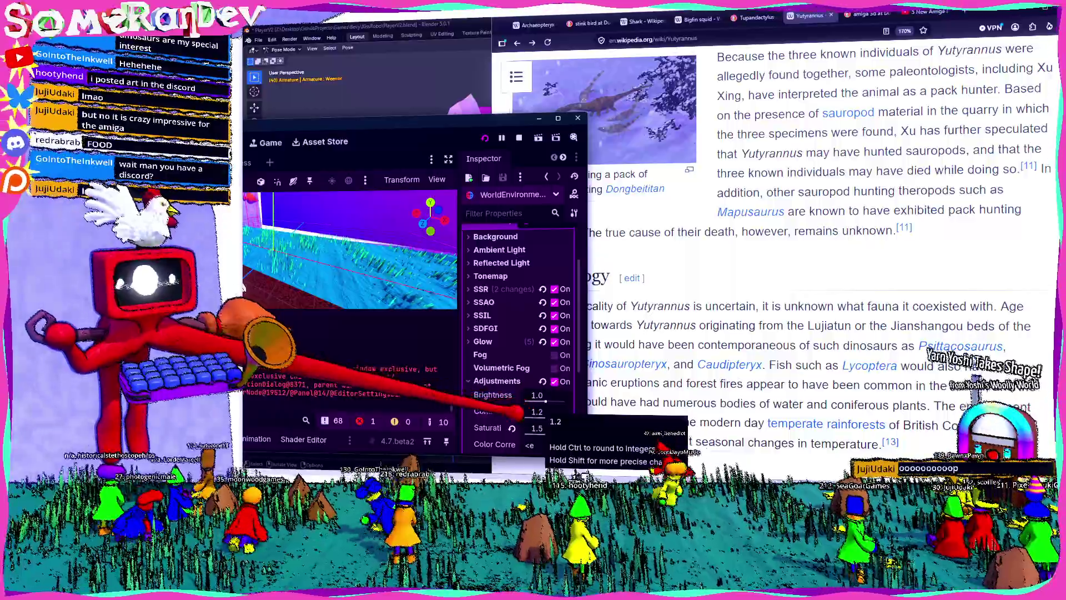
- Set the WorldEnvironment Adjustments contrast to 1.125
left_click_drag(566, 419, 542, 418)
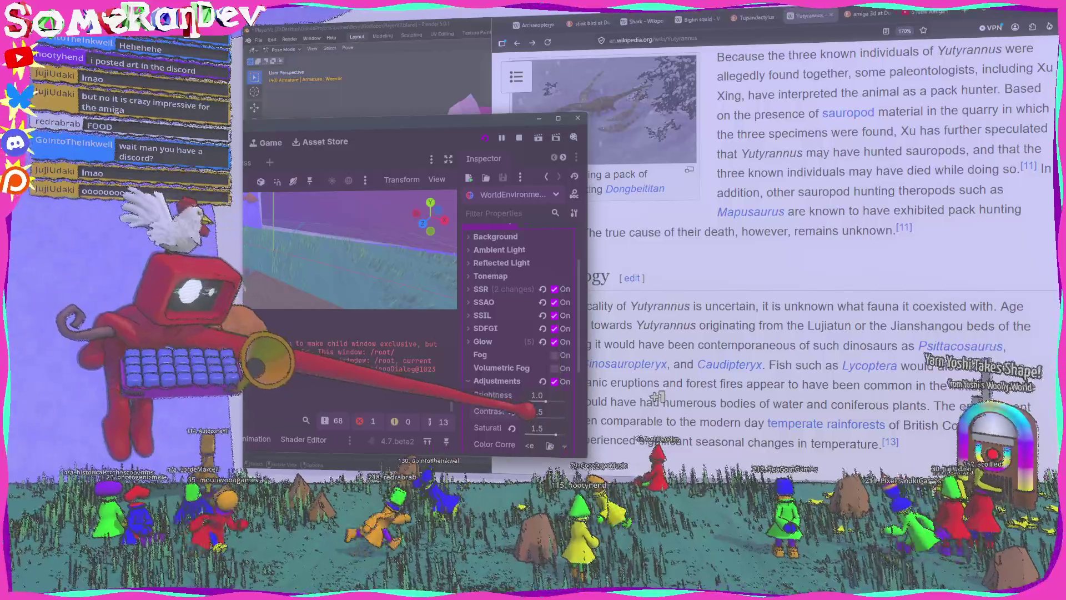
left_click(512, 412)
left_click(537, 412)
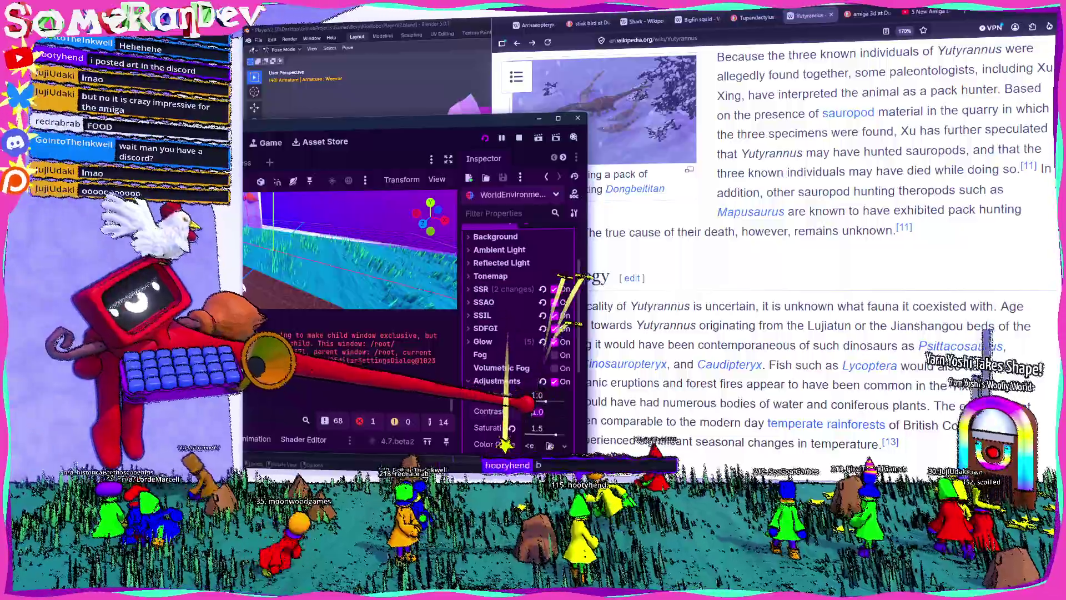
type("1.125")
key("Return")
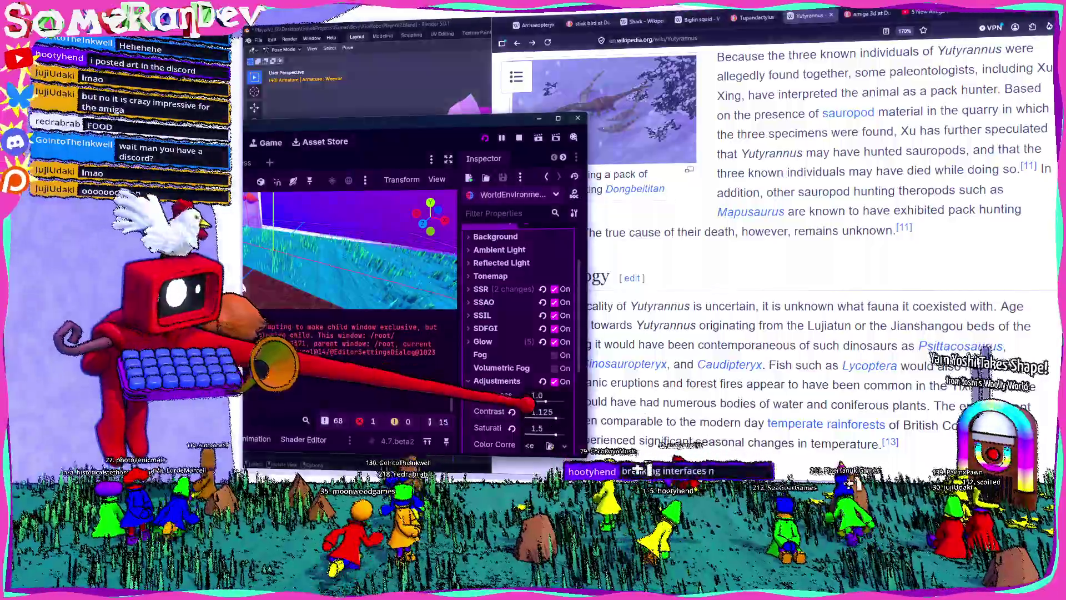
- Reset the brightness to 1.0, zoom the browser out, and minimize Godot
left_click_drag(546, 401, 546, 401)
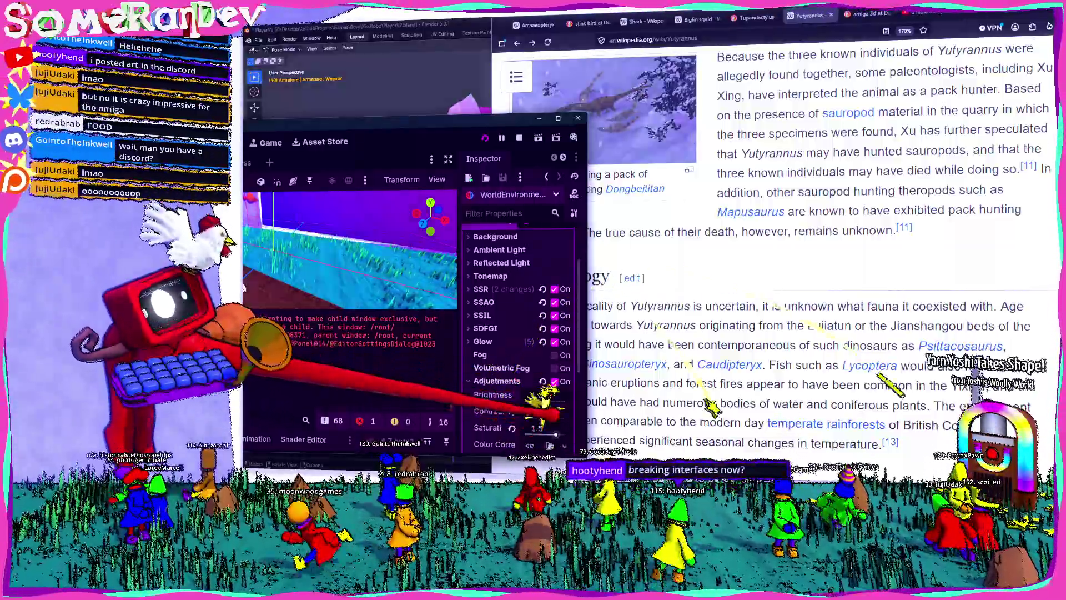
left_click(511, 427)
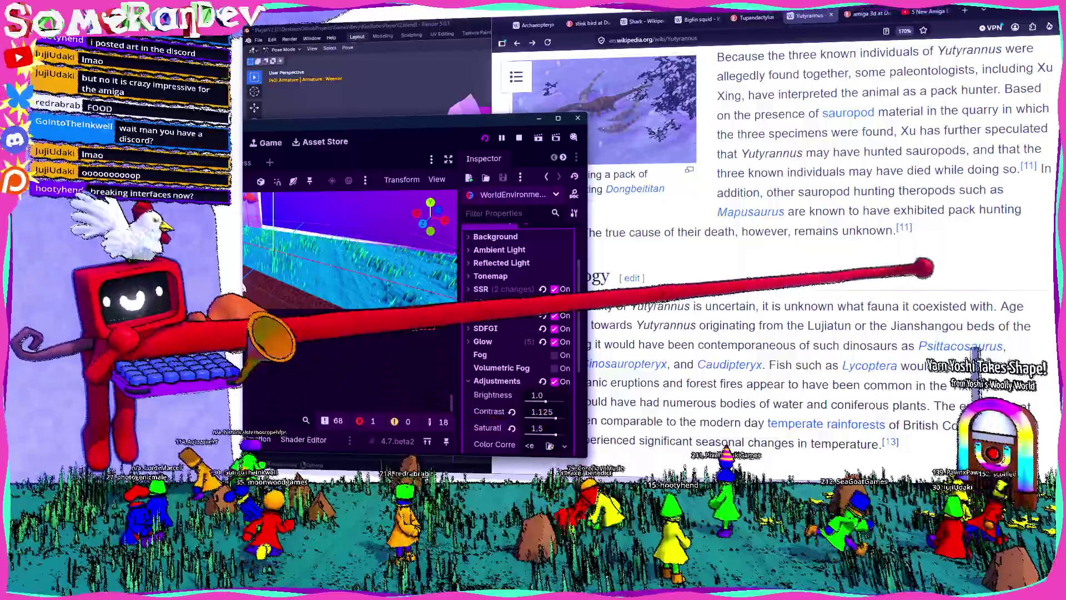
scroll(777, 250, "down", 2, "ctrl")
scroll(783, 191, "down", 1, "ctrl")
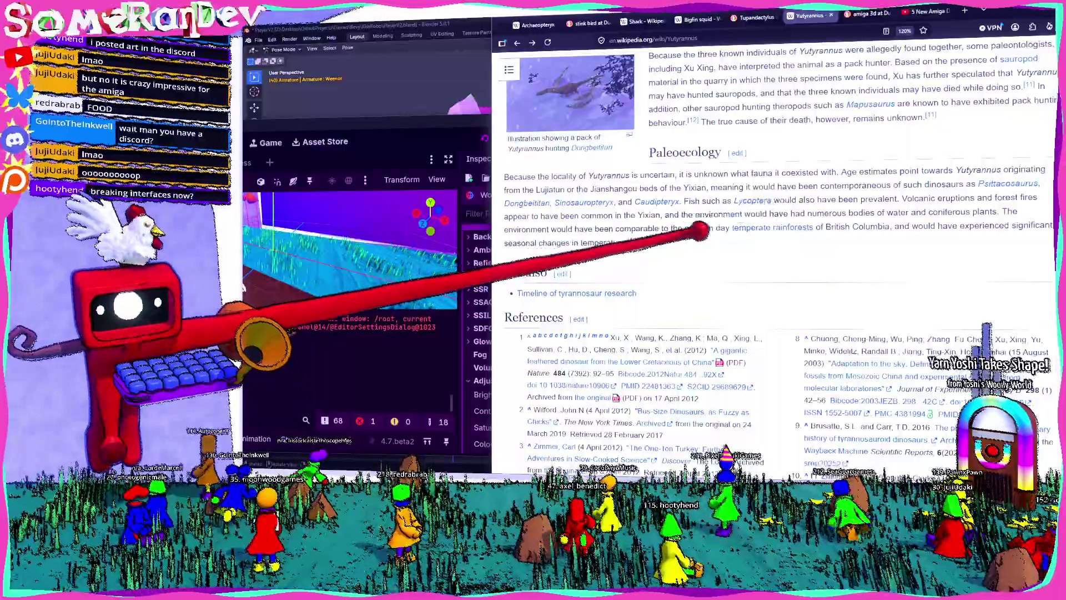
key("super+Down")
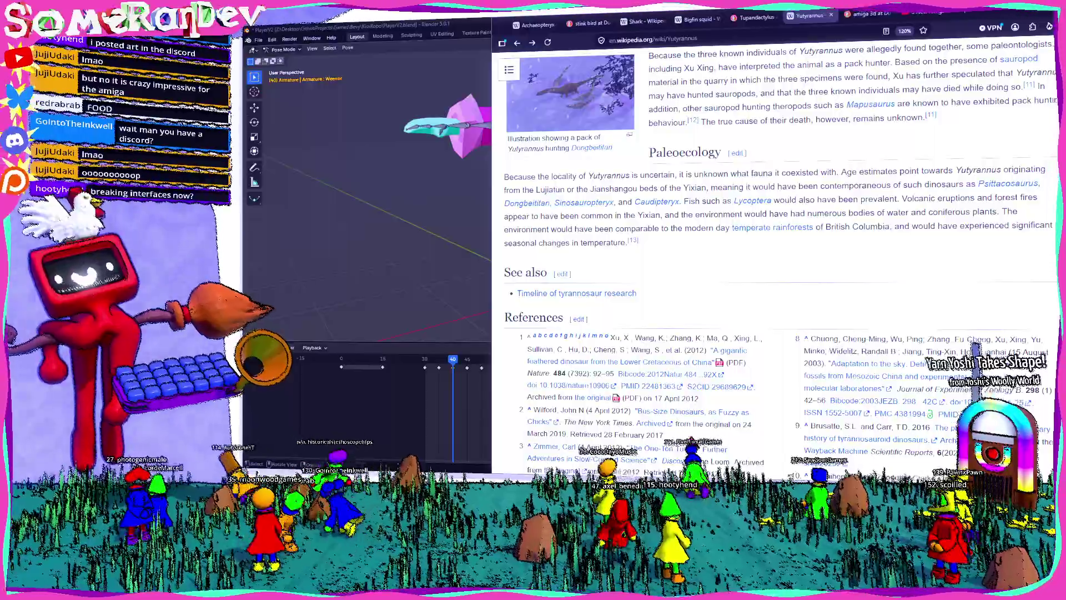
- Switch from the Wikipedia page back to Blender with the armature in Pose Mode
key("super+Down")
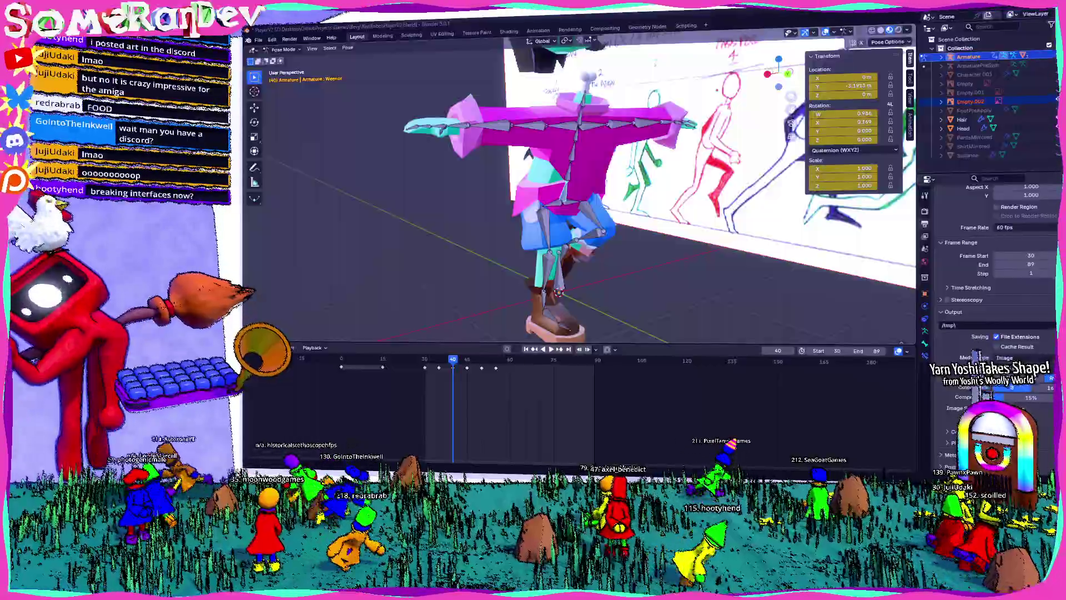
key("alt+Tab")
key("alt+Tab")
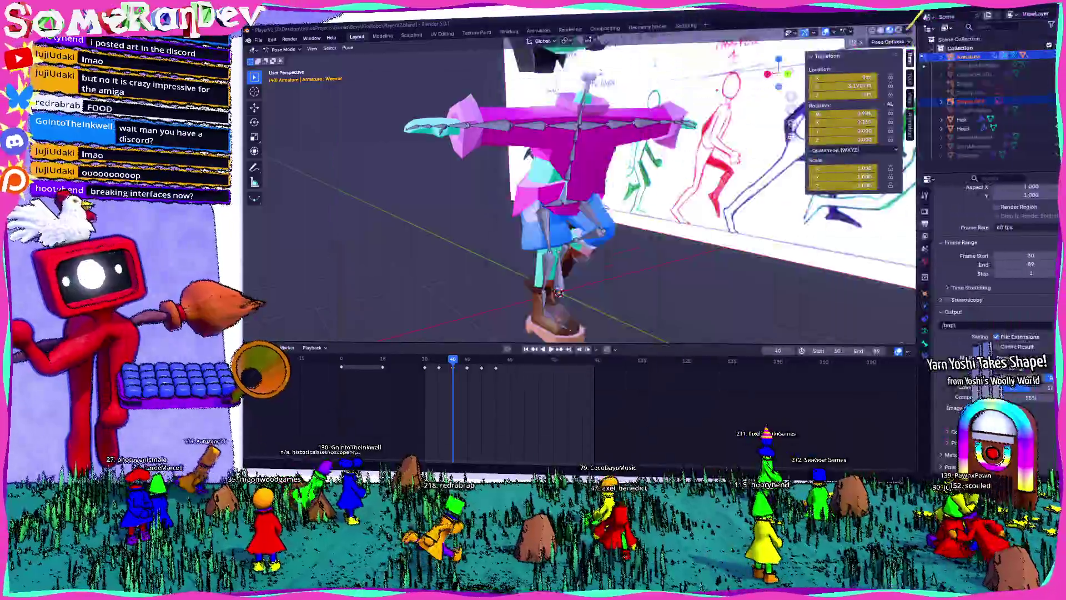
key("alt+Tab")
key("alt+Tab")
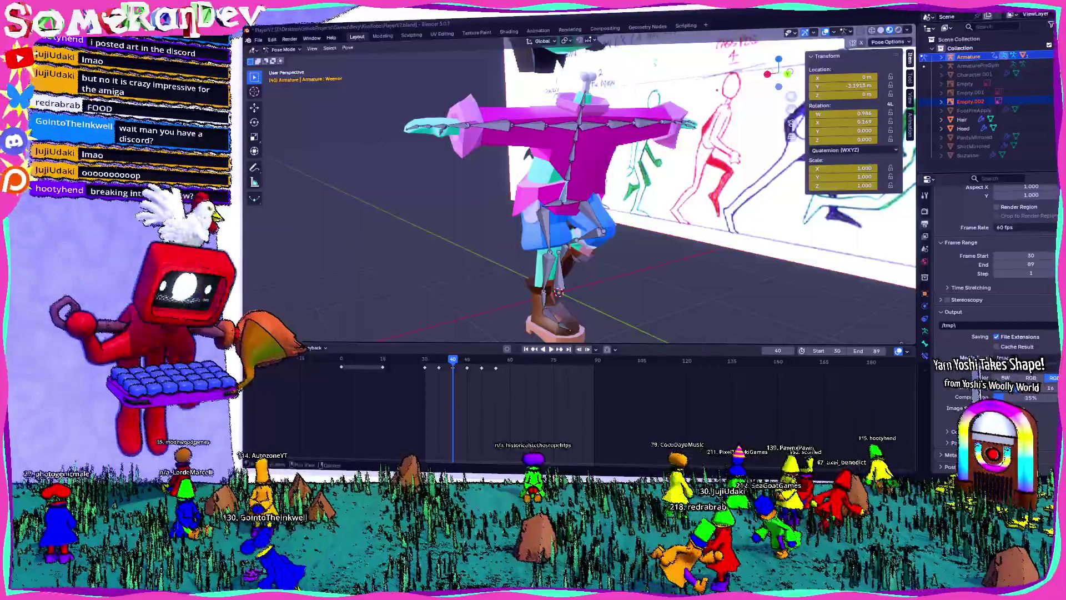
- Frame the character in Right Orthographic against the sketches and play the cycle, stopping at frame 35
mouse_move(666, 223)
middle_mouse_down()
mouse_move(707, 219)
mouse_move(571, 238)
mouse_move(726, 214)
mouse_move(564, 230)
mouse_move(694, 222)
mouse_move(566, 238)
mouse_move(711, 217)
mouse_move(583, 233)
middle_mouse_up()
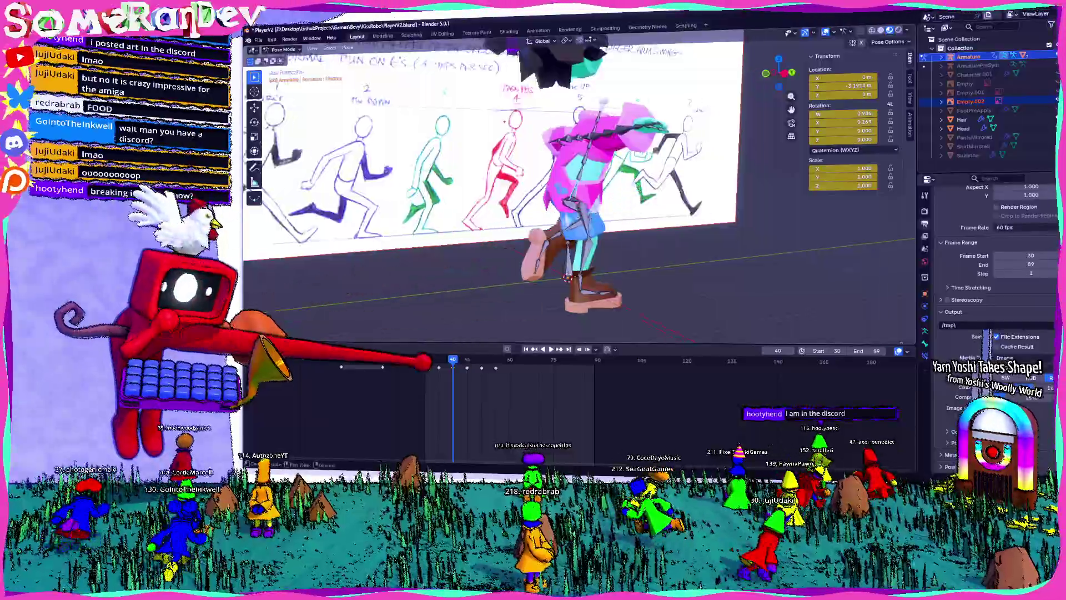
key("KP_3")
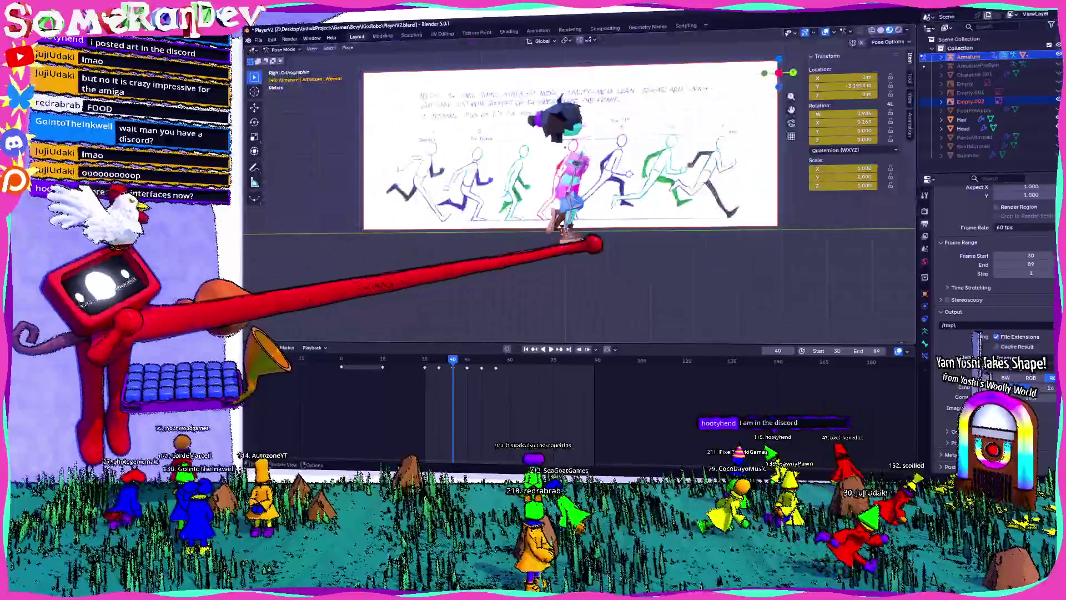
scroll(593, 244, "up", 3)
mouse_move(597, 230)
middle_mouse_down("shift")
mouse_move(572, 179)
mouse_move(595, 196)
middle_mouse_up("shift")
key("space")
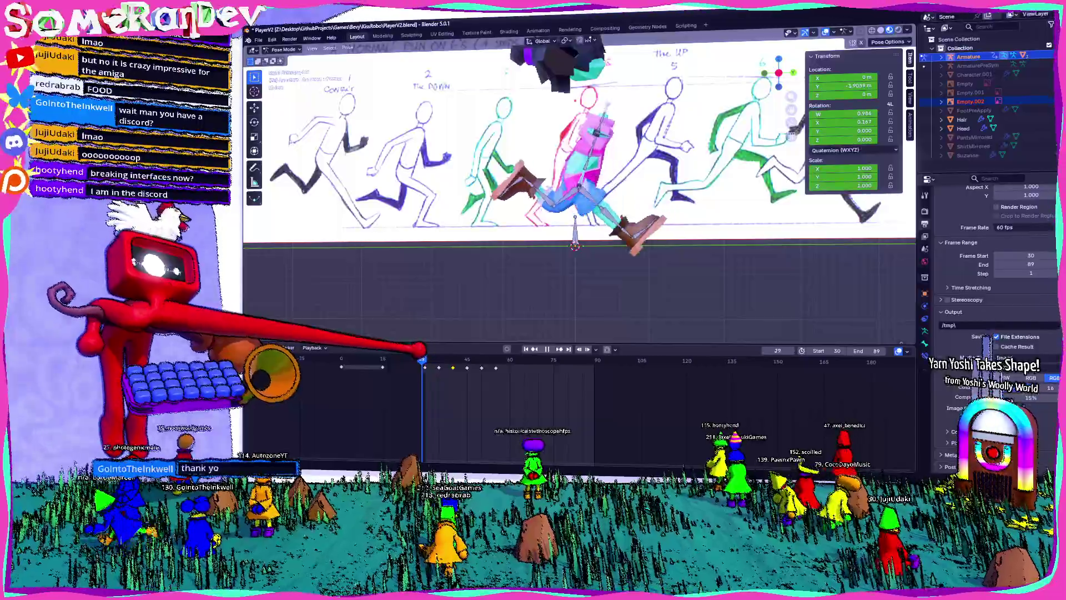
key("space")
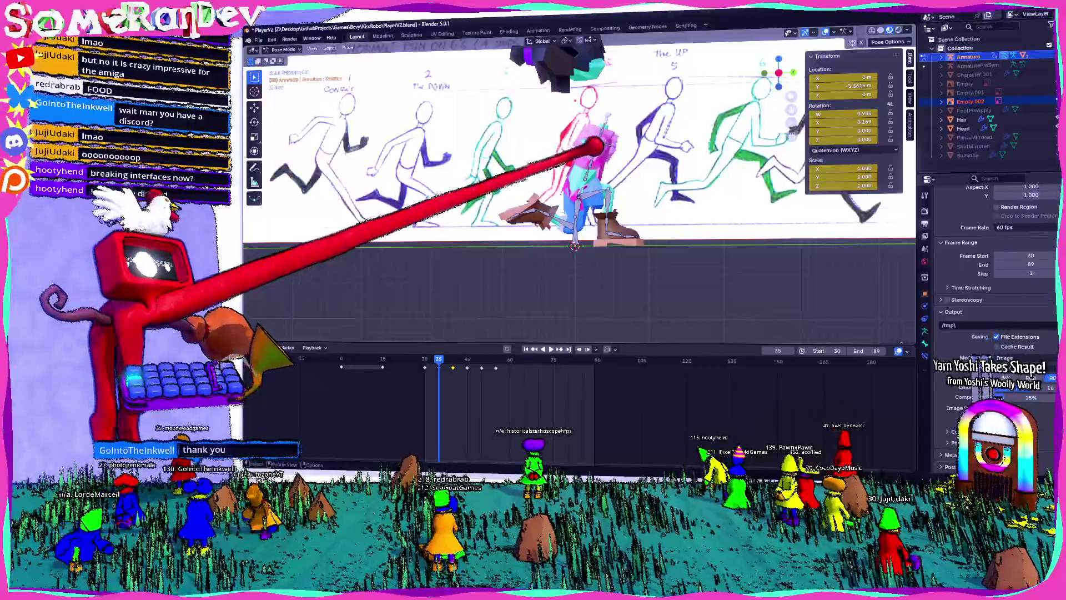
- Confirm the frame 35 body shift and select another bone, lining it up with the sketch
key("Return")
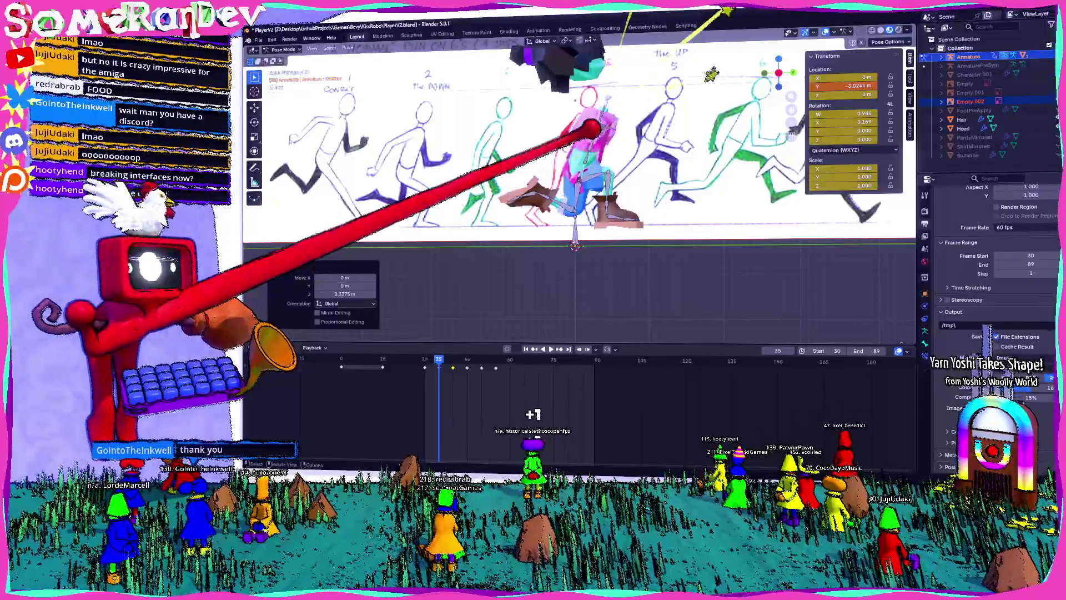
left_click(635, 90)
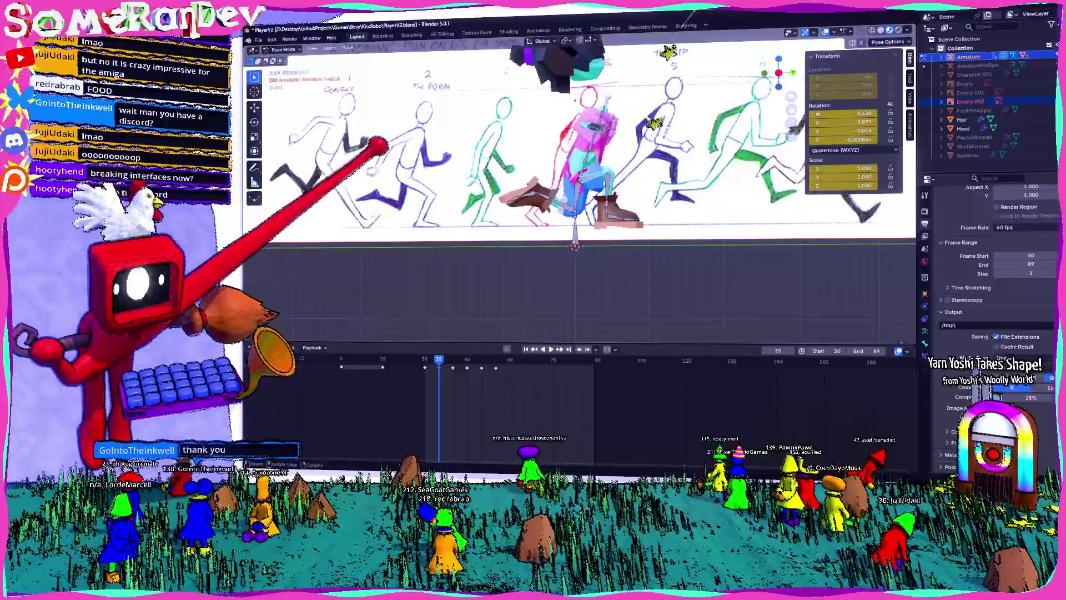
middle_click_drag(611, 166, 637, 179, "shift")
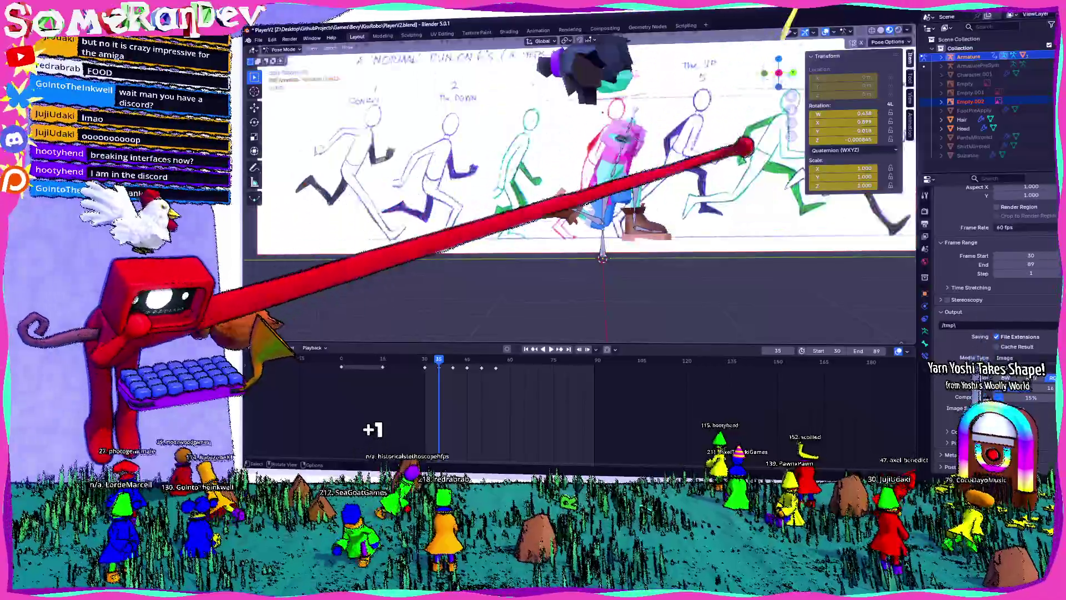
scroll(744, 147, "up", 2)
- Rotate the selected limb bone in several small passes to match the reference pose
key("r")
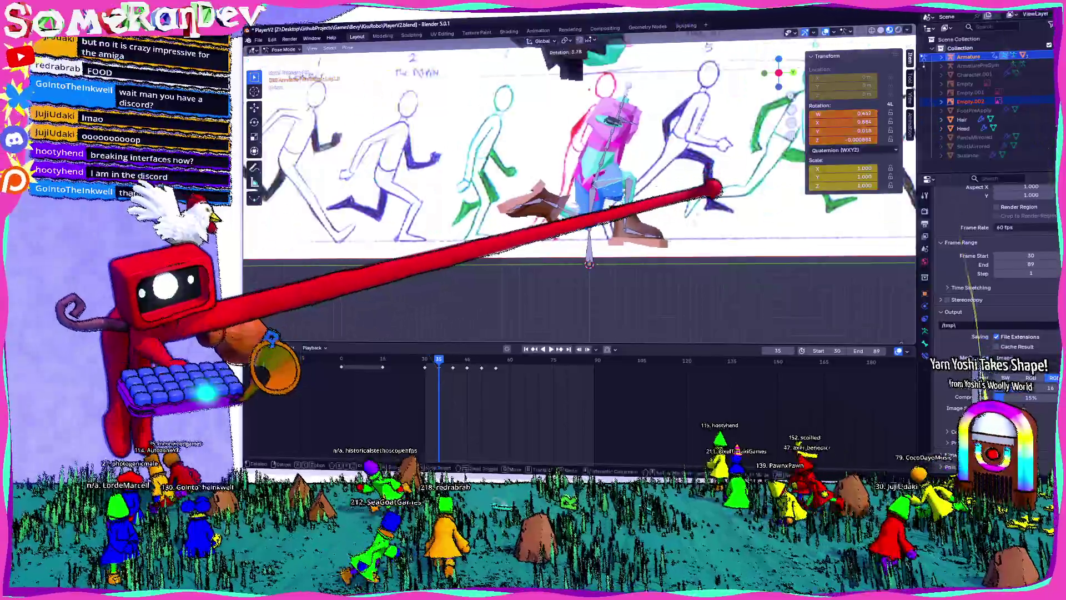
key("Return")
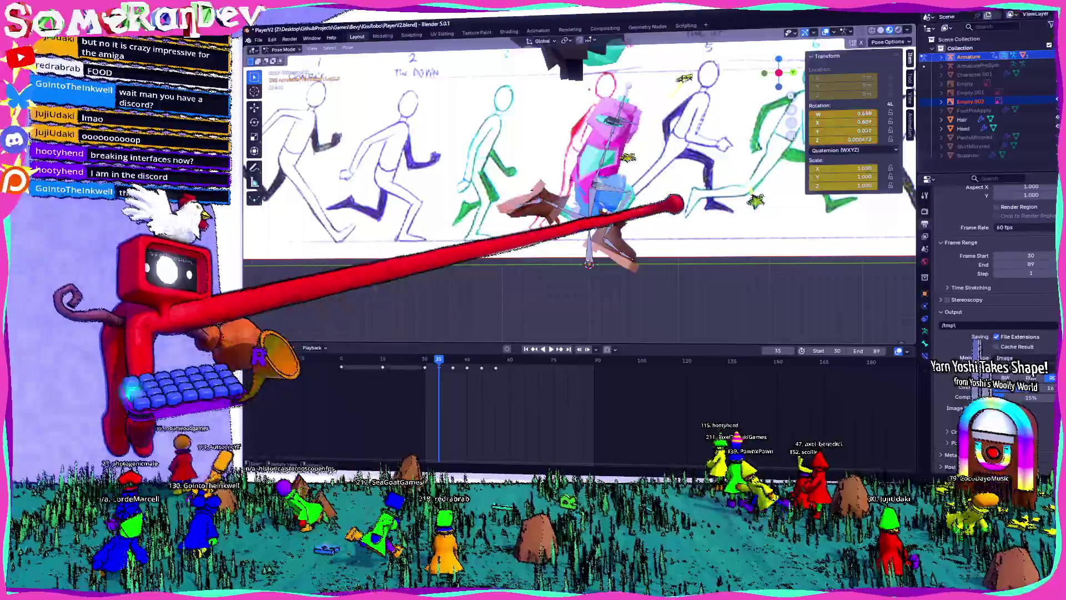
key("r")
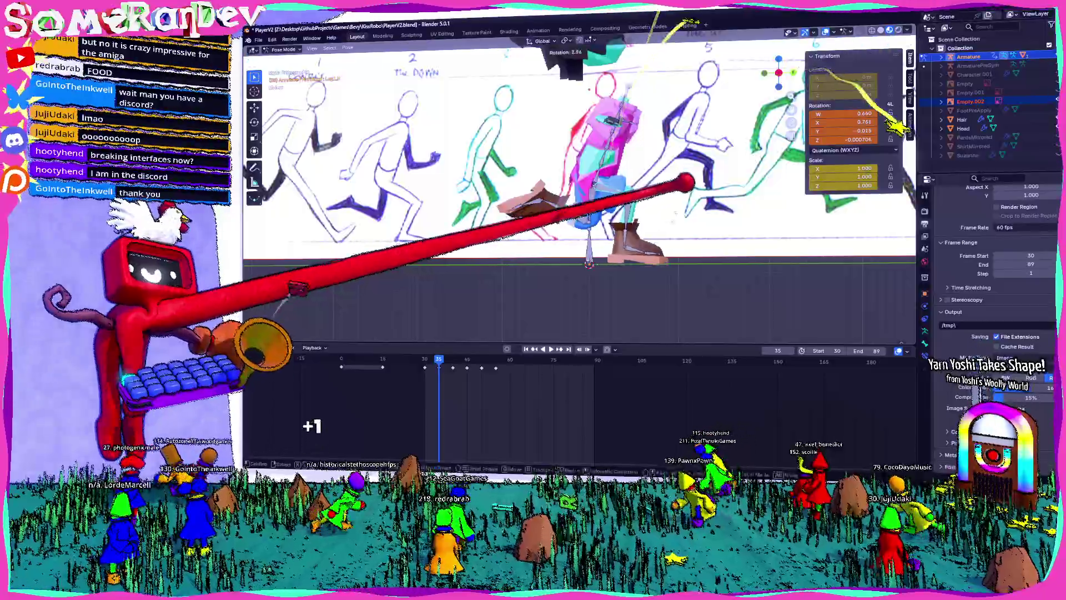
key("Return")
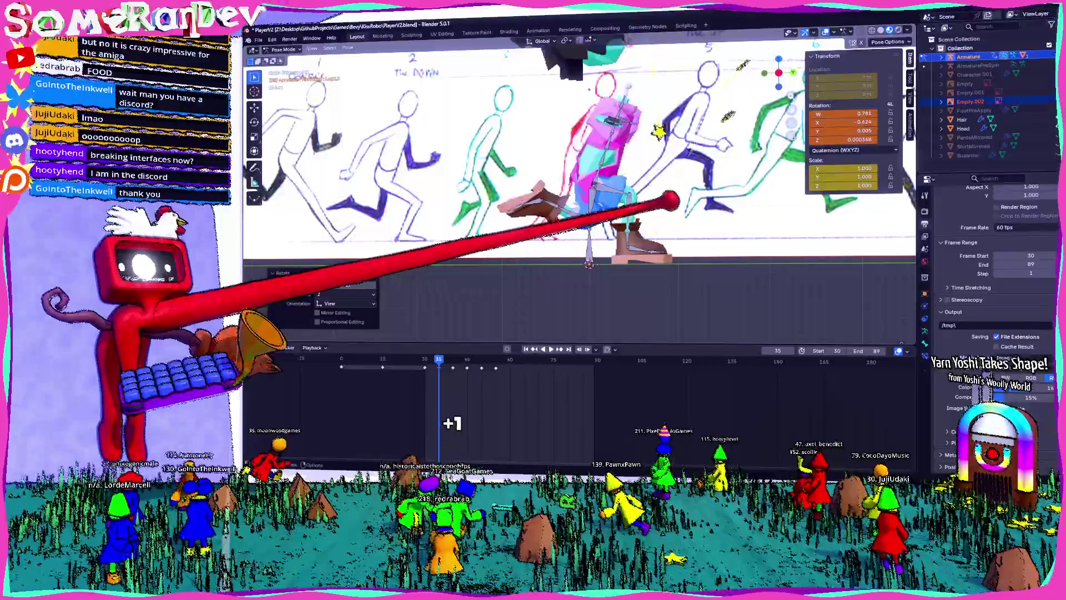
key("r")
key("Return")
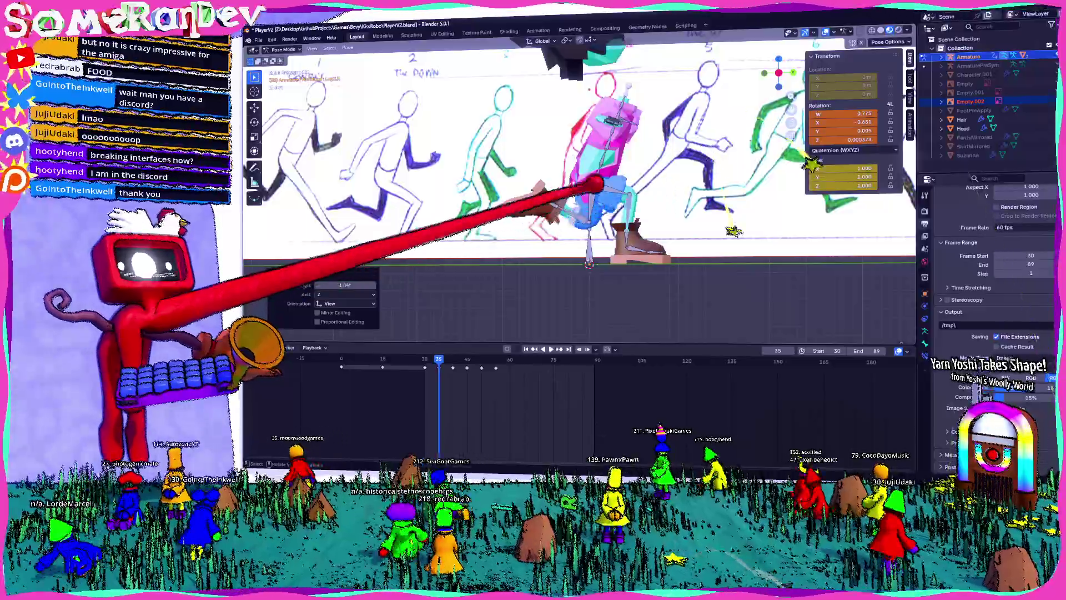
key("r")
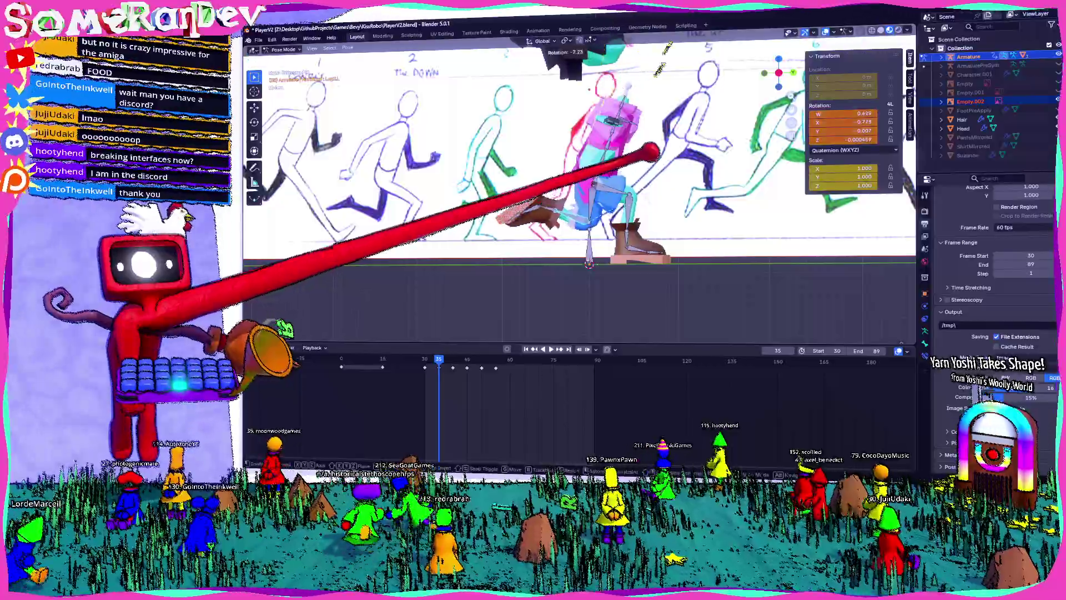
- Play back the run cycle to check it and save the file
mouse_move(674, 171)
middle_mouse_down()
mouse_move(673, 161)
mouse_move(578, 178)
middle_mouse_up()
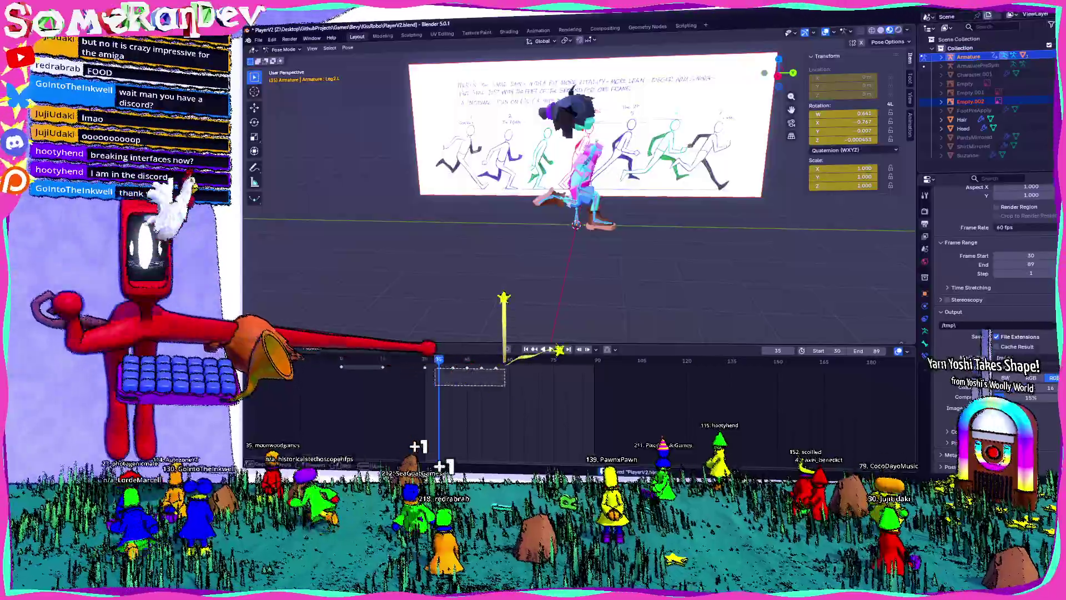
key("space")
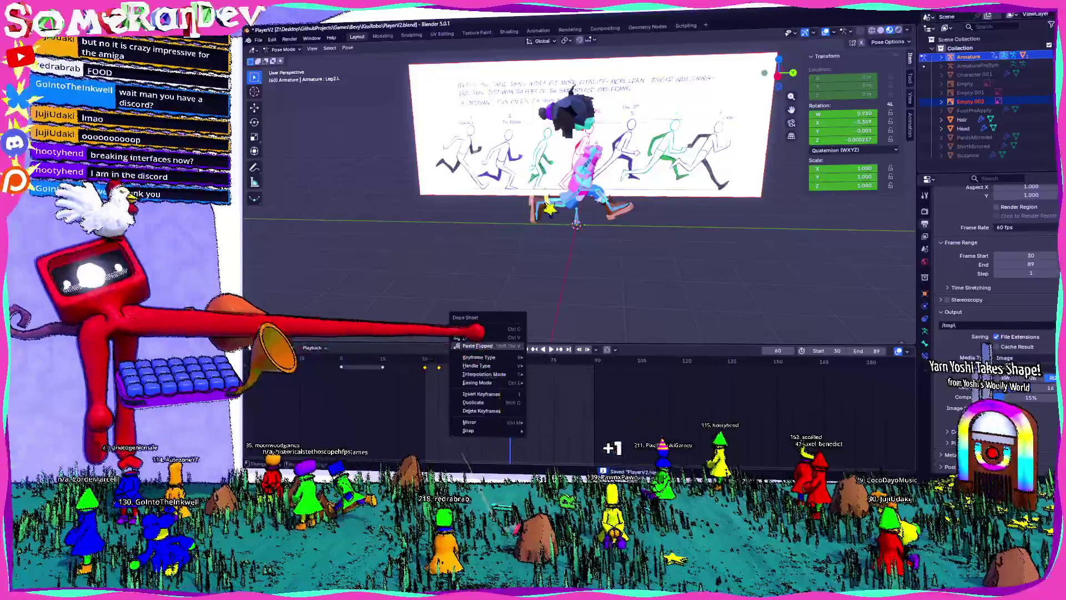
key("ctrl+s")
left_click(597, 360)
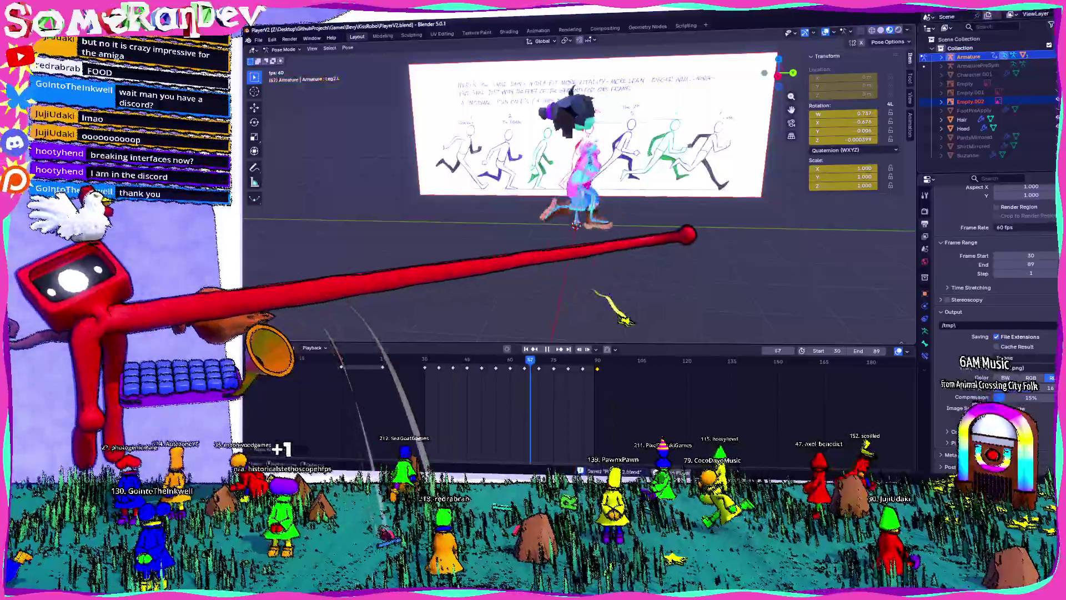
key("KP_1")
key("space")
- Delete the Timeline keyframes from about frame 45 to 90
mouse_move(555, 211)
middle_mouse_down()
mouse_move(579, 202)
mouse_move(552, 209)
mouse_move(675, 220)
mouse_move(552, 231)
mouse_move(572, 210)
mouse_move(638, 237)
middle_mouse_up()
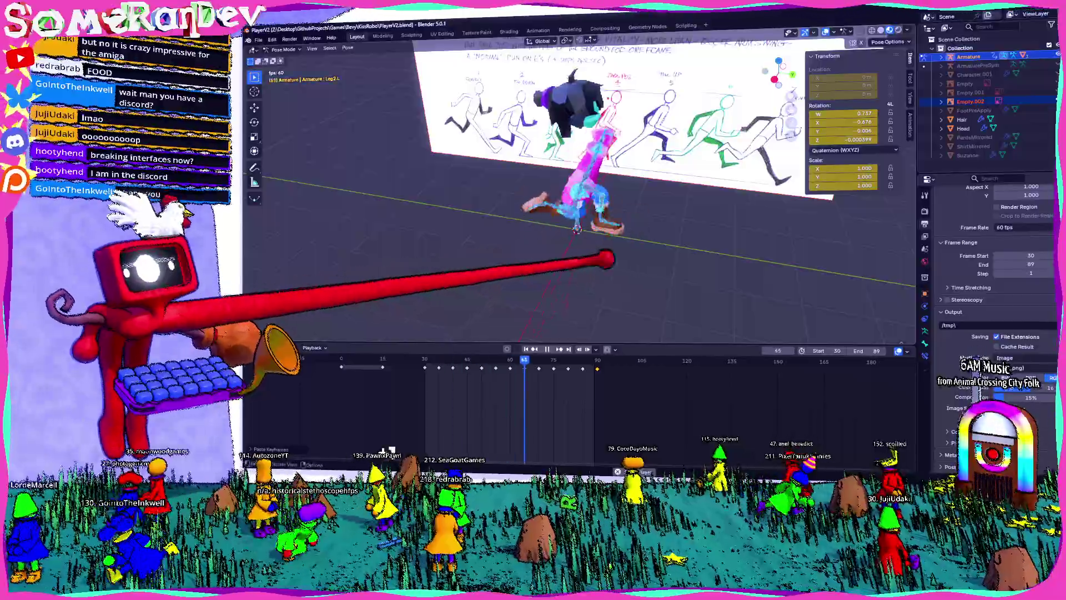
key("space")
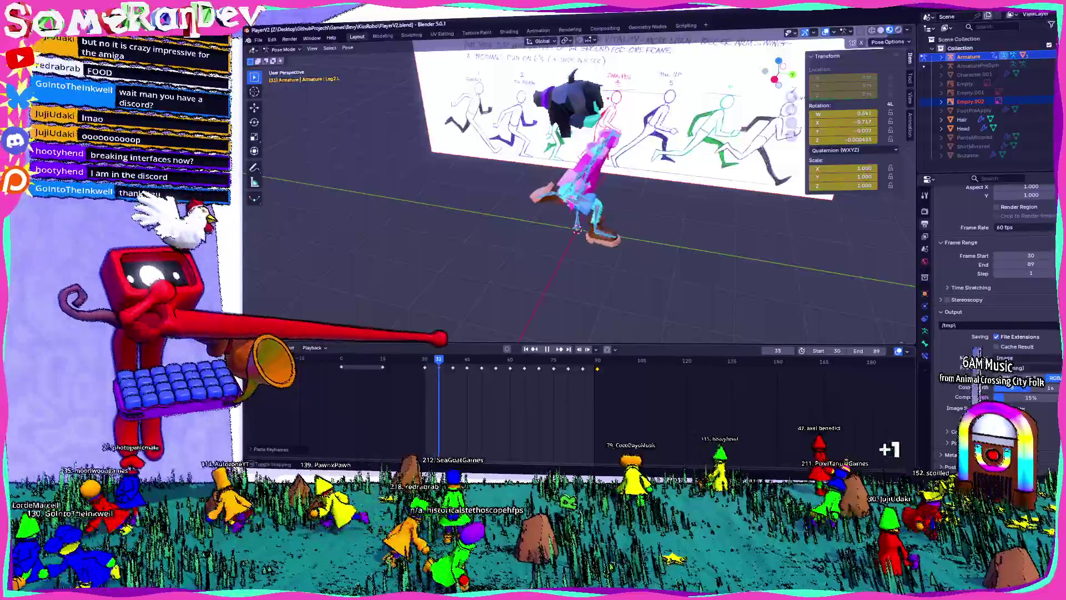
key("space")
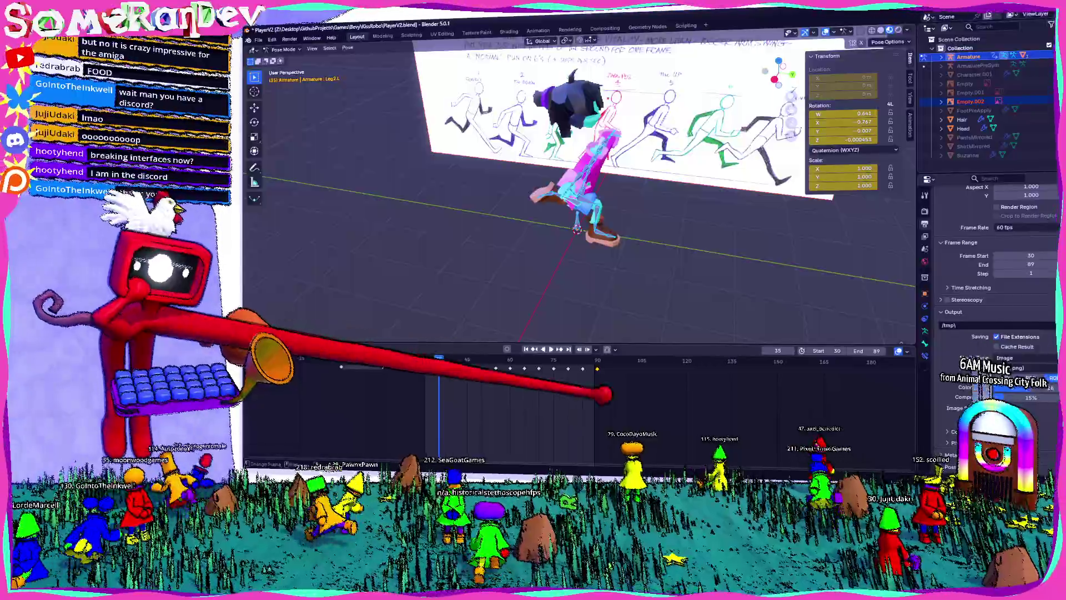
left_click_drag(616, 358, 504, 402)
key("Delete")
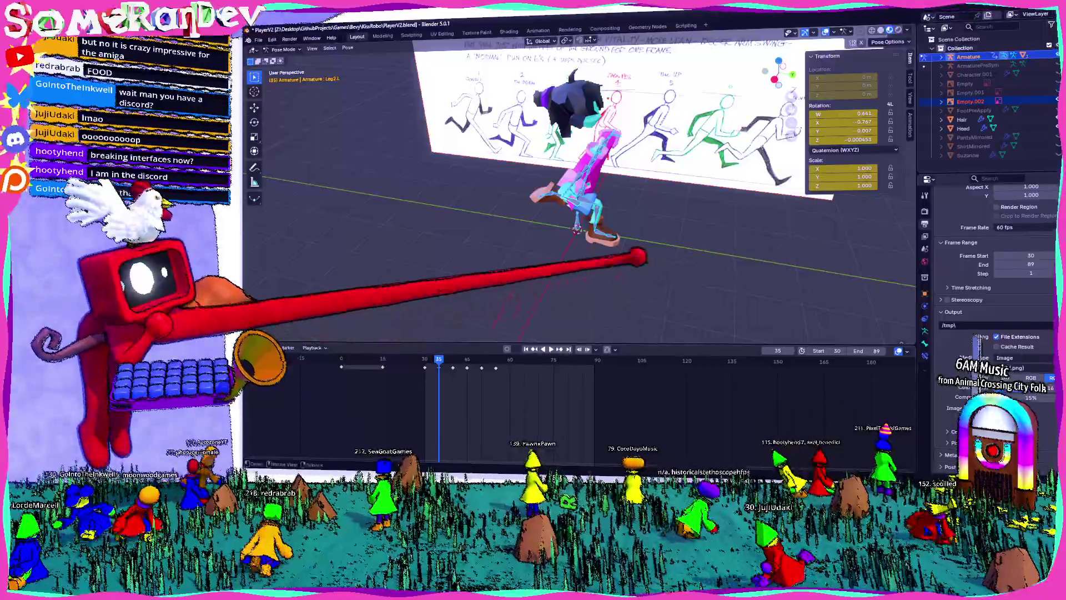
- At frame 40, move the root bone vertically along Z from a frontal view
scroll(580, 189, "up", 2)
mouse_move(580, 244)
middle_mouse_down()
mouse_move(622, 167)
mouse_move(661, 46)
middle_mouse_up()
scroll(661, 45, "up", 2)
key("g")
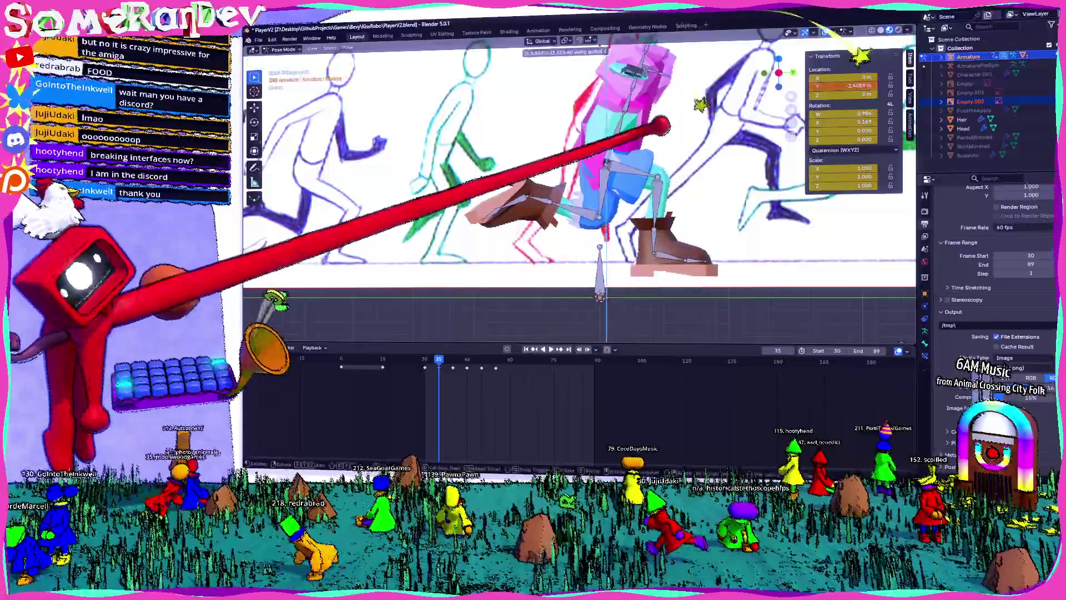
key("z")
left_click(678, 93)
- Move the root bone again along Z and insert a keyframe
key("r")
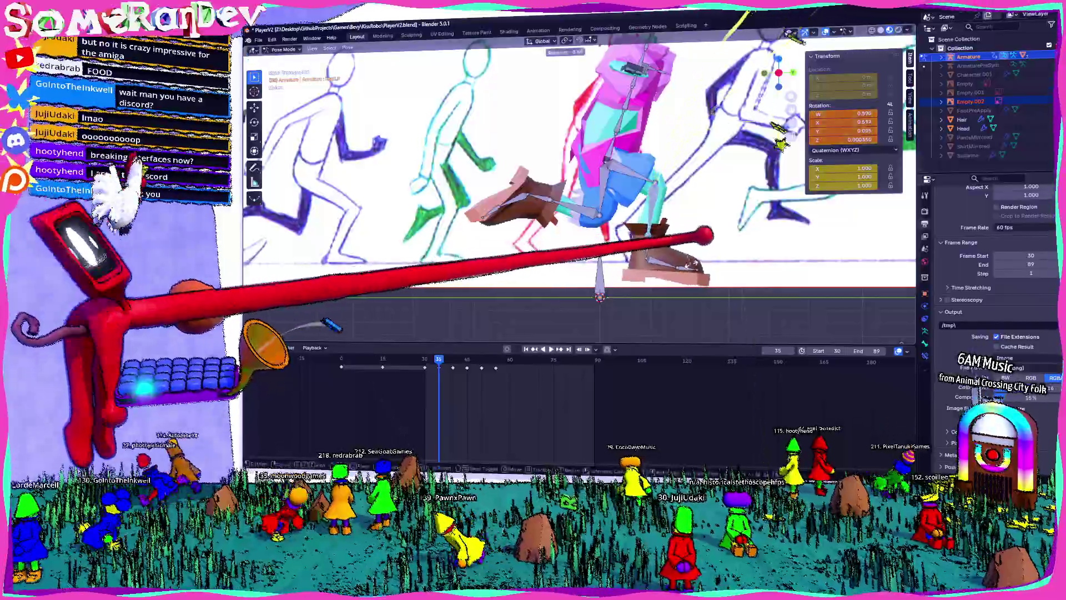
key("r")
key("g")
key("z")
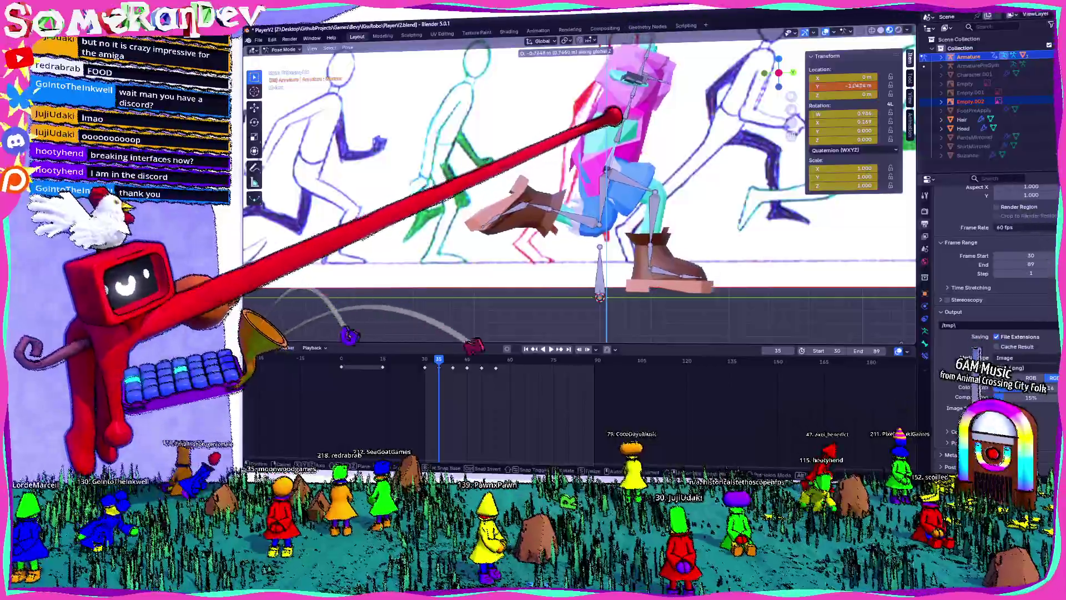
left_click(664, 196)
key("i")
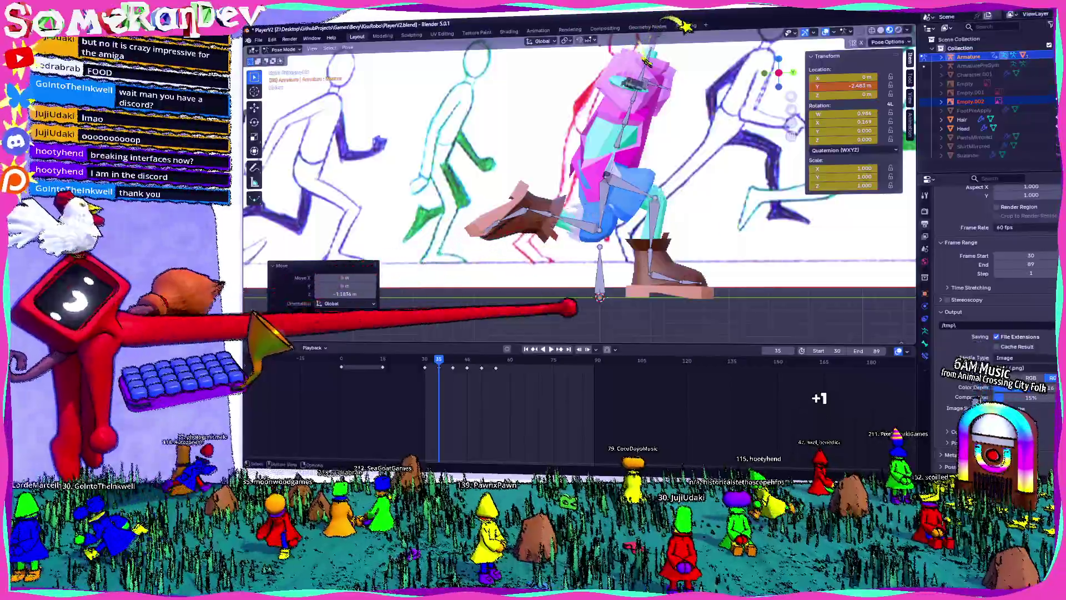
- Replay and scrub around frame 40, then move the bone along Z to Y -0.35062
key("space")
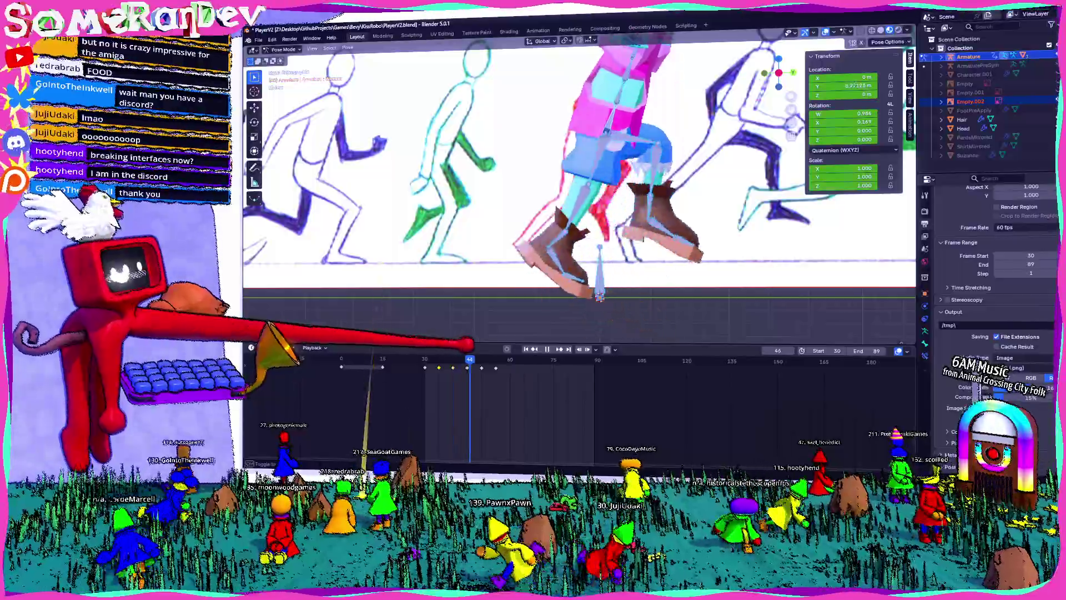
mouse_move(457, 360)
left_mouse_down()
mouse_move(436, 360)
mouse_move(453, 360)
left_mouse_up()
scroll(581, 189, "down", 3)
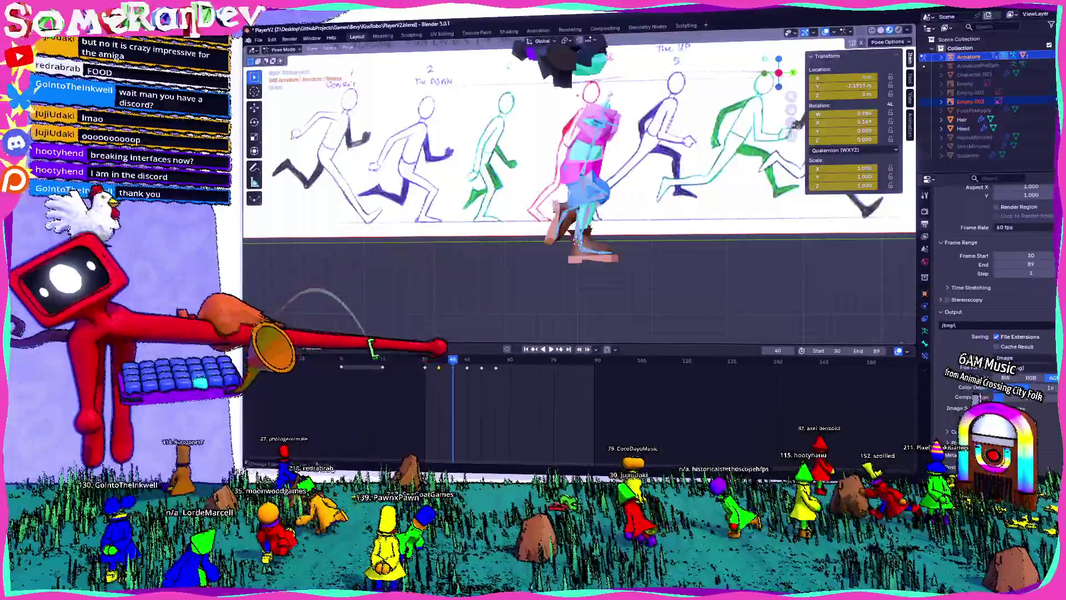
key("Escape")
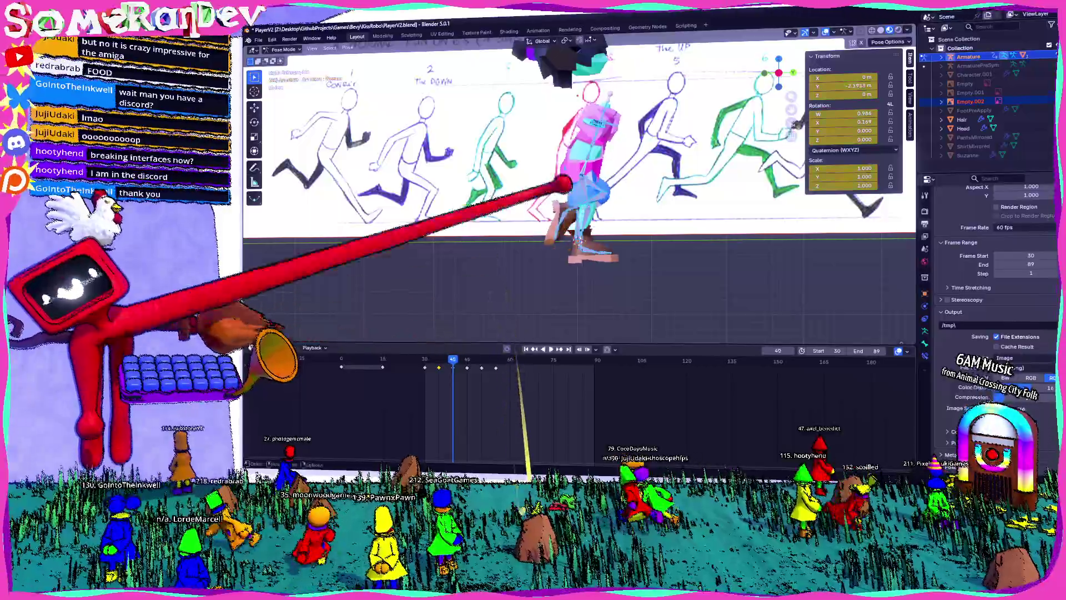
scroll(589, 111, "up", 3)
key("g")
key("z")
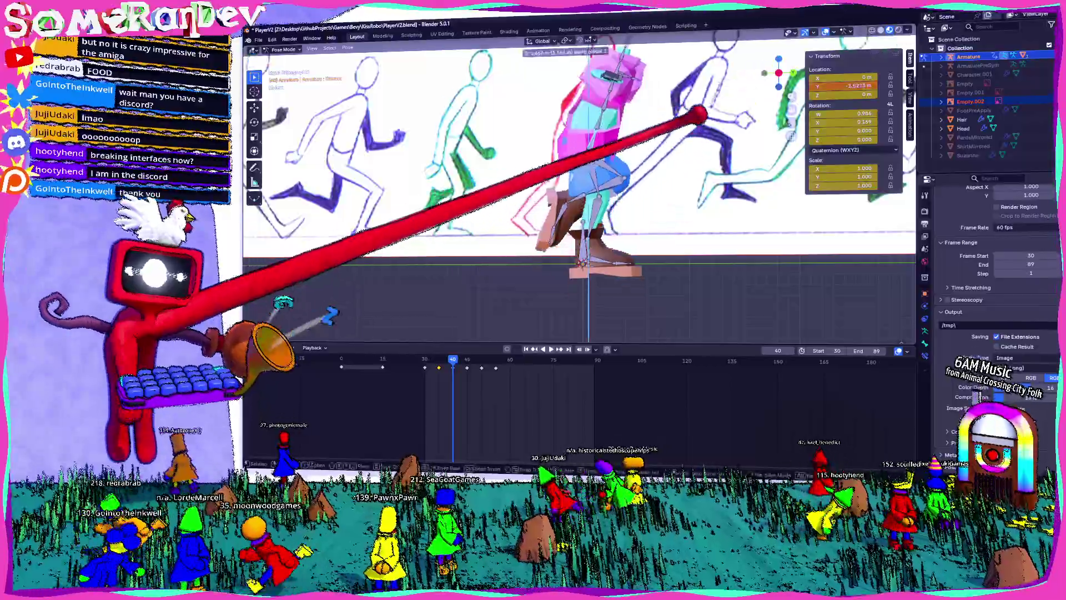
left_click(828, 264)
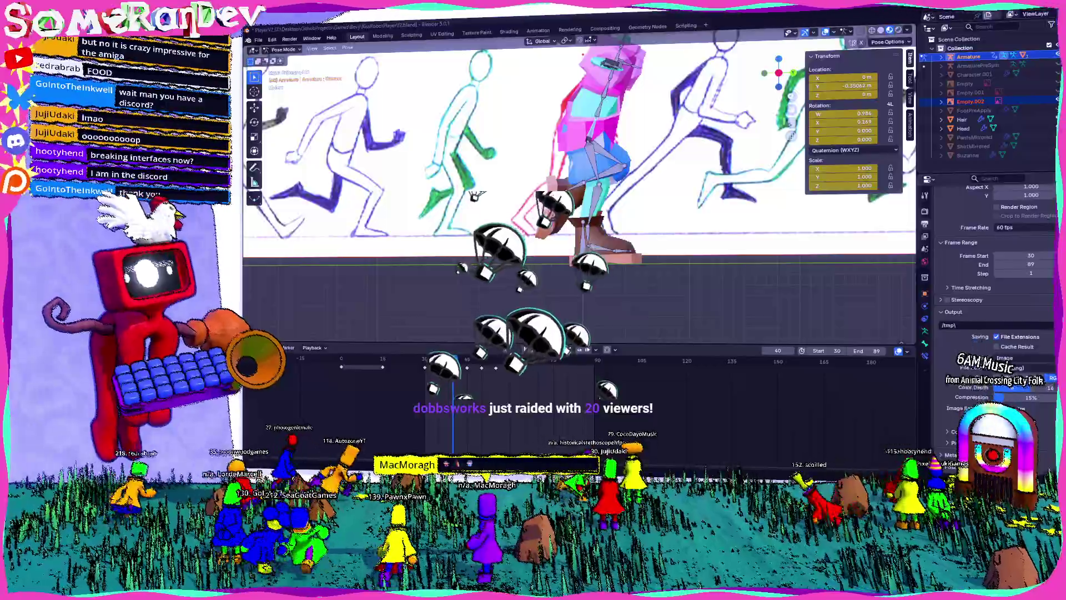
mouse_move(472, 193)
middle_mouse_down()
mouse_move(430, 391)
mouse_move(610, 395)
middle_mouse_up()
mouse_move(300, 314)
middle_mouse_down()
mouse_move(599, 311)
mouse_move(611, 378)
mouse_move(533, 333)
middle_mouse_up()
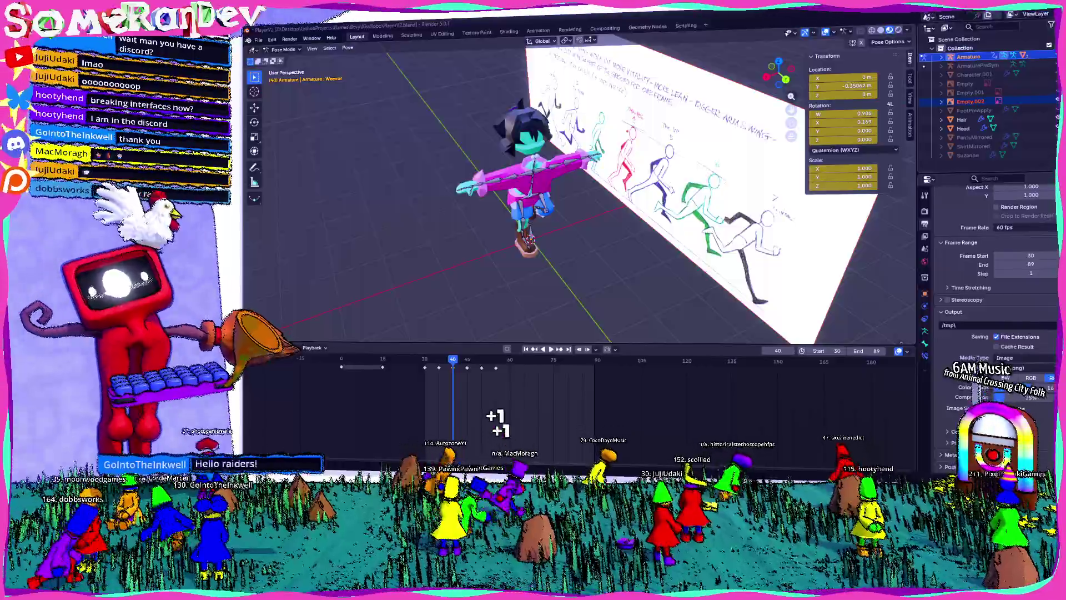
mouse_move(587, 257)
middle_mouse_down()
mouse_move(576, 202)
mouse_move(595, 184)
mouse_move(809, 171)
mouse_move(517, 191)
mouse_move(524, 202)
mouse_move(667, 179)
mouse_move(571, 209)
mouse_move(664, 196)
mouse_move(564, 207)
mouse_move(618, 195)
mouse_move(642, 229)
mouse_move(624, 207)
mouse_move(630, 218)
mouse_move(672, 211)
mouse_move(613, 220)
middle_mouse_up()
mouse_move(555, 194)
middle_mouse_down()
mouse_move(422, 194)
mouse_move(555, 195)
mouse_move(450, 194)
middle_mouse_up()
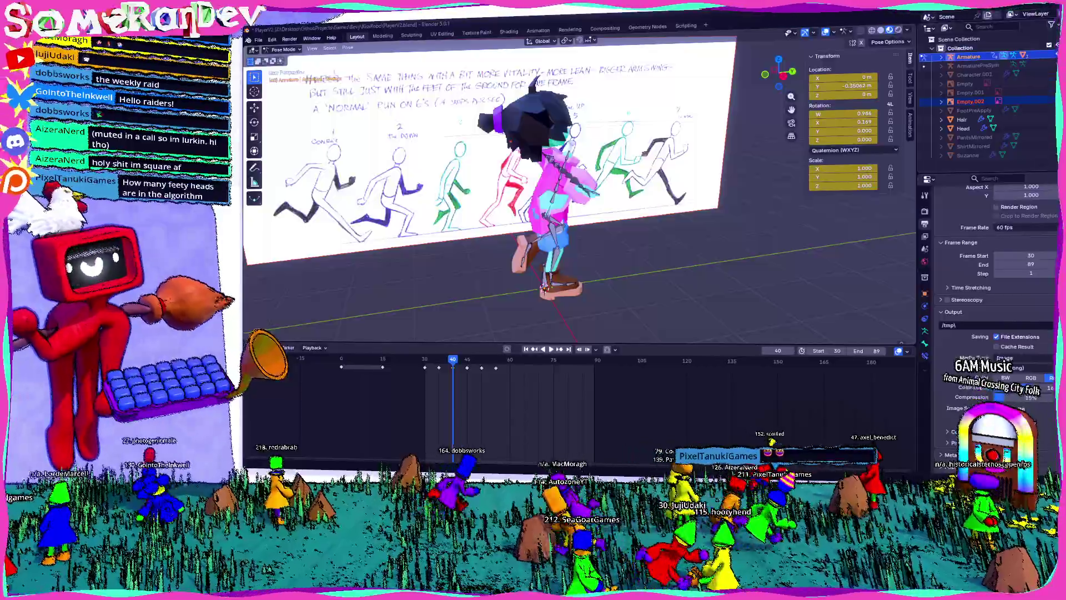
mouse_move(619, 166)
middle_mouse_down()
mouse_move(547, 161)
mouse_move(444, 192)
mouse_move(583, 181)
mouse_move(453, 185)
mouse_move(512, 178)
mouse_move(500, 185)
mouse_move(516, 171)
middle_mouse_up()
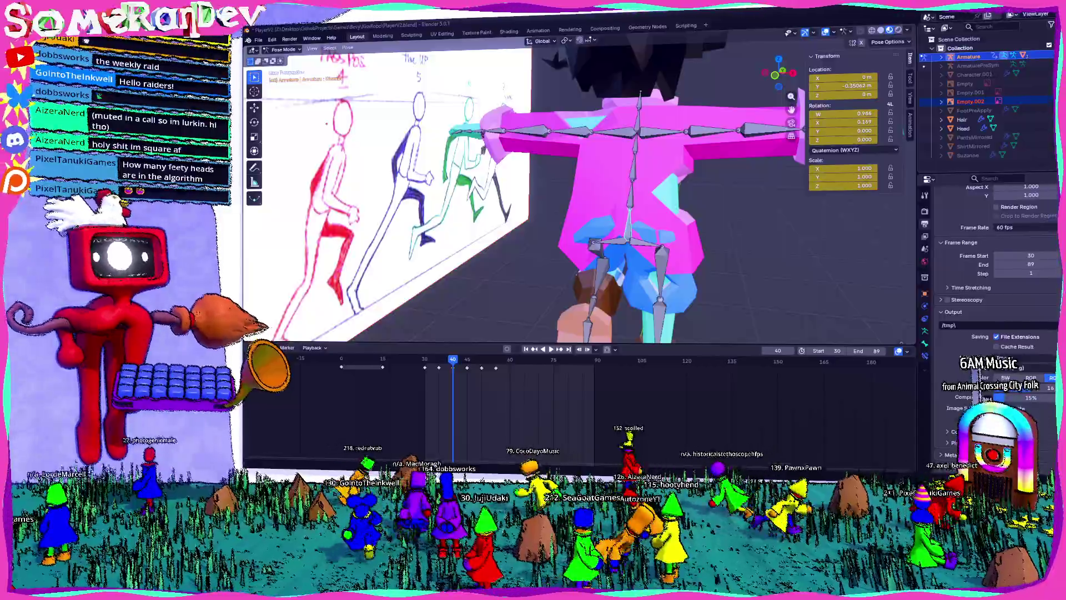
mouse_move(743, 190)
middle_mouse_down()
mouse_move(743, 205)
mouse_move(678, 181)
mouse_move(639, 217)
mouse_move(728, 210)
mouse_move(461, 321)
middle_mouse_up()
- Play the run cycle and orbit the view to inspect the current poses
key("space")
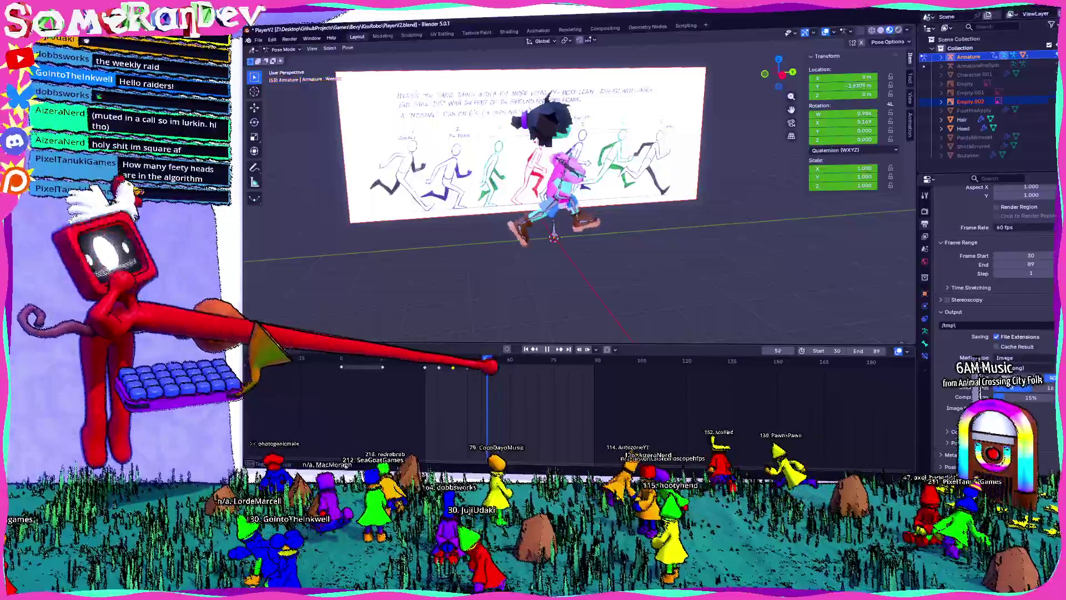
key("space")
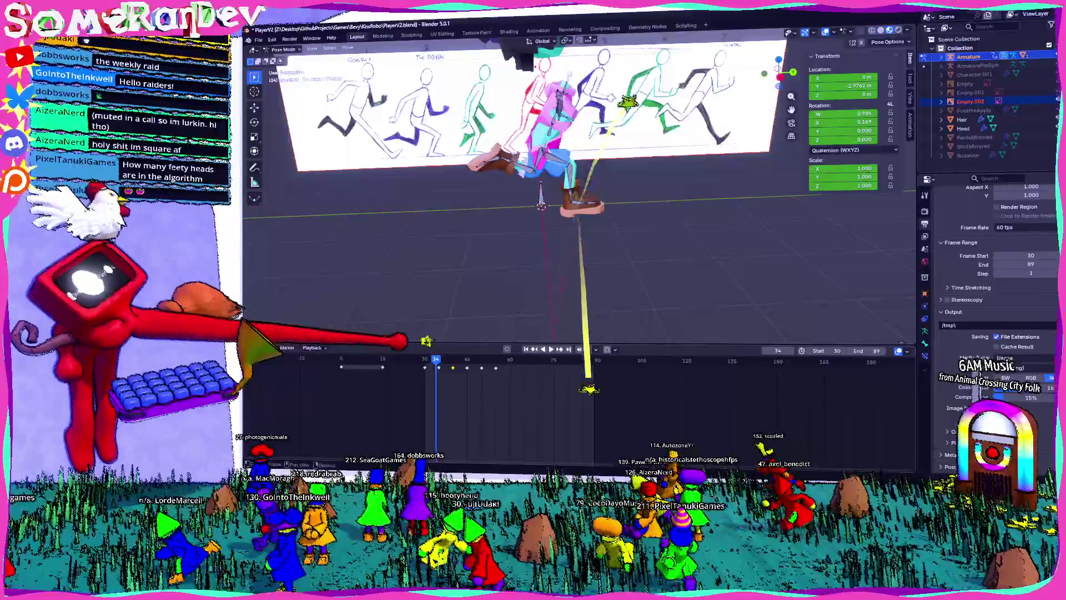
key("space")
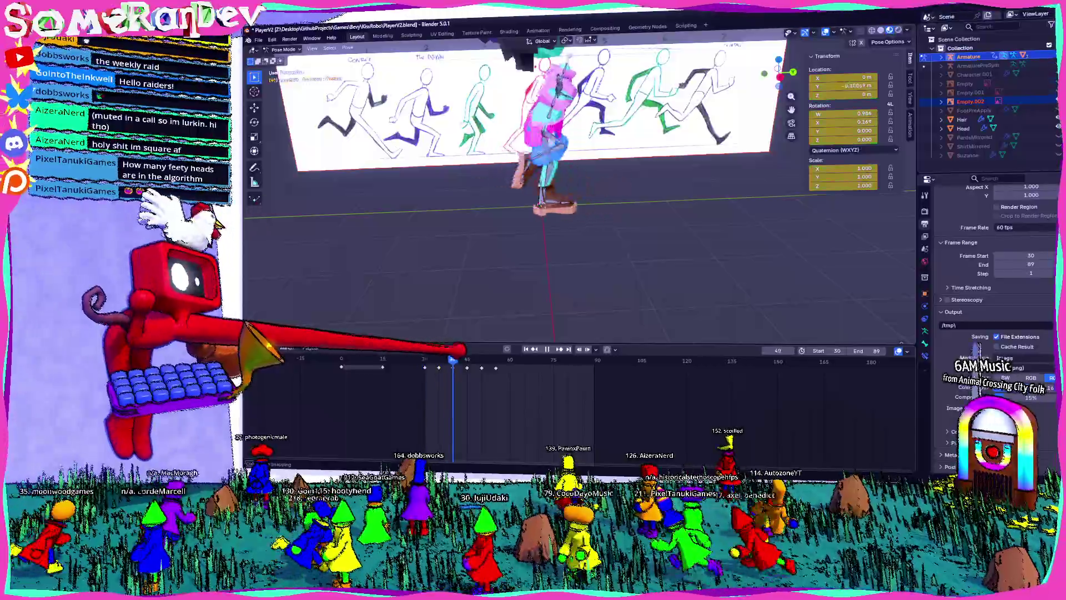
middle_click_drag(556, 250, 677, 236)
key("Escape")
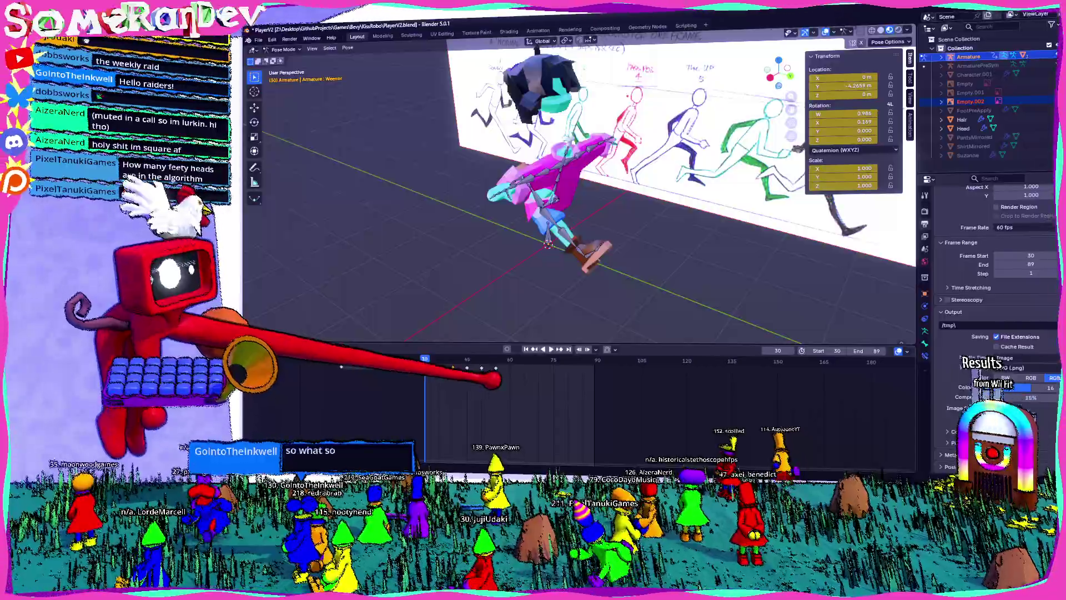
- Copy the first half-cycle keyframes, paste them at frame 60, and play the result
left_click_drag(434, 364, 514, 391)
key("ctrl+c")
left_click(510, 360)
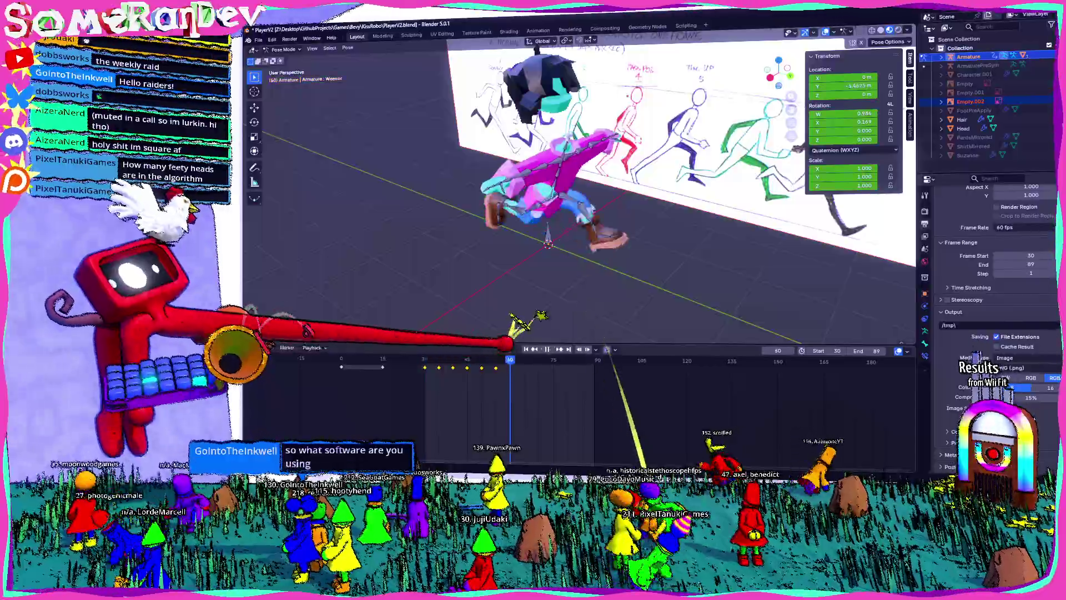
right_click(500, 383)
left_click(489, 405)
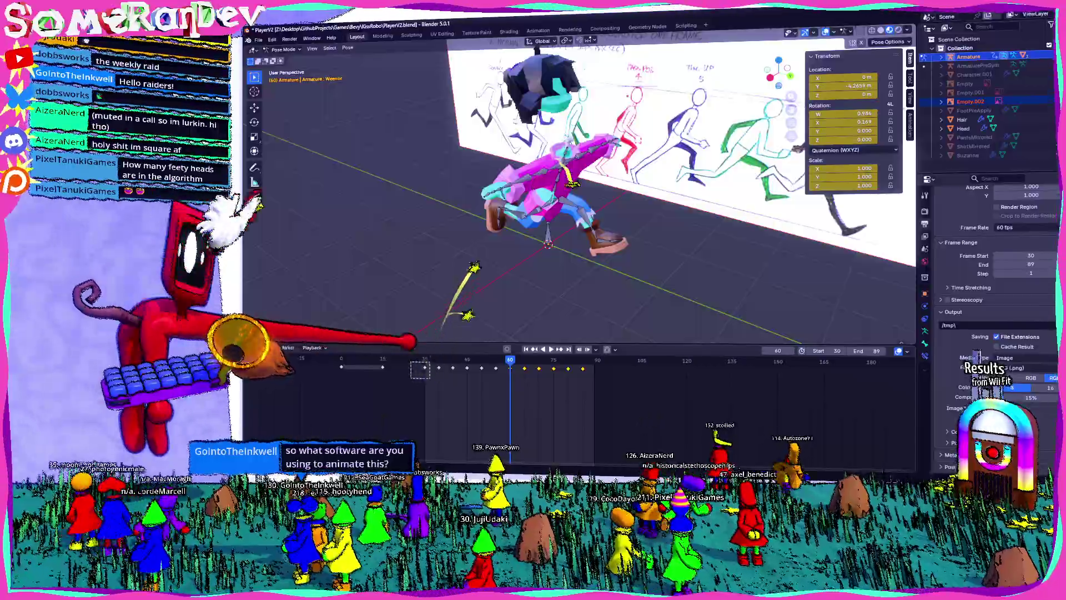
key("space")
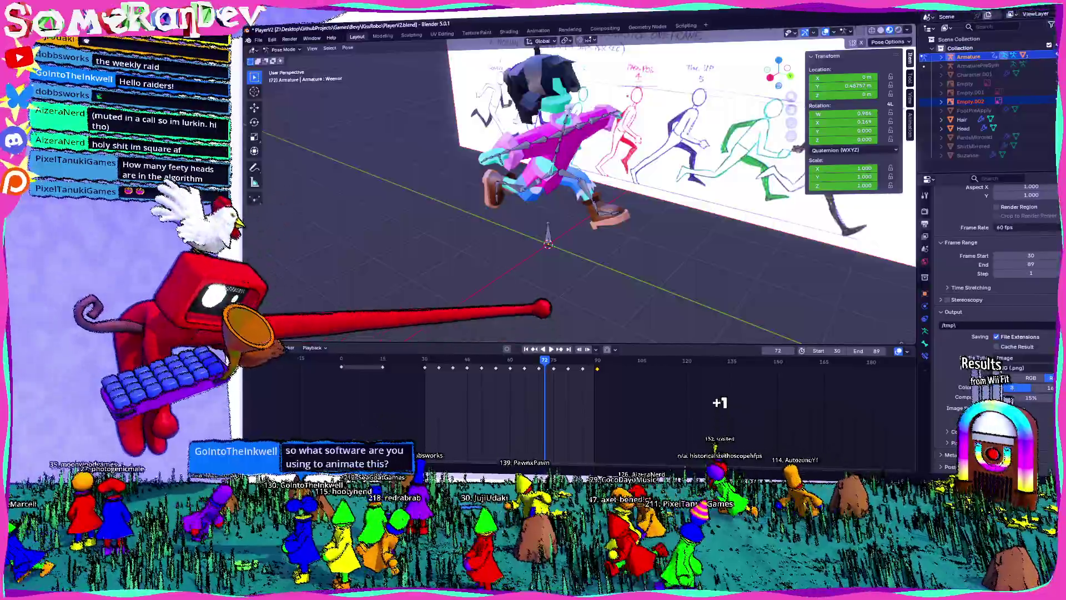
- Undo that paste, paste the frame 30–60 keys at frame 60 instead, and save PlayerV2.blend
key("ctrl+z")
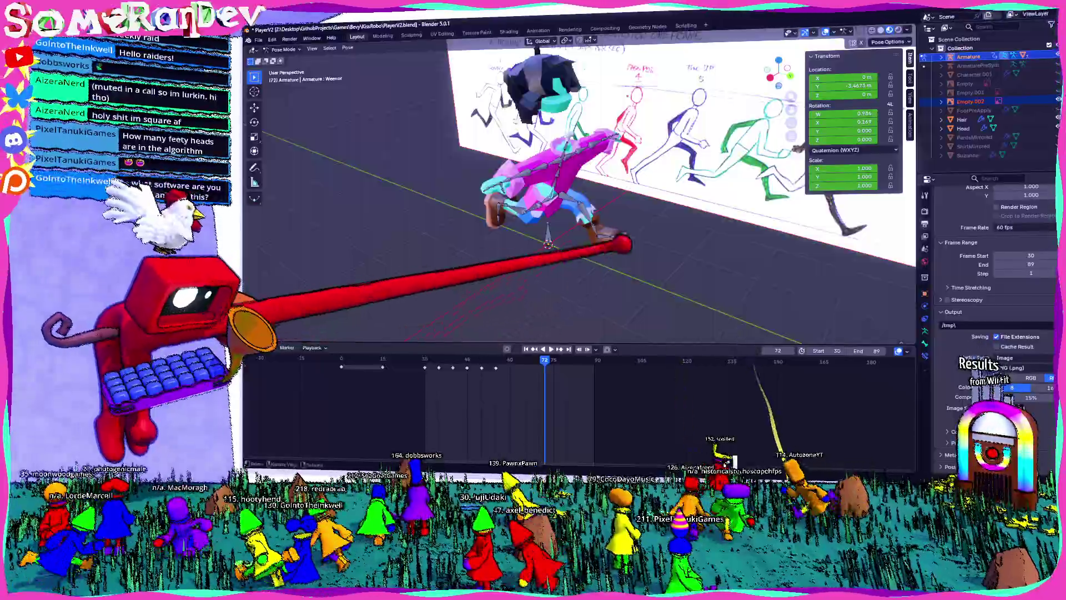
left_click_drag(542, 397, 426, 360)
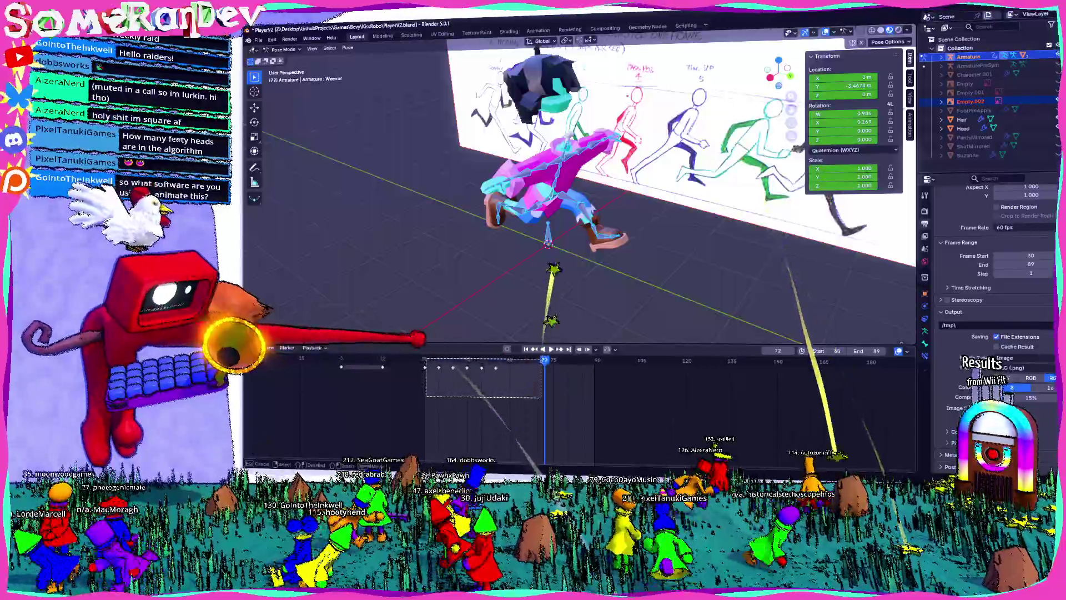
left_click(510, 360)
right_click(472, 368)
left_click(483, 383)
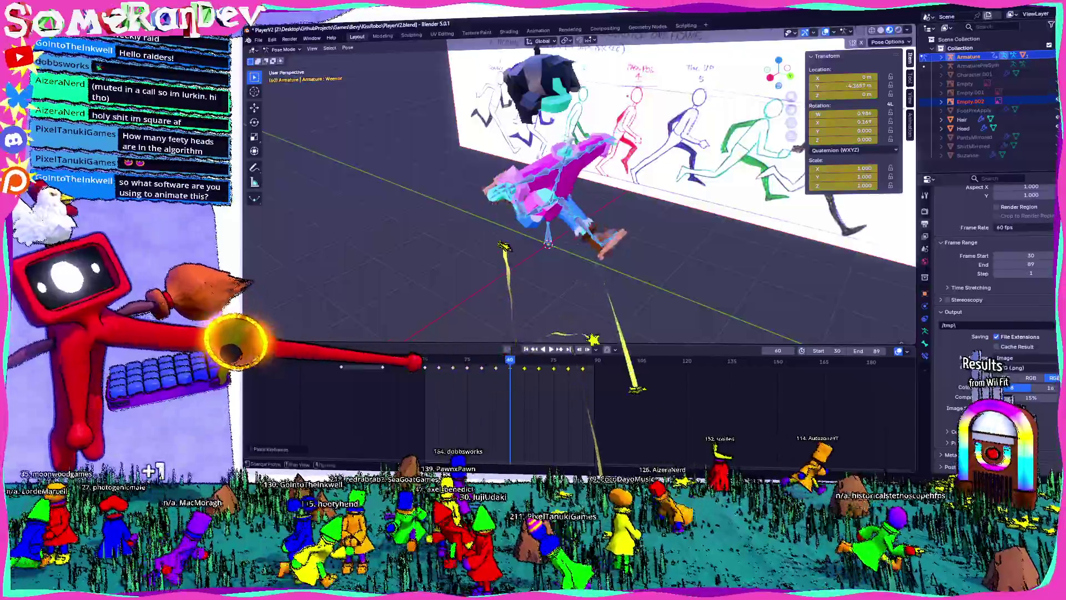
left_click(597, 360)
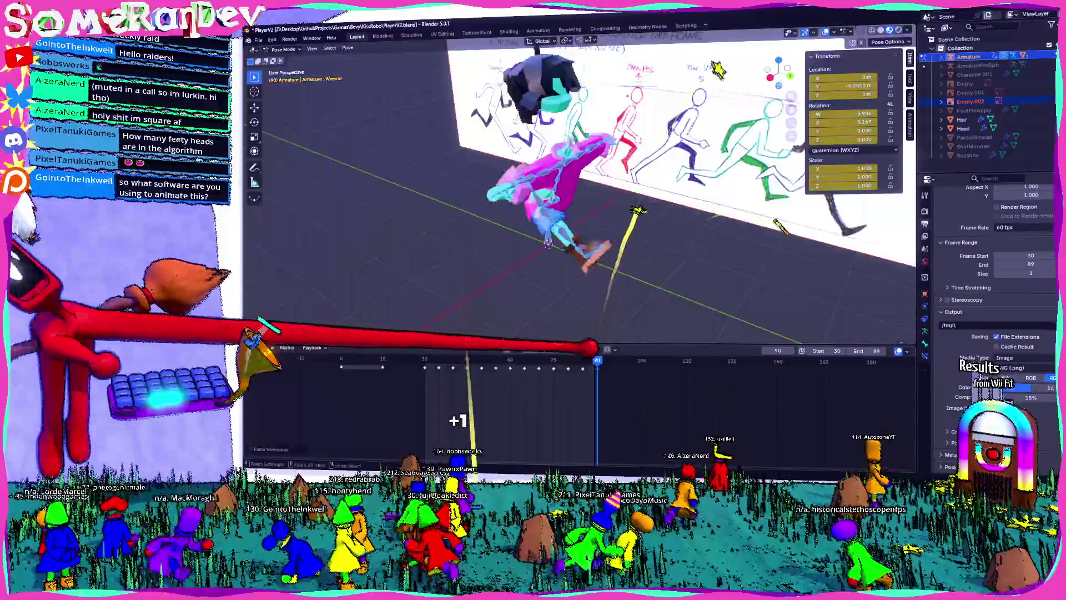
key("ctrl+s")
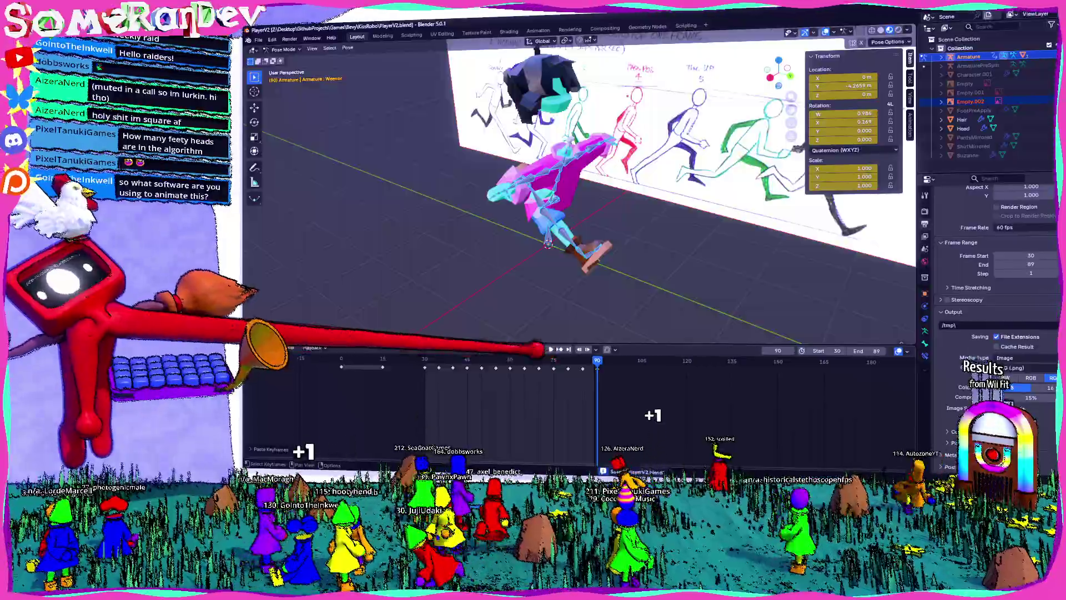
- Play the extended run cycle while orbiting around the character and the sketches
mouse_move(556, 222)
middle_mouse_down()
mouse_move(494, 228)
mouse_move(505, 214)
mouse_move(622, 222)
mouse_move(550, 225)
middle_mouse_up()
key("space")
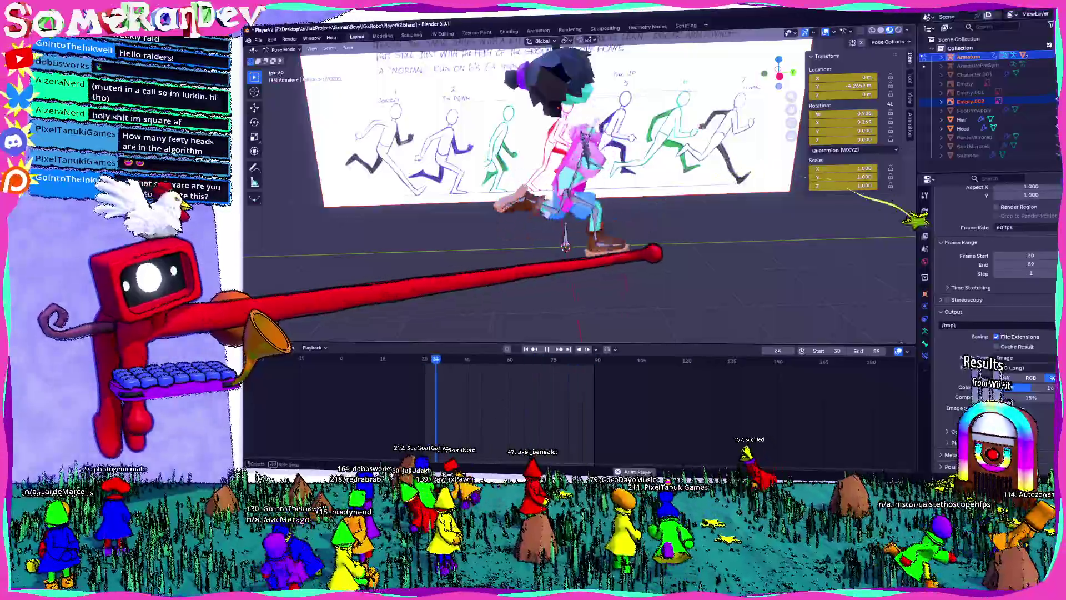
middle_click_drag(916, 215, 1052, 322)
mouse_move(556, 222)
middle_mouse_down()
mouse_move(500, 222)
mouse_move(599, 225)
mouse_move(478, 222)
mouse_move(544, 222)
mouse_move(477, 222)
mouse_move(467, 239)
middle_mouse_up()
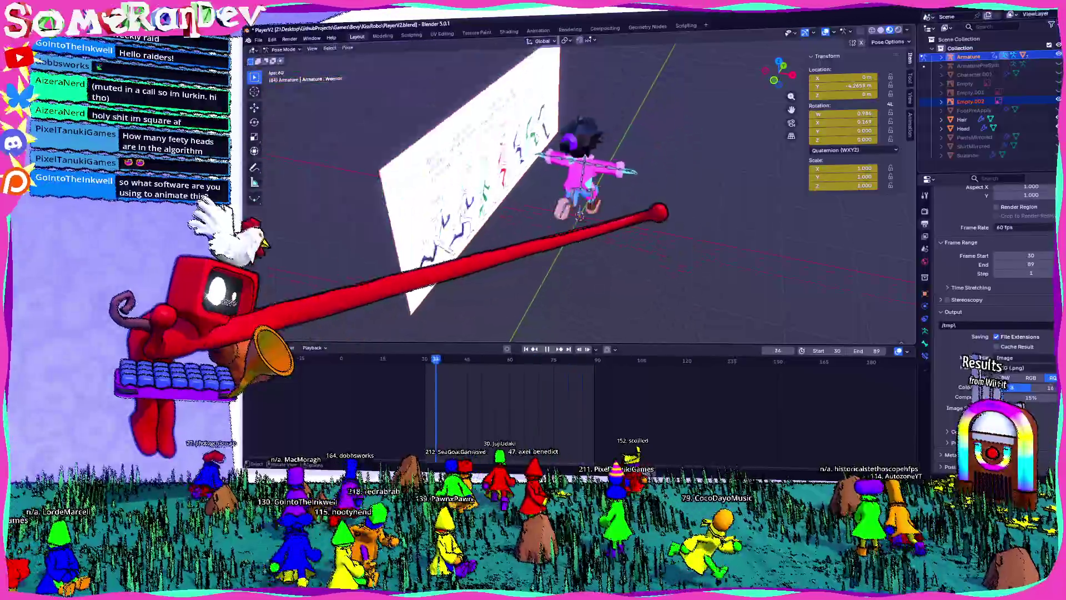
middle_click_drag(397, 294, 434, 261)
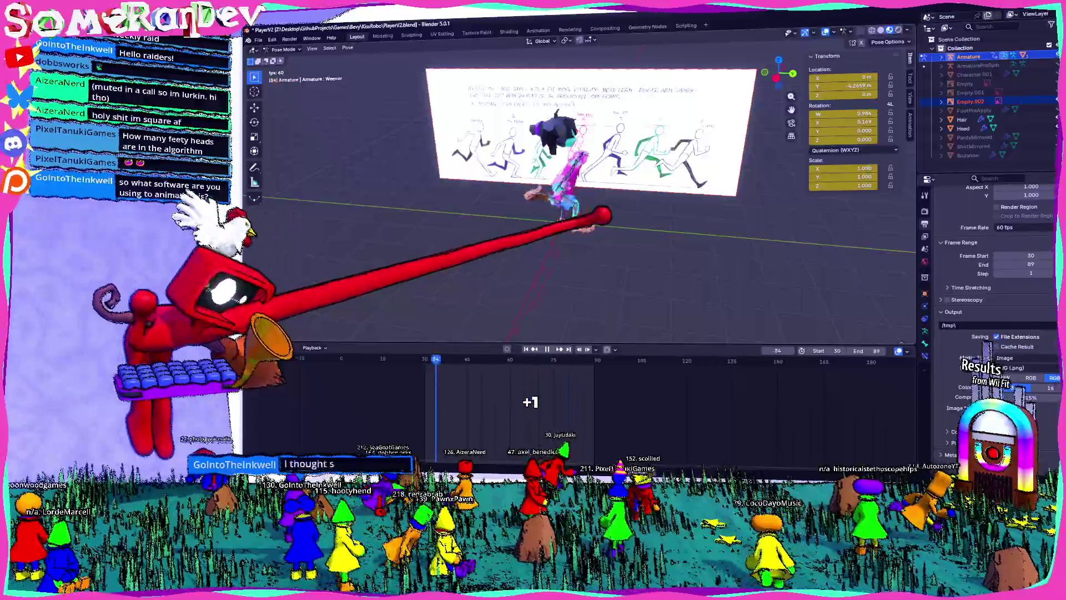
middle_click_drag(555, 222, 400, 228)
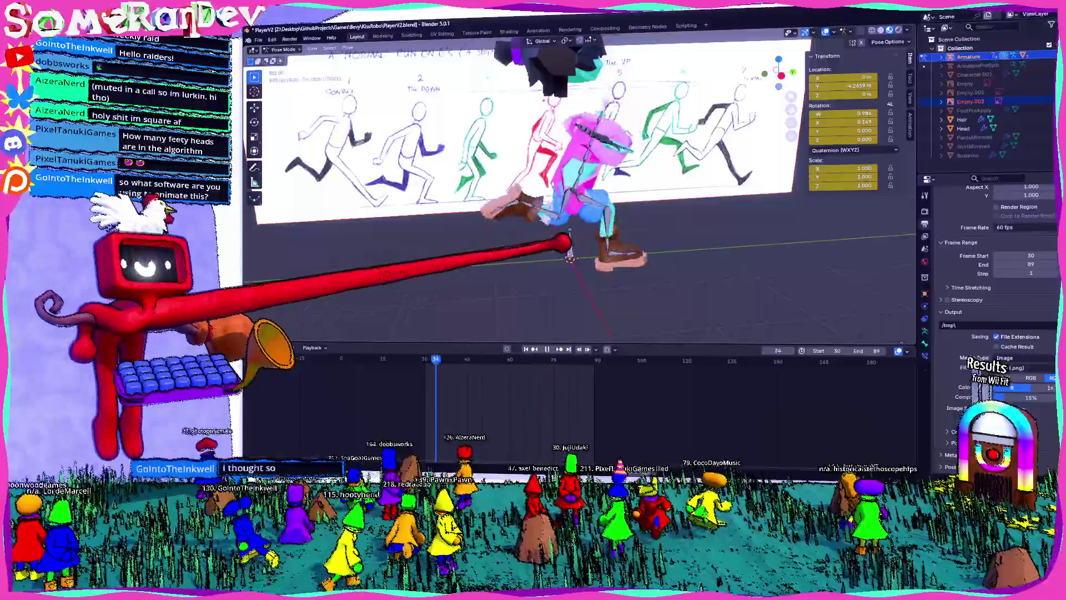
key("space")
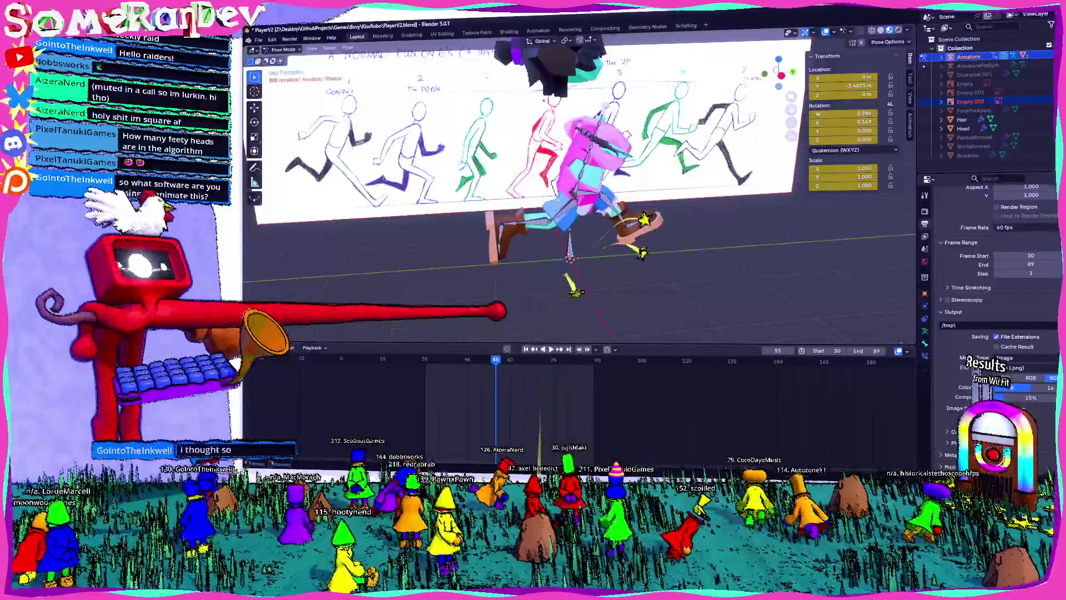
scroll(578, 195, "down", 5)
mouse_move(578, 198)
middle_mouse_down()
mouse_move(667, 255)
mouse_move(624, 262)
middle_mouse_up()
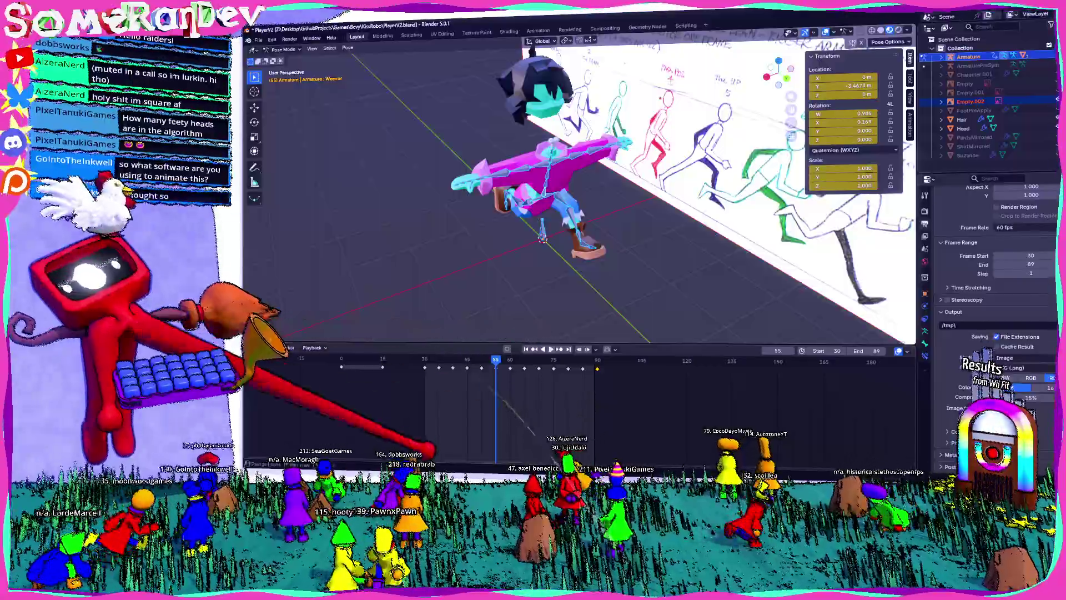
scroll(436, 389, "up", 4)
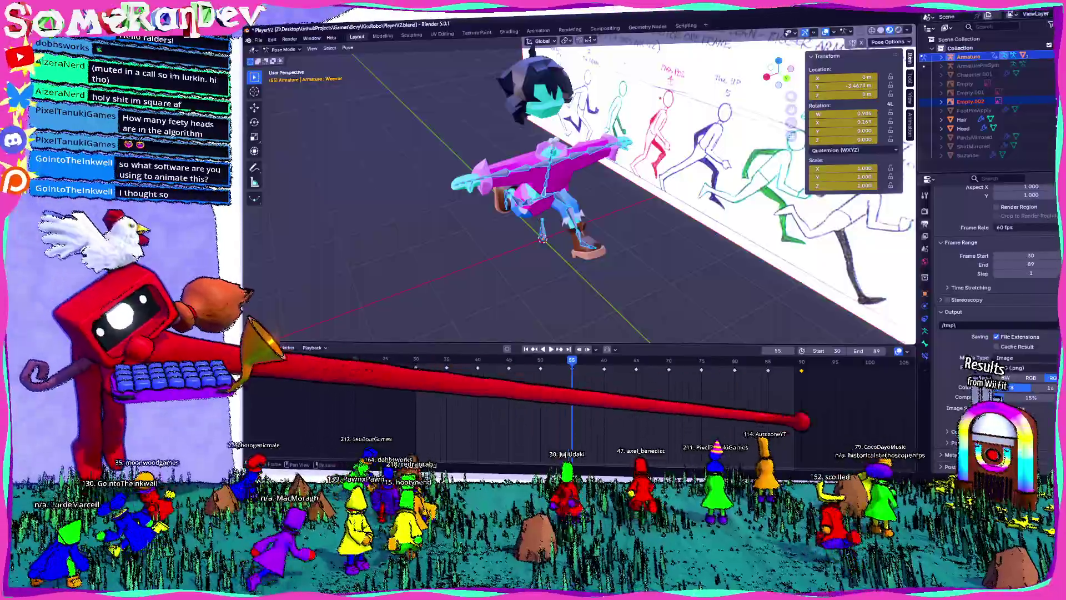
- Shift all keyframes after frame 30 about two frames earlier
left_click_drag(789, 391, 433, 362)
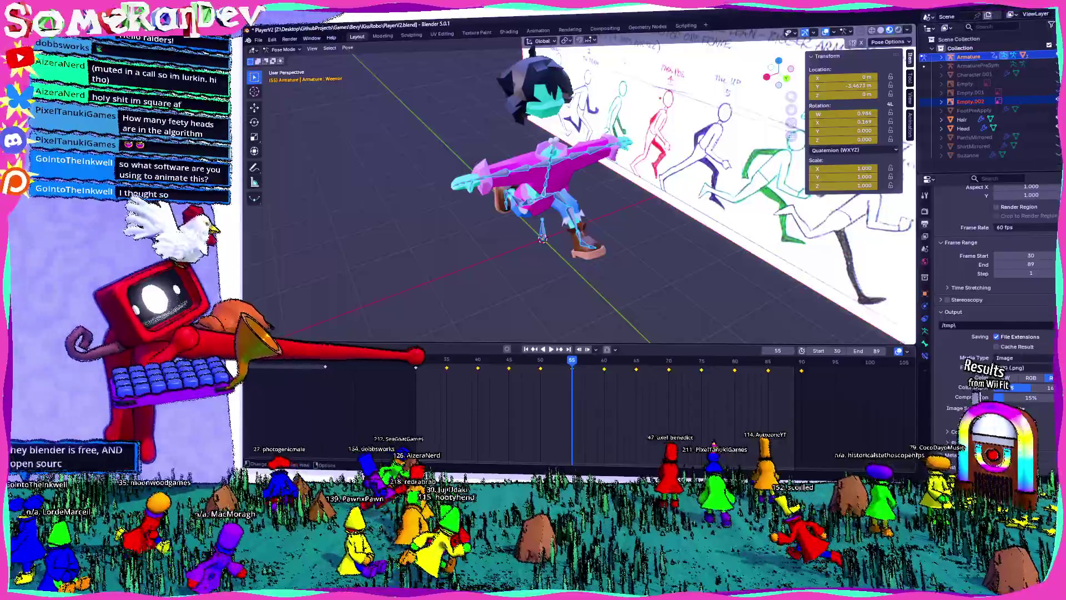
left_click_drag(447, 368, 435, 368)
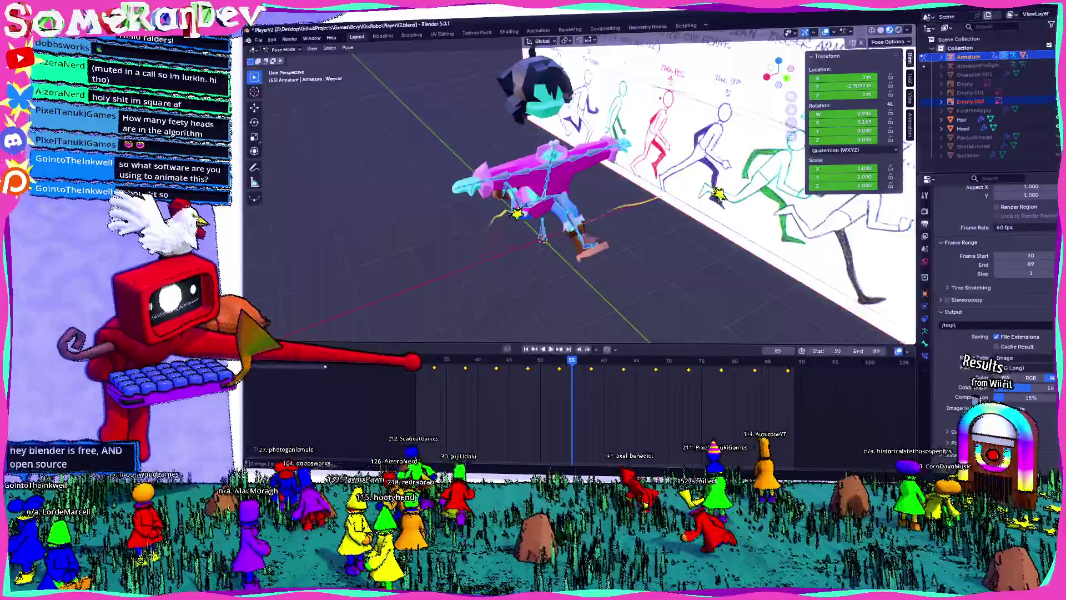
left_click_drag(542, 372, 842, 408)
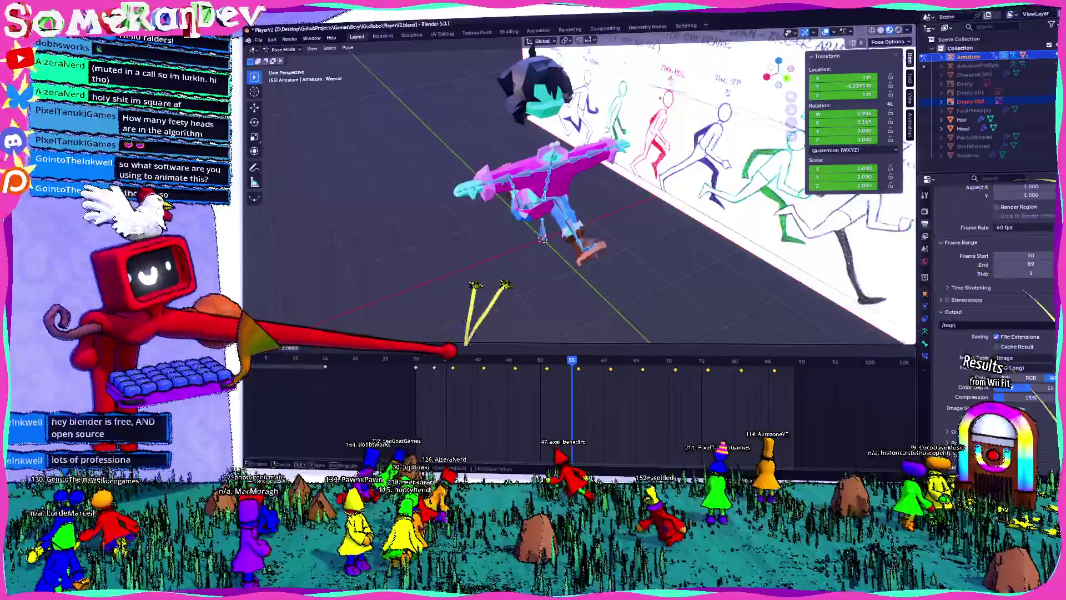
left_click_drag(560, 369, 547, 369)
- Play the animation and check the poses between frames 42 and 45
key("space")
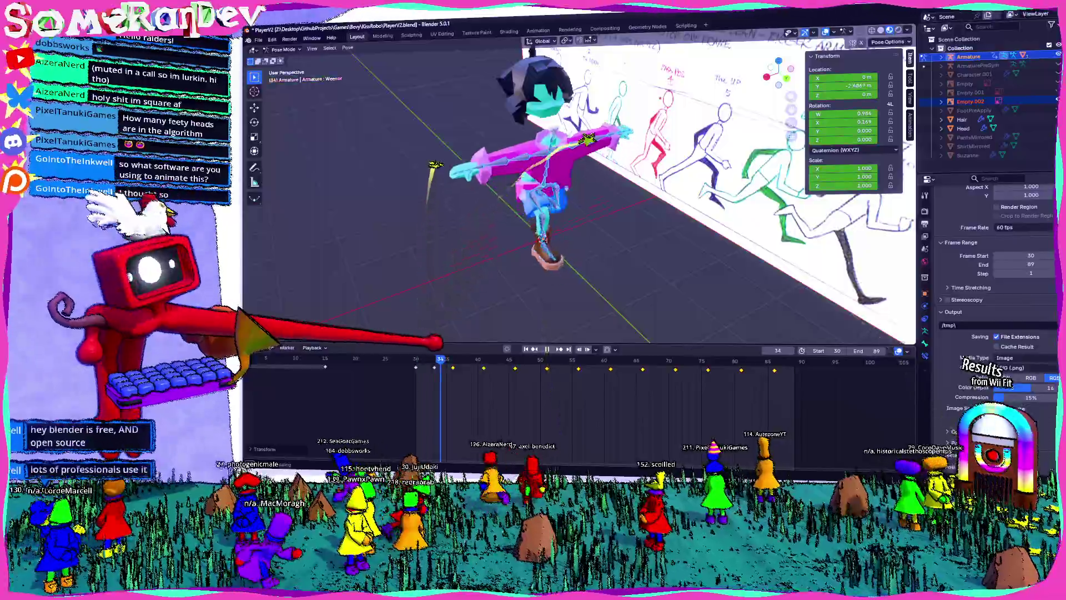
key("space")
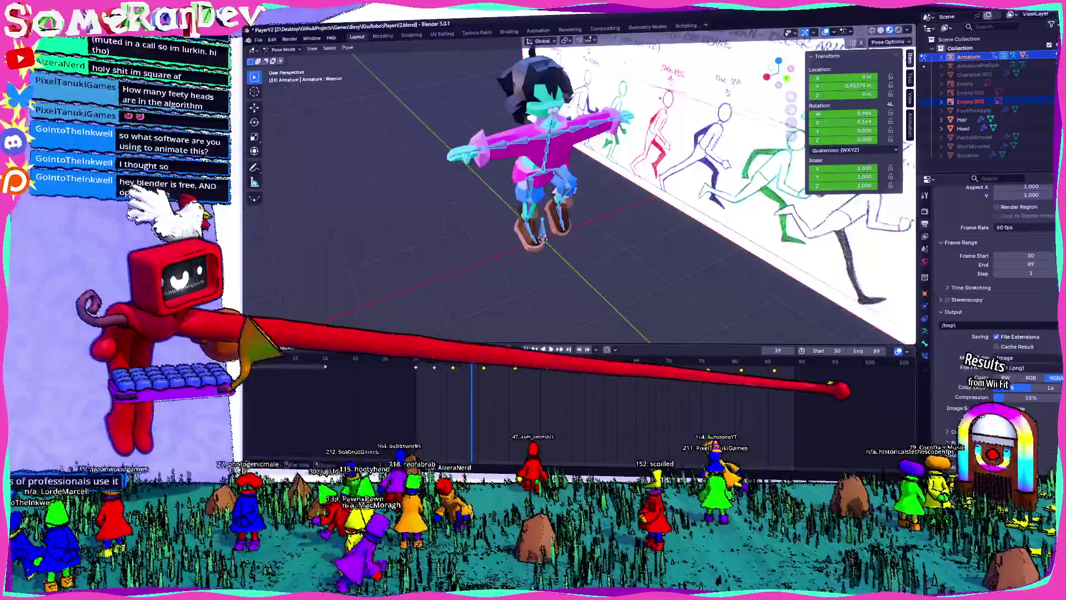
key("Right")
key("Right")
key("Right")
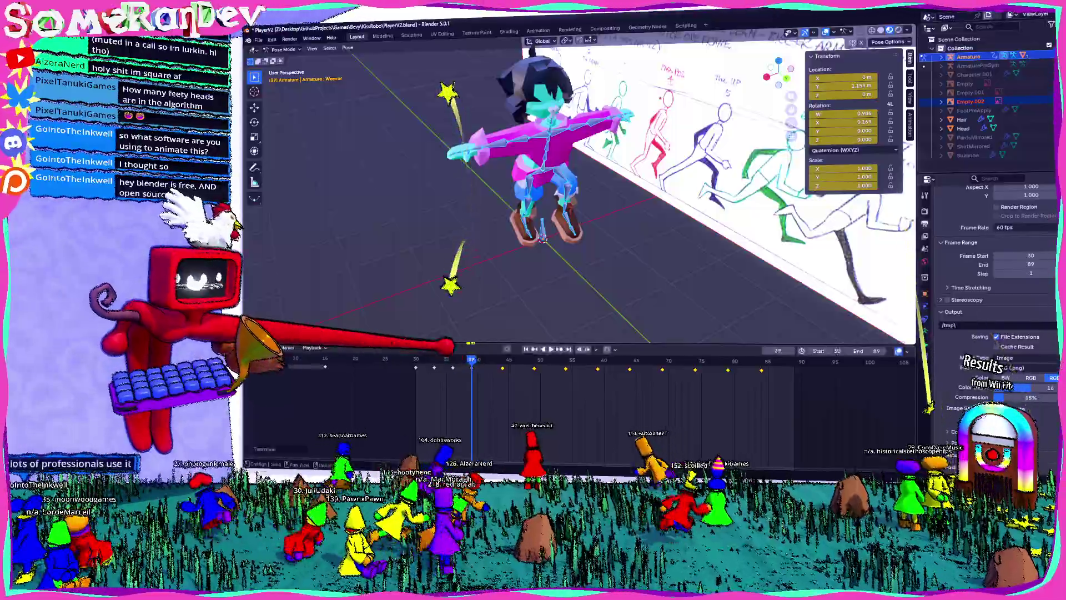
key("space")
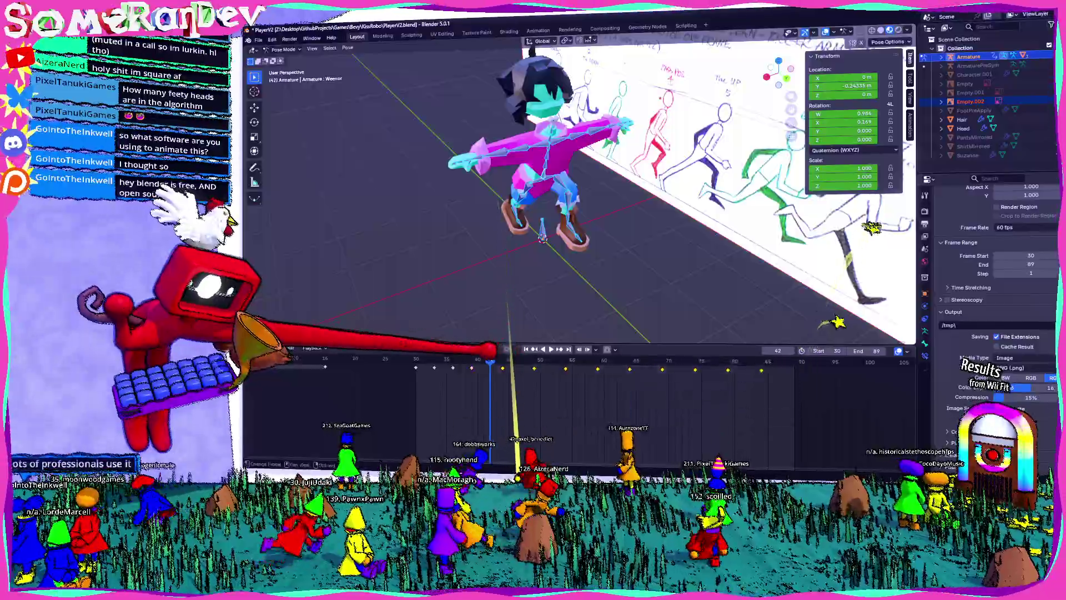
mouse_move(503, 347)
left_mouse_down()
mouse_move(571, 357)
mouse_move(507, 349)
mouse_move(528, 349)
left_mouse_up()
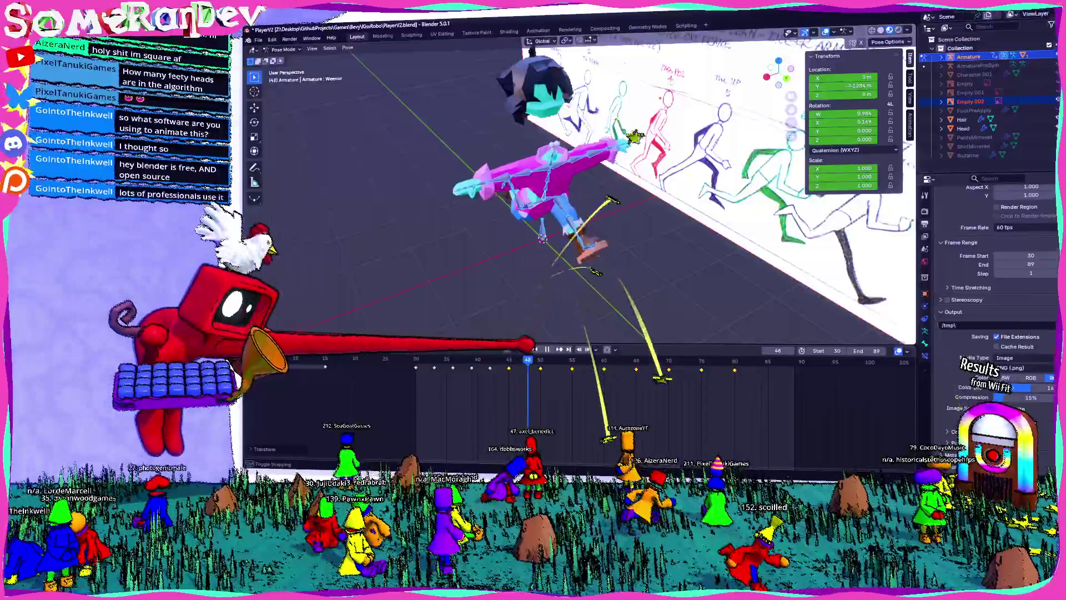
- Move the keyframes from frame 50 onward about three frames later, replay, then undo
left_click_drag(768, 402, 529, 367)
key("g")
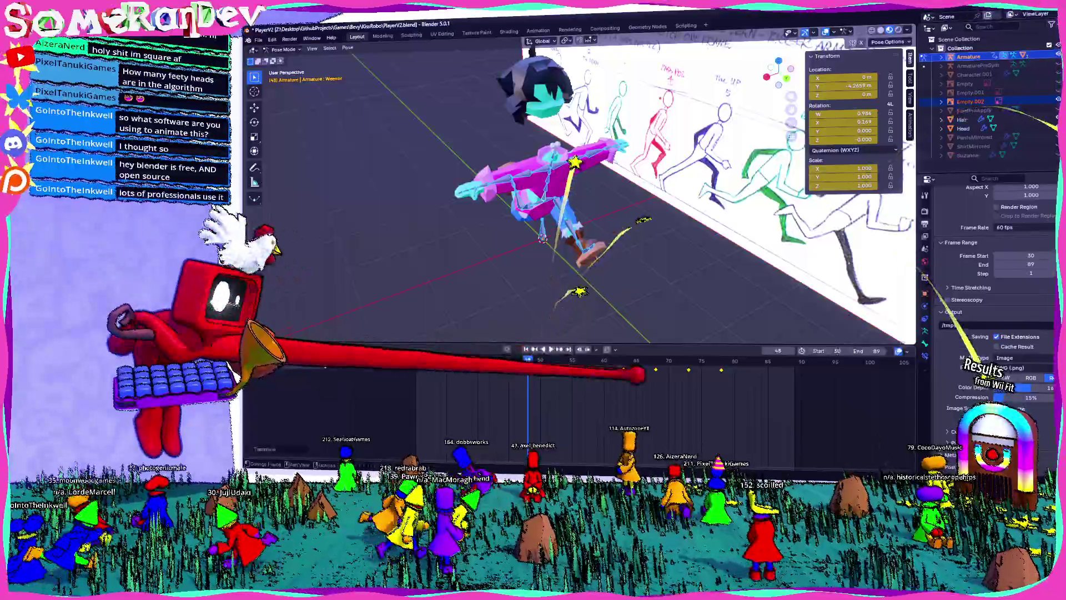
left_click(548, 368)
key("space")
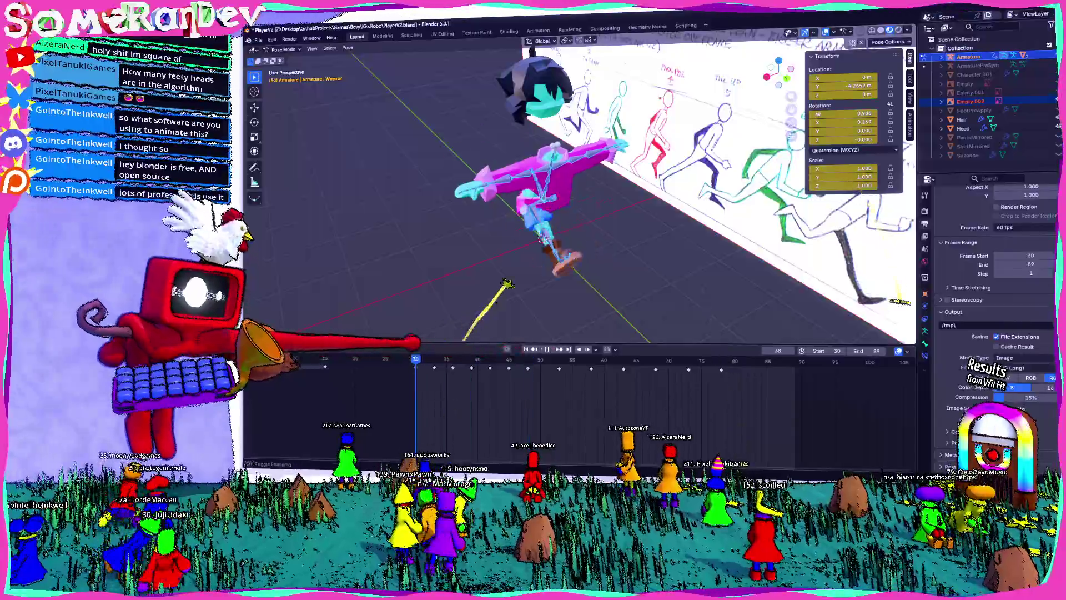
key("space")
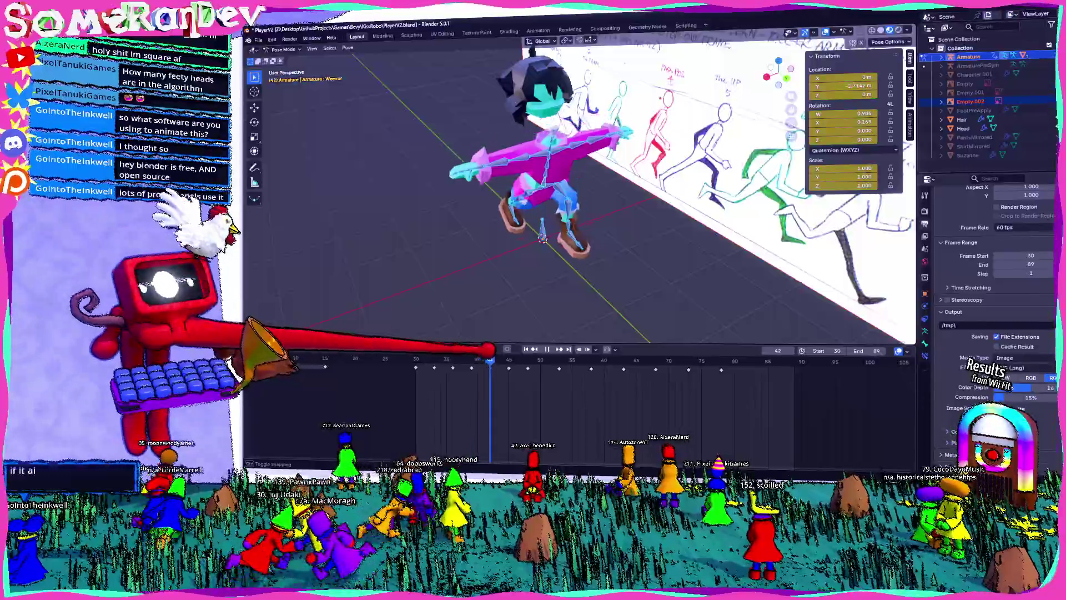
middle_click_drag(611, 250, 528, 228)
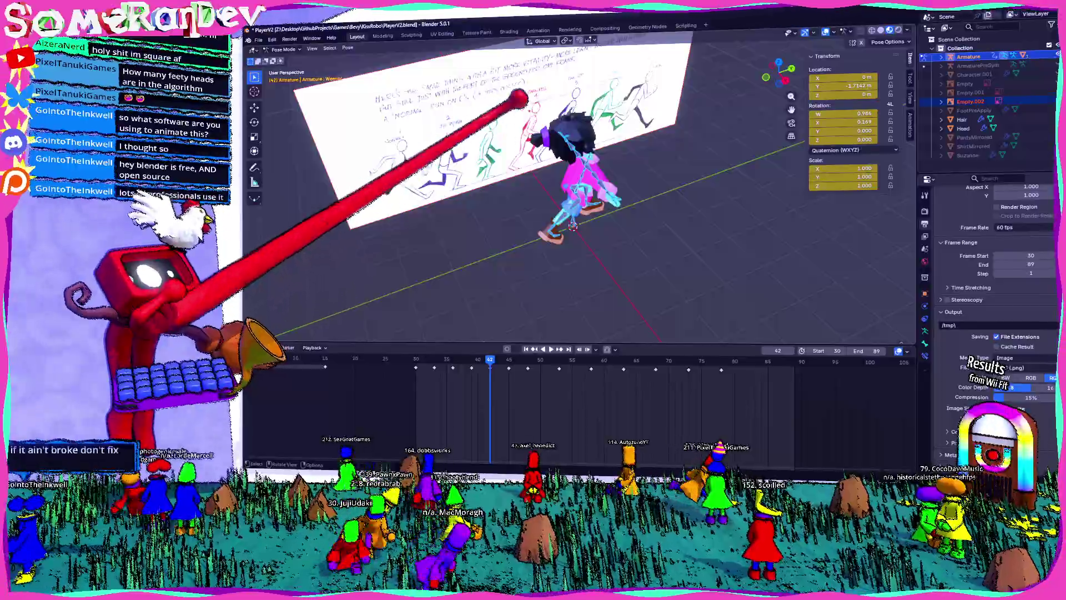
key("space")
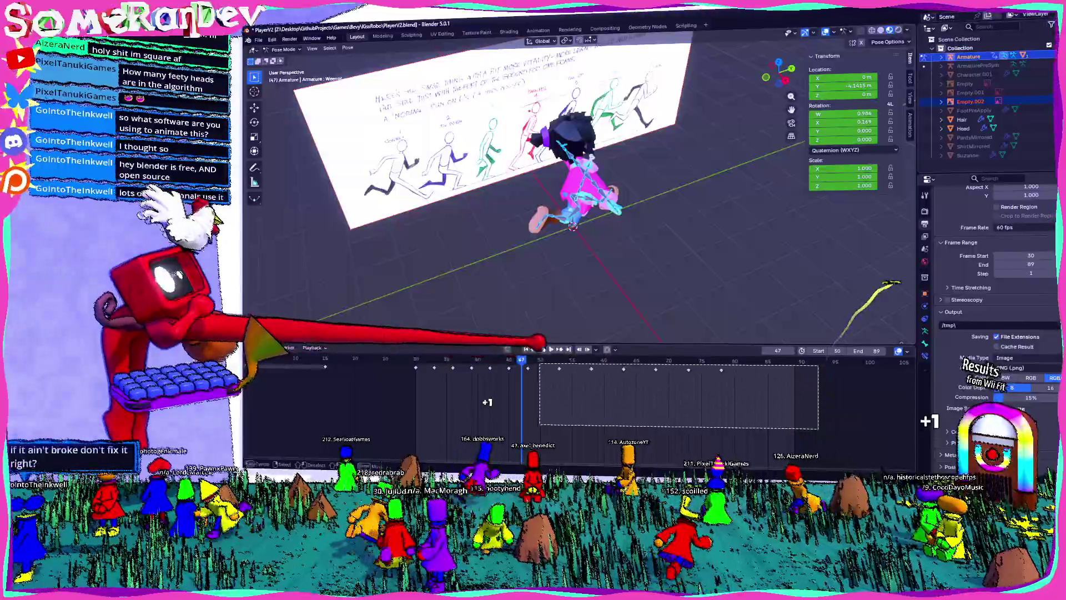
key("ctrl+z")
- Restore the start frame and paste the copied pose as keyframes at frame 65
key("ctrl+alt+z")
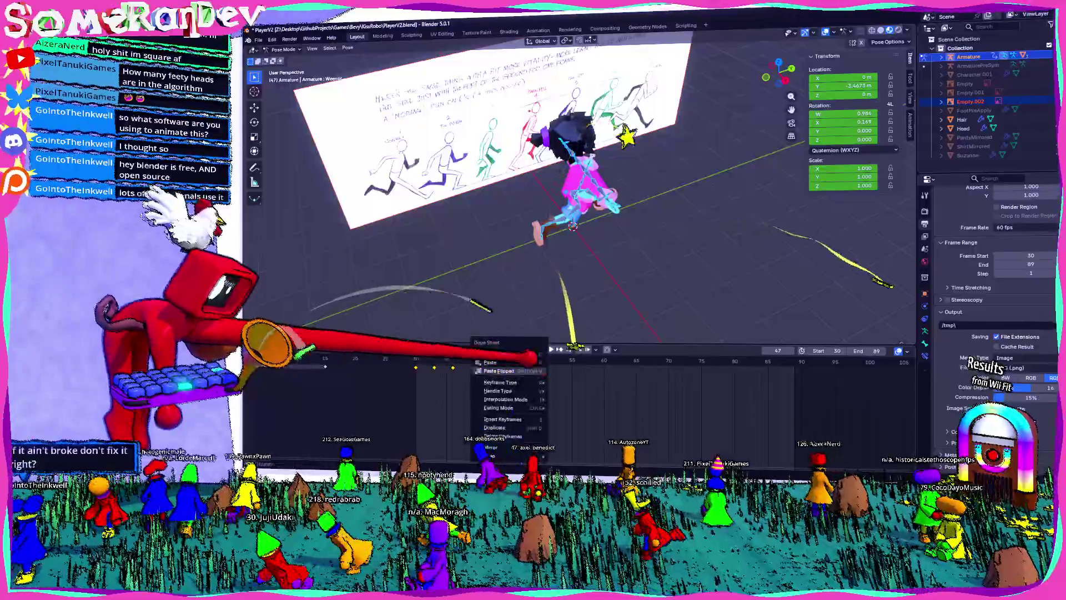
left_click(500, 389)
left_click(636, 361)
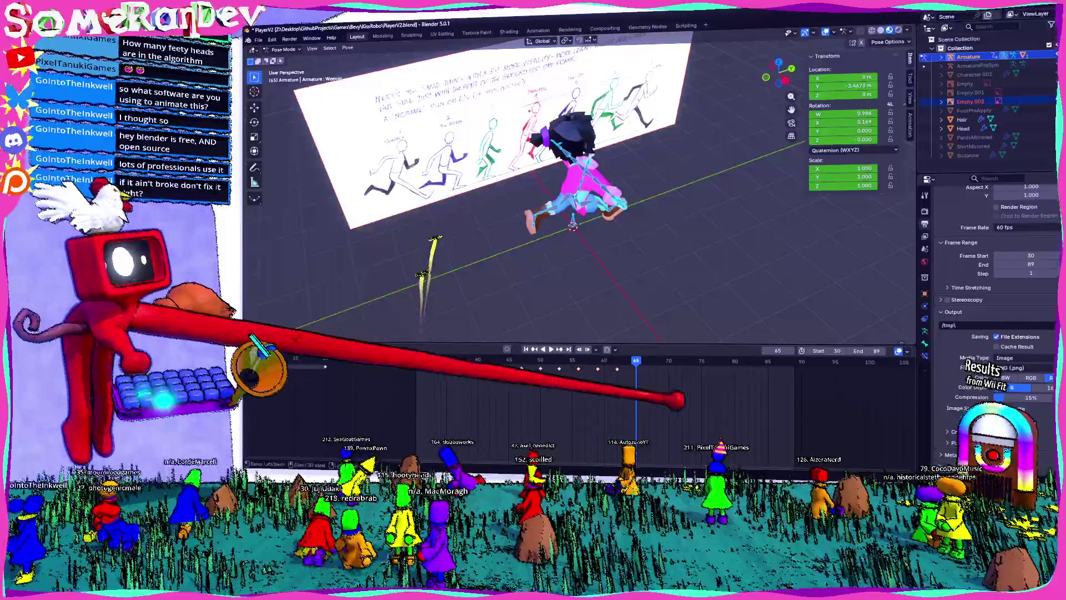
key("ctrl+z")
- Set the animation end frame to 64 and play the loop, orbiting to the character's front
double_click(867, 350)
type("64")
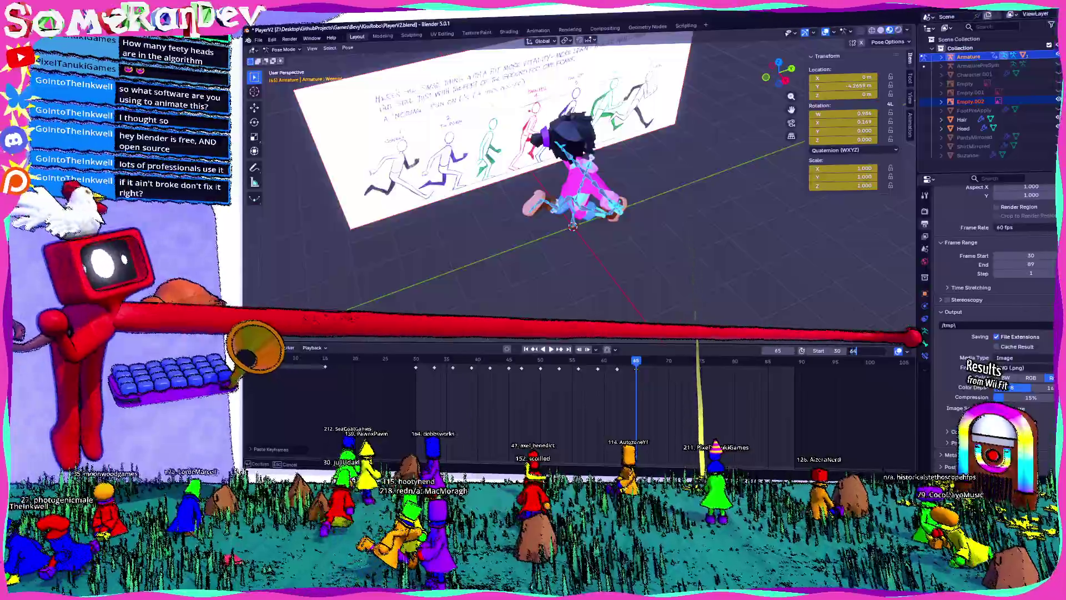
key("Return")
key("space")
mouse_move(626, 297)
middle_mouse_down()
mouse_move(643, 218)
mouse_move(588, 221)
mouse_move(639, 234)
mouse_move(666, 211)
mouse_move(694, 244)
middle_mouse_up()
scroll(581, 225, "up", 3)
mouse_move(572, 220)
middle_mouse_down()
mouse_move(589, 239)
mouse_move(561, 244)
mouse_move(502, 226)
mouse_move(611, 219)
mouse_move(566, 202)
mouse_move(726, 195)
mouse_move(694, 185)
middle_mouse_up()
scroll(589, 240, "up", 3)
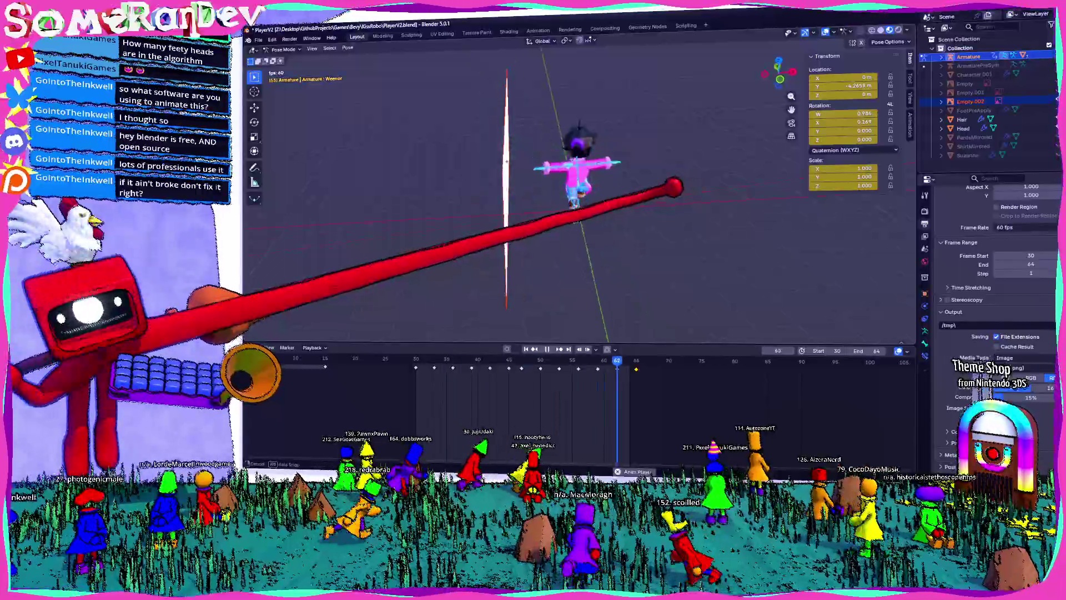
- Orbit and zoom to compare the running character's front with the reference sketches
mouse_move(637, 203)
middle_mouse_down()
mouse_move(631, 185)
mouse_move(583, 215)
mouse_move(608, 182)
middle_mouse_up()
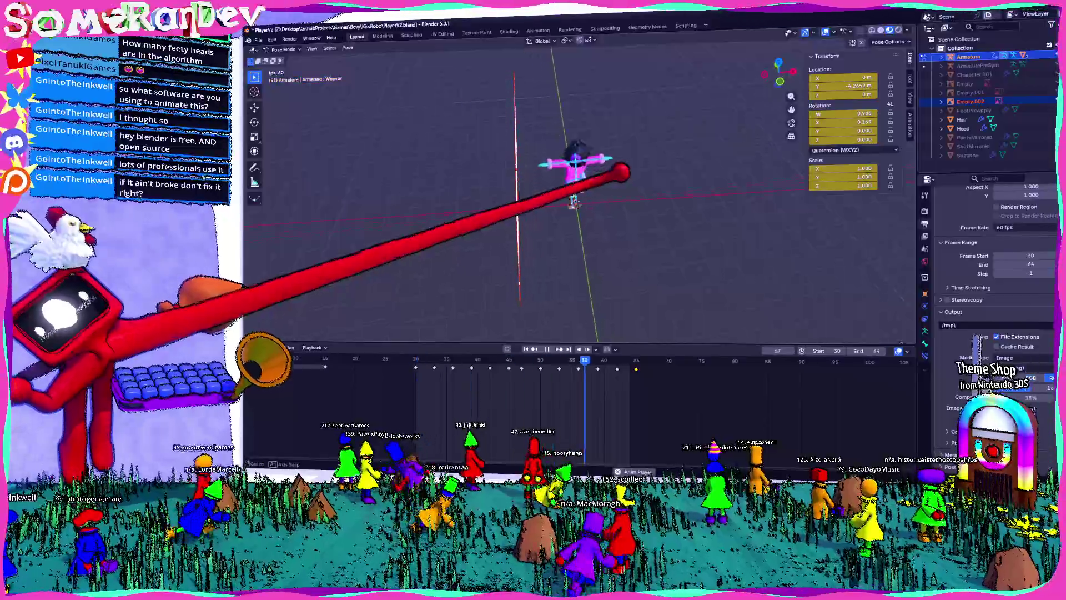
mouse_move(645, 188)
middle_mouse_down()
mouse_move(583, 147)
mouse_move(632, 166)
mouse_move(606, 186)
middle_mouse_up()
scroll(632, 166, "up", 5)
scroll(567, 220, "down", 5)
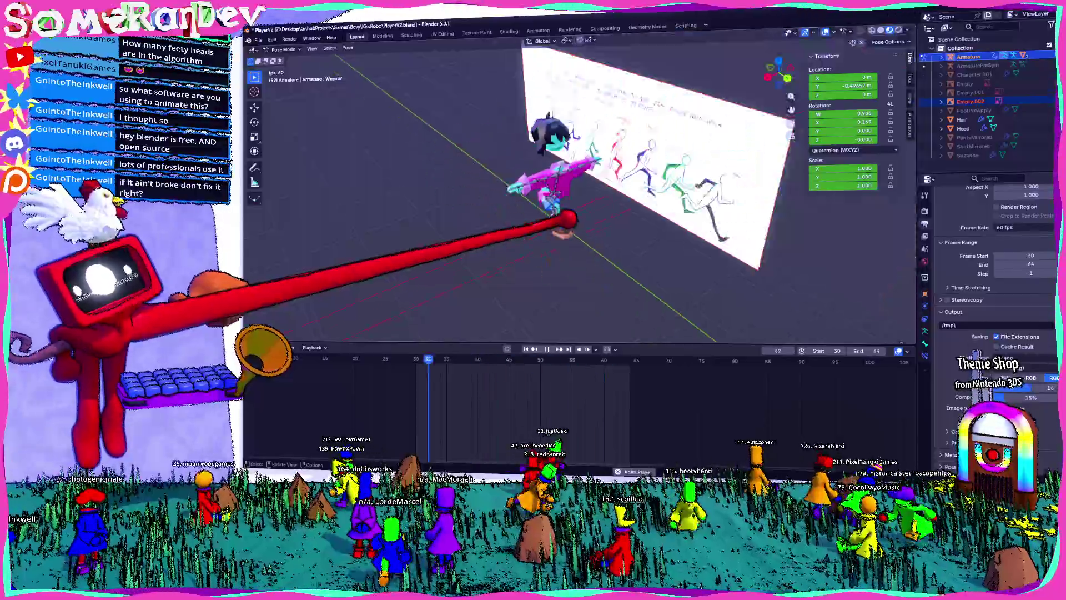
mouse_move(561, 216)
middle_mouse_down()
mouse_move(536, 225)
mouse_move(644, 169)
middle_mouse_up()
scroll(644, 169, "up", 4)
scroll(645, 172, "up", 5)
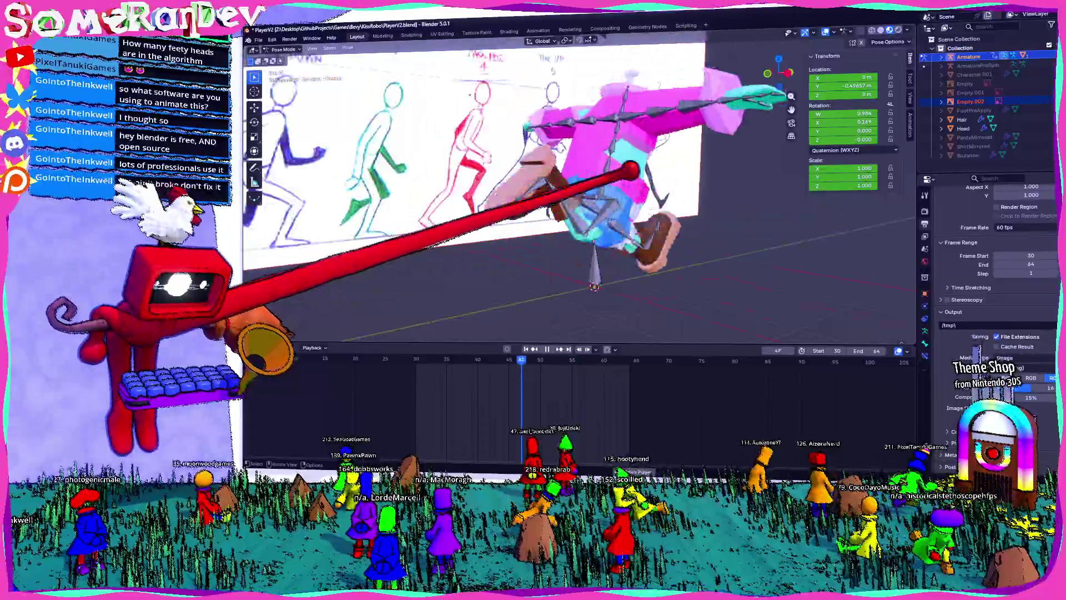
- Restart playback, view the character and sketch board from an angle, then switch to CREDITS.txt
left_click(548, 348)
left_click(551, 349)
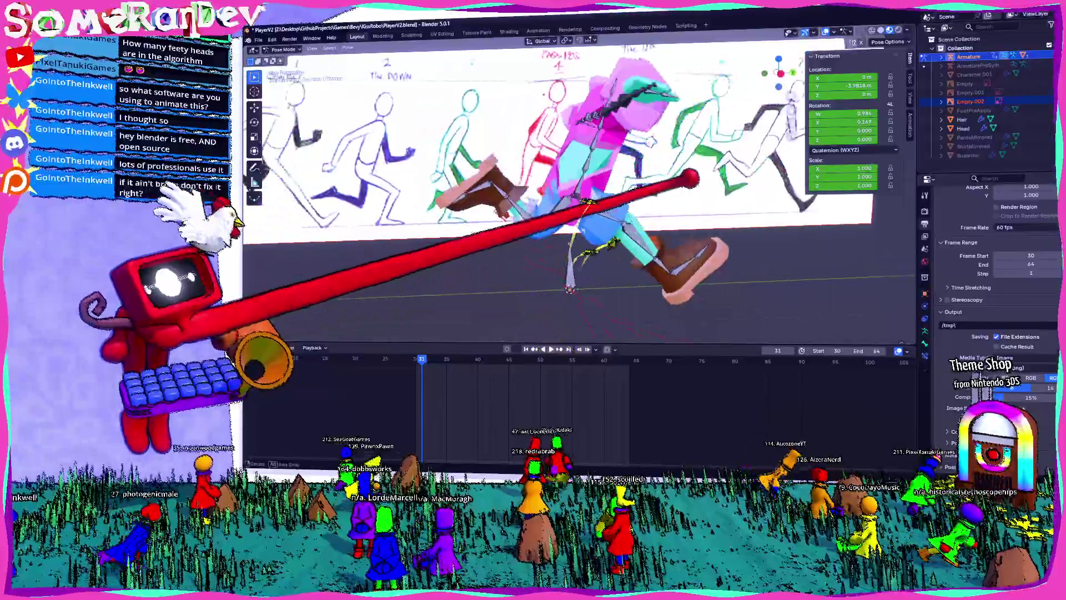
middle_click_drag(550, 349, 488, 311)
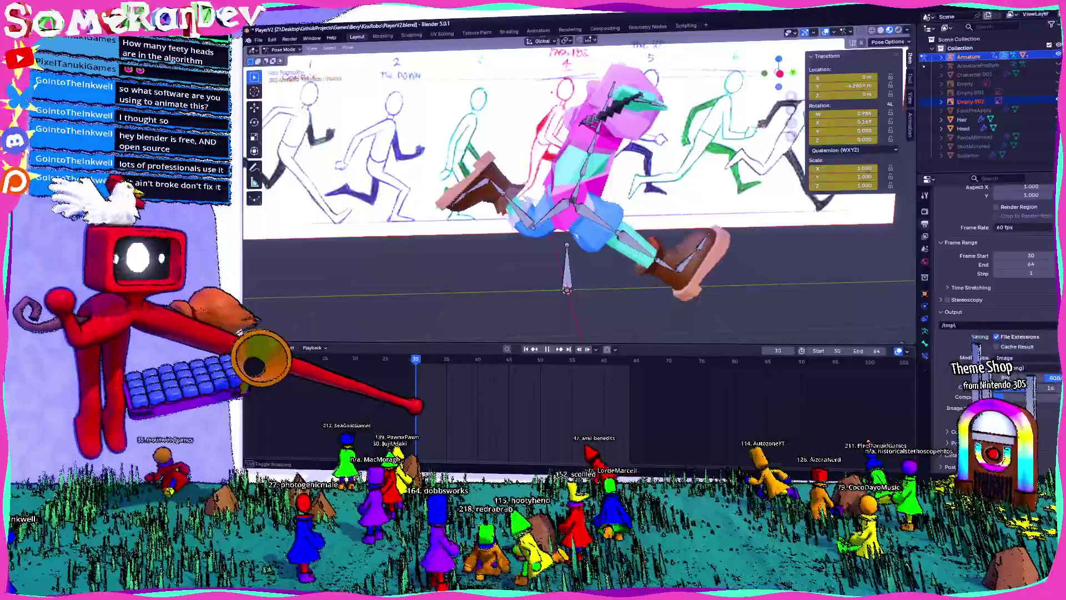
scroll(577, 183, "down", 5)
middle_click_drag(577, 223, 550, 229)
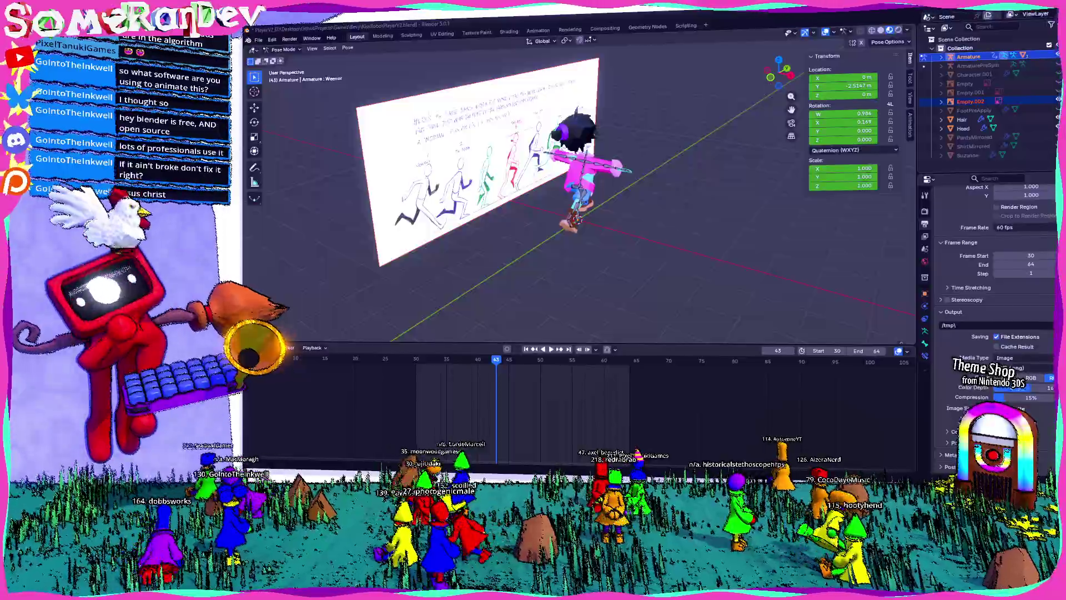
key("alt+Tab")
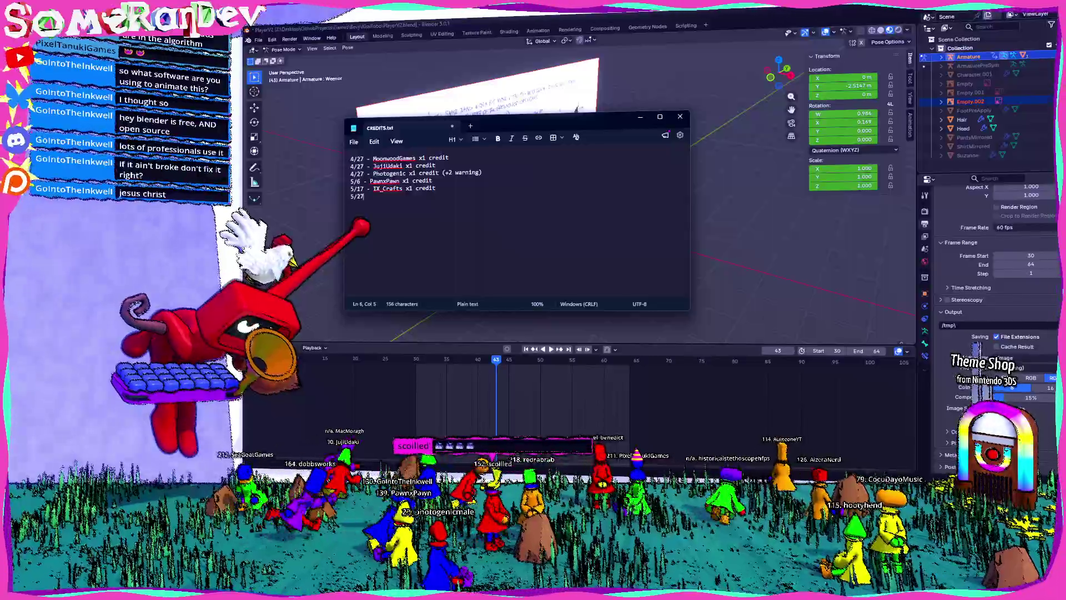
- Enlarge the text to 150%, enter the viewer's name with 'x1 credit' on the 5/27 line, and close Notepad
key("ctrl+plus")
key("ctrl+plus")
key("ctrl+plus")
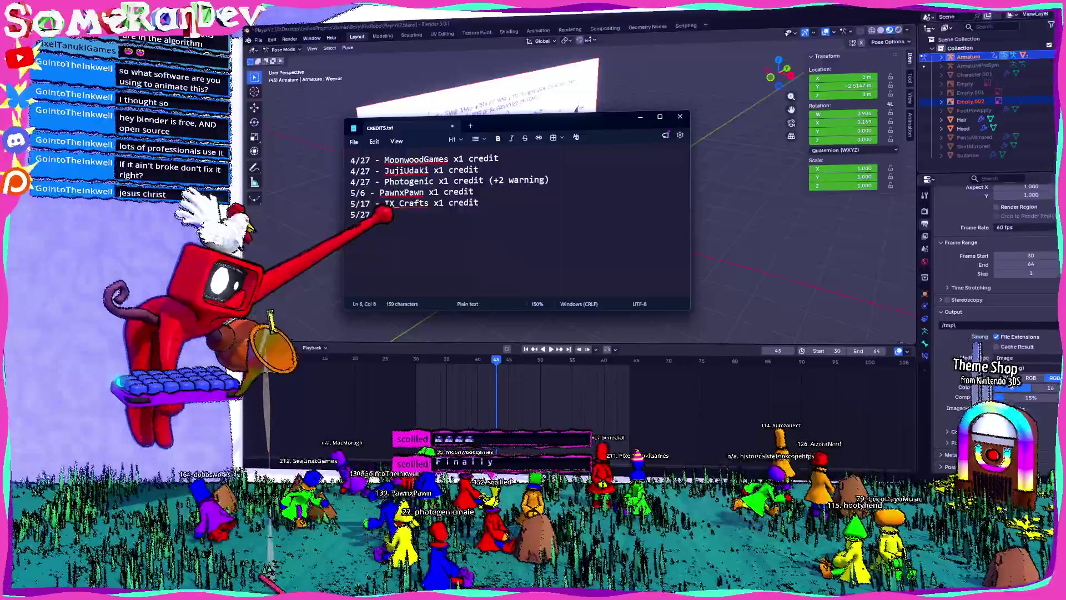
type("o")
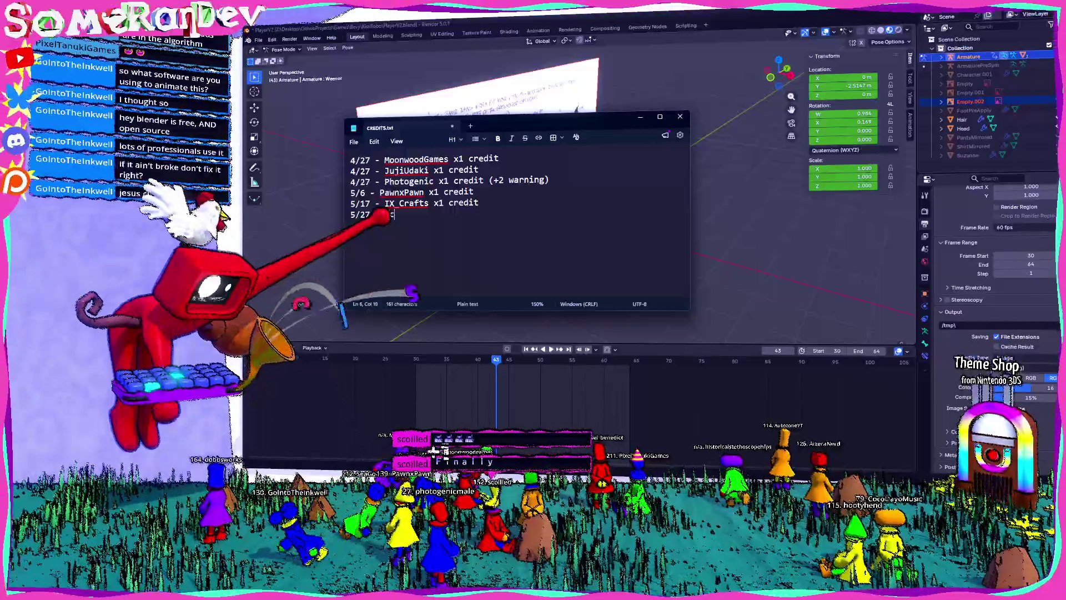
type("illed x")
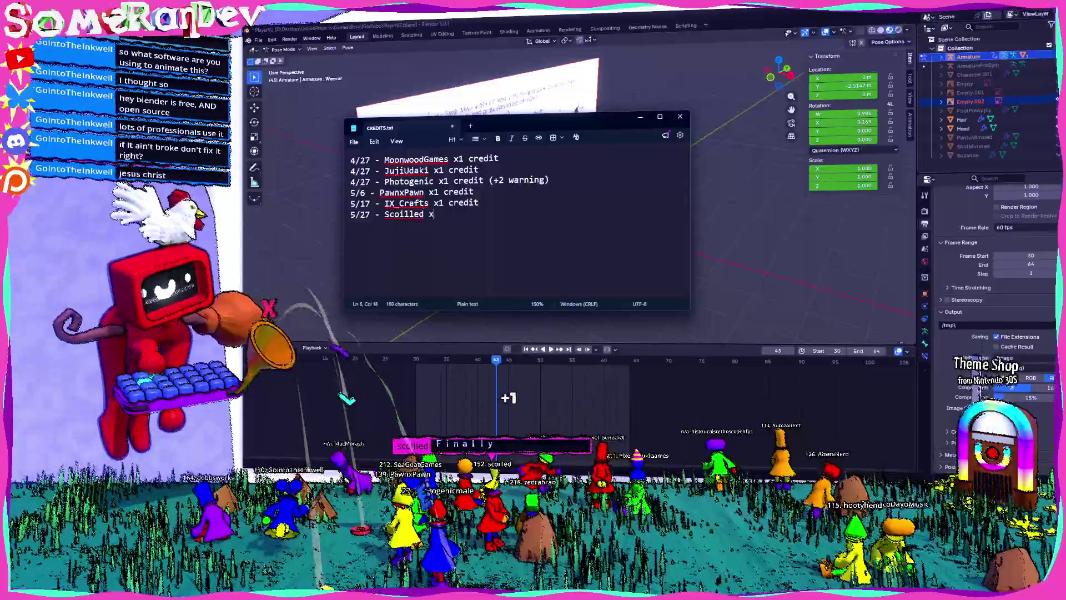
type("1 credit")
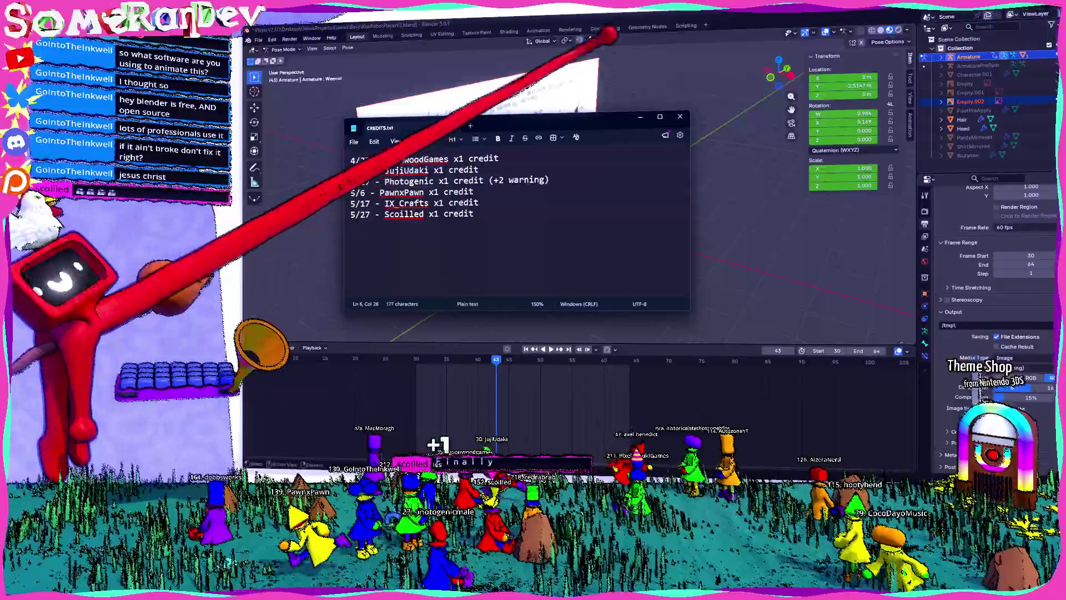
left_click(680, 116)
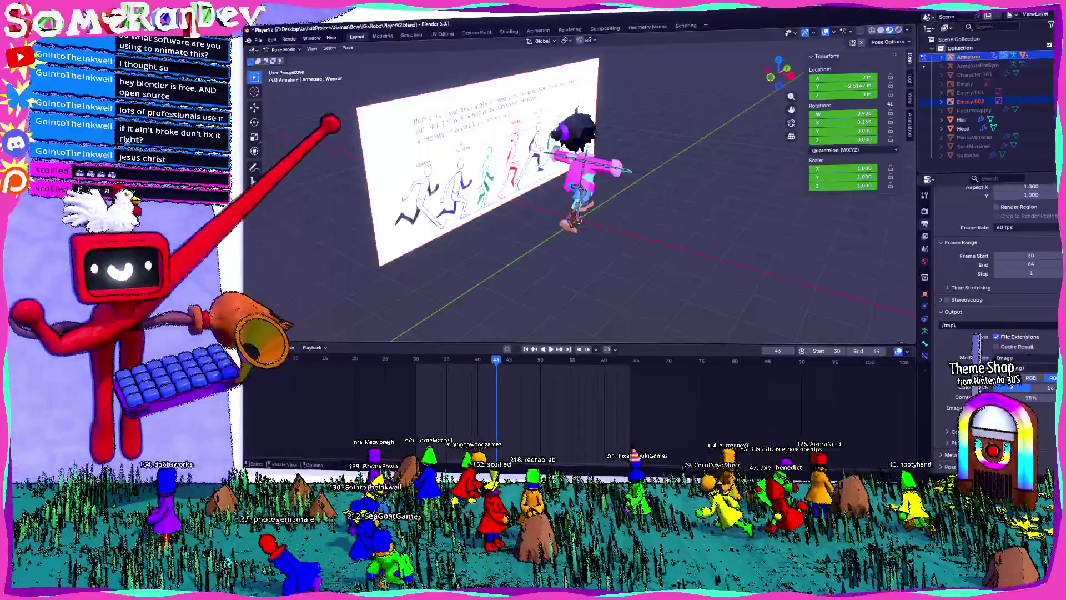
mouse_move(333, 119)
middle_mouse_down()
mouse_move(643, 169)
mouse_move(572, 171)
mouse_move(564, 323)
middle_mouse_up()
scroll(572, 171, "up", 4)
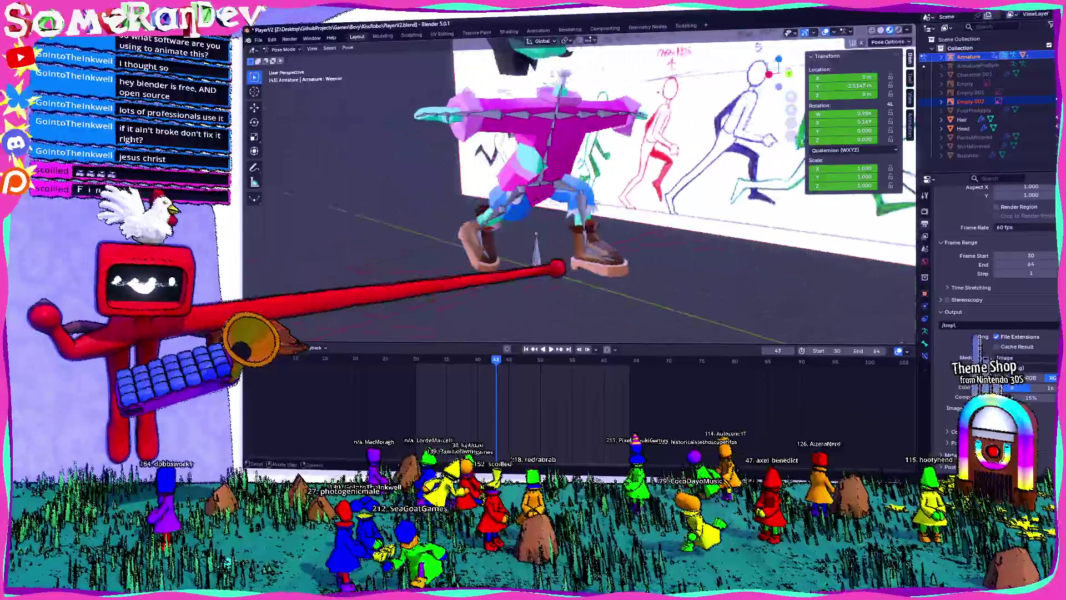
key("space")
mouse_move(572, 214)
middle_mouse_down()
mouse_move(714, 202)
mouse_move(695, 231)
mouse_move(638, 207)
mouse_move(460, 194)
mouse_move(654, 202)
mouse_move(585, 231)
mouse_move(857, 159)
mouse_move(624, 159)
mouse_move(624, 195)
mouse_move(542, 315)
mouse_move(549, 166)
mouse_move(547, 332)
mouse_move(536, 291)
mouse_move(638, 226)
mouse_move(584, 209)
mouse_move(538, 222)
mouse_move(536, 345)
mouse_move(370, 236)
middle_mouse_up()
scroll(712, 189, "up", 3)
scroll(712, 189, "down", 5)
key("space")
scroll(547, 332, "up", 4)
key("space")
key("space")
key("Left")
mouse_move(555, 233)
middle_mouse_down()
mouse_move(561, 222)
mouse_move(638, 211)
mouse_move(655, 222)
middle_mouse_up()
scroll(655, 222, "up", 3)
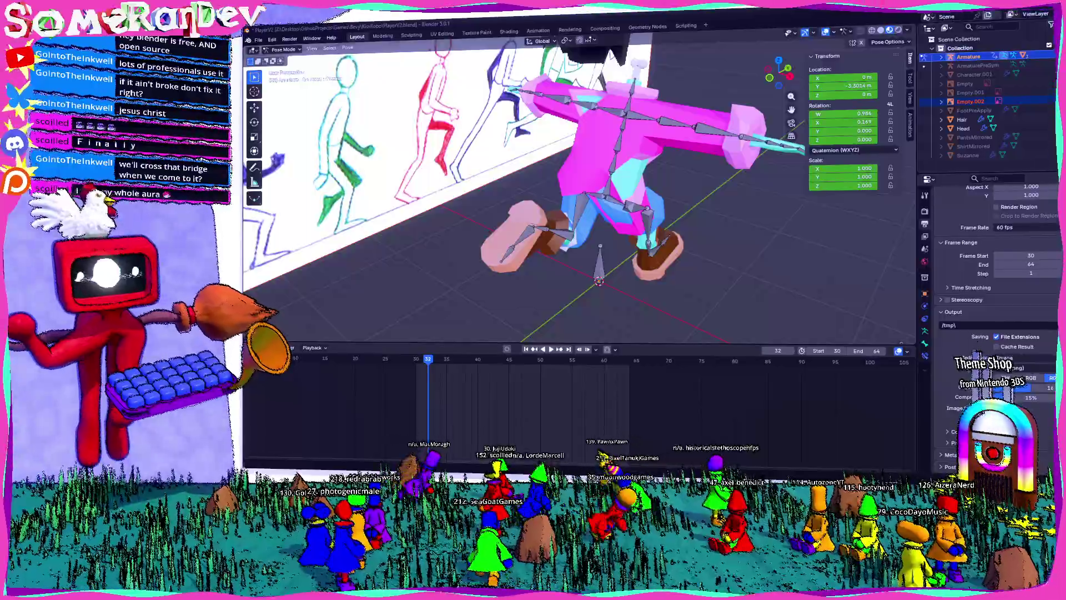
- Rotate a bone to refine the frame 32 pose and play the animation to check it
mouse_move(475, 130)
middle_mouse_down()
mouse_move(653, 178)
mouse_move(630, 203)
mouse_move(528, 200)
middle_mouse_up()
left_click(624, 194)
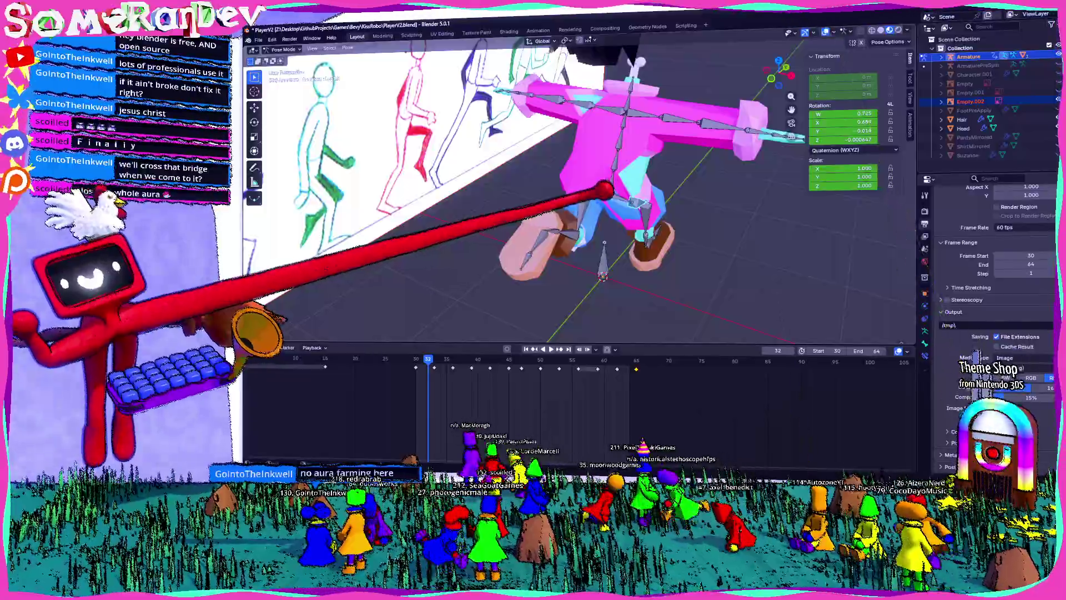
mouse_move(636, 180)
middle_mouse_down()
mouse_move(603, 178)
mouse_move(584, 160)
middle_mouse_up()
left_click(607, 150)
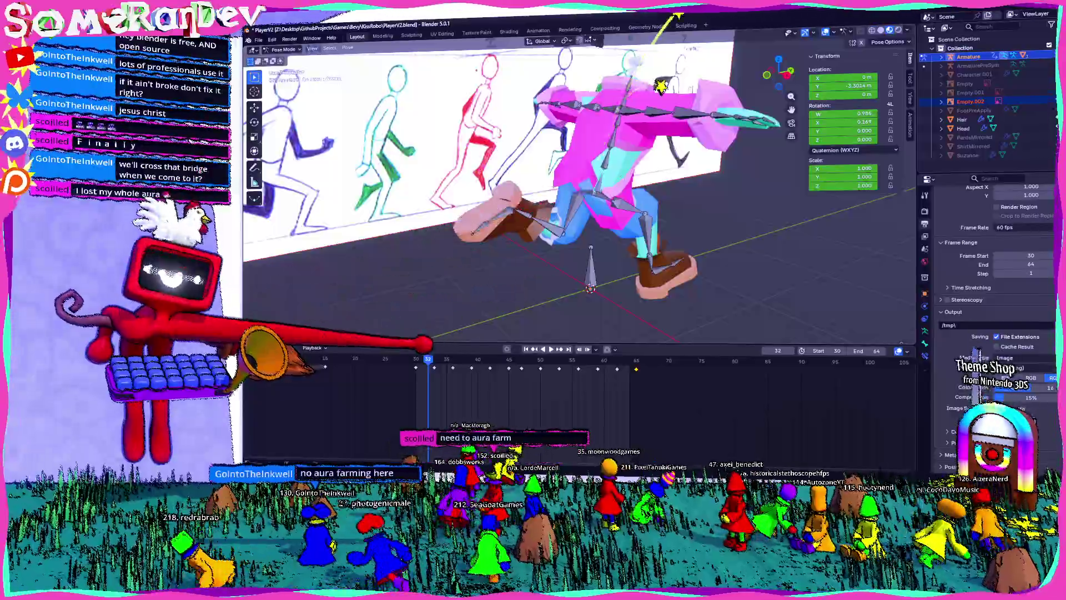
key("space")
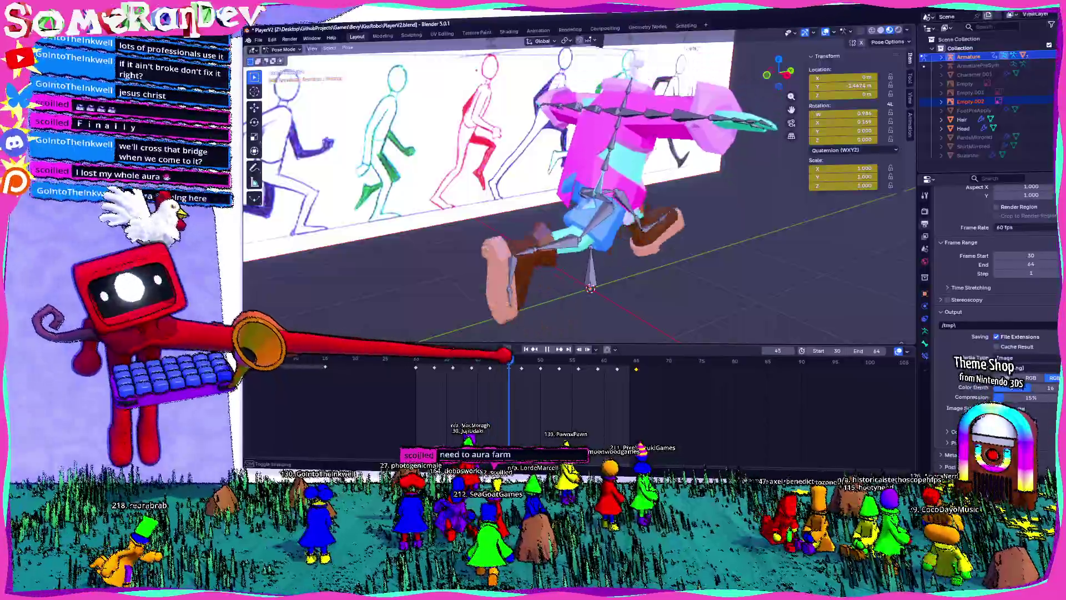
key("space")
- Select the keyframes after the current frame, cancel moving them, and replay the animation
key("bracketright")
key("g")
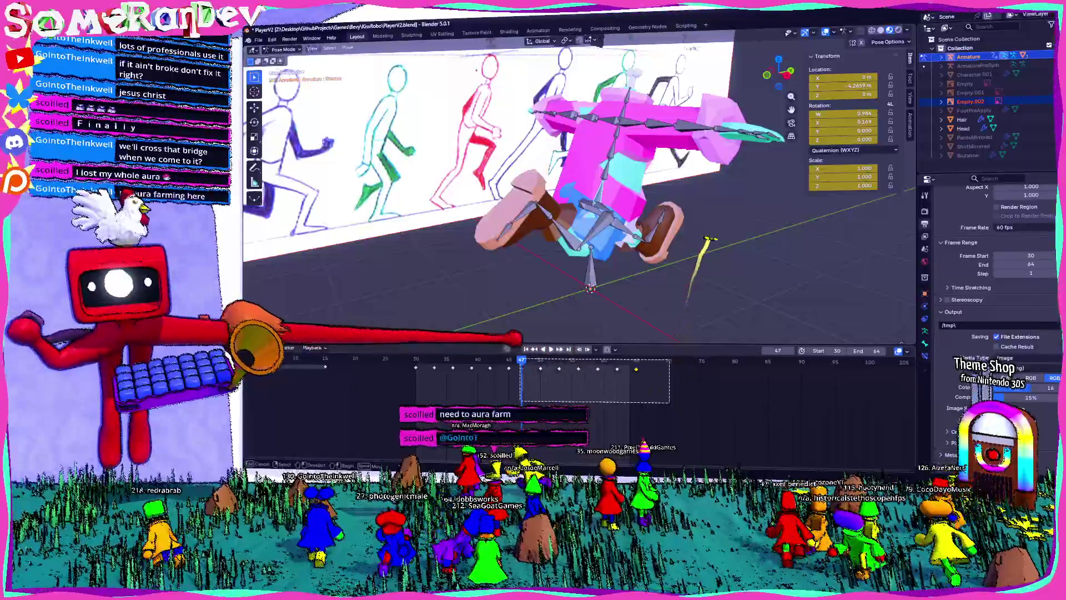
key("Escape")
key("space")
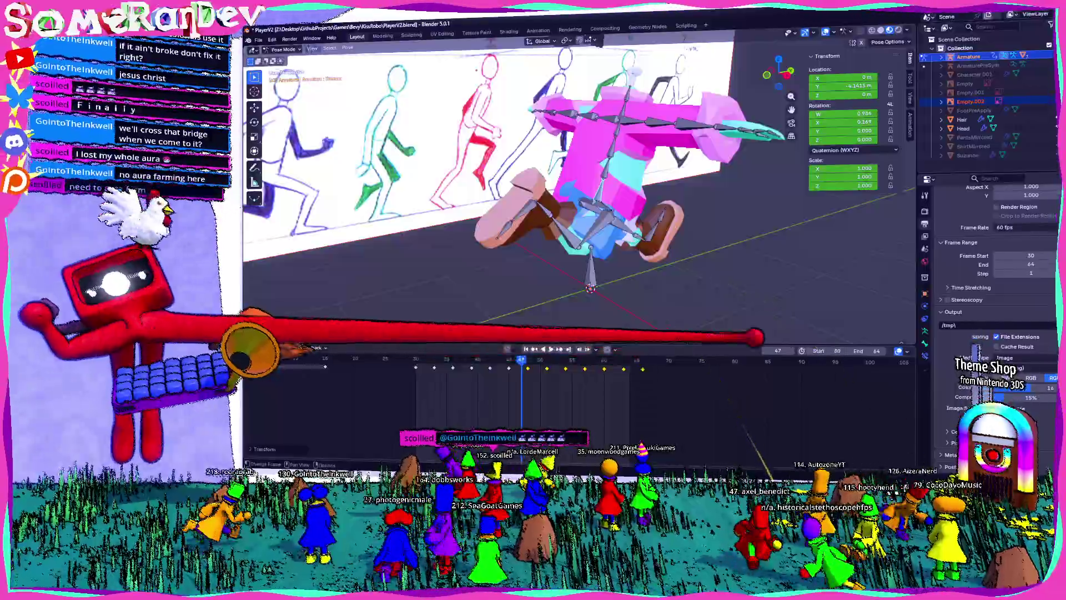
key("space")
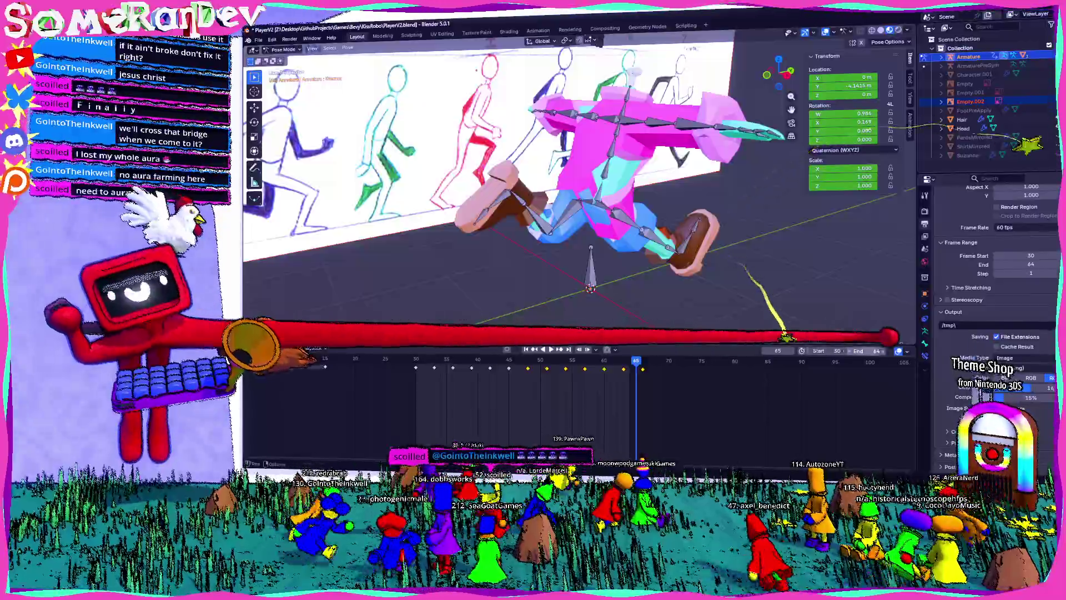
- Change the animation end frame from 64 to 65 and play the loop
double_click(867, 350)
type("65")
key("Return")
key("space")
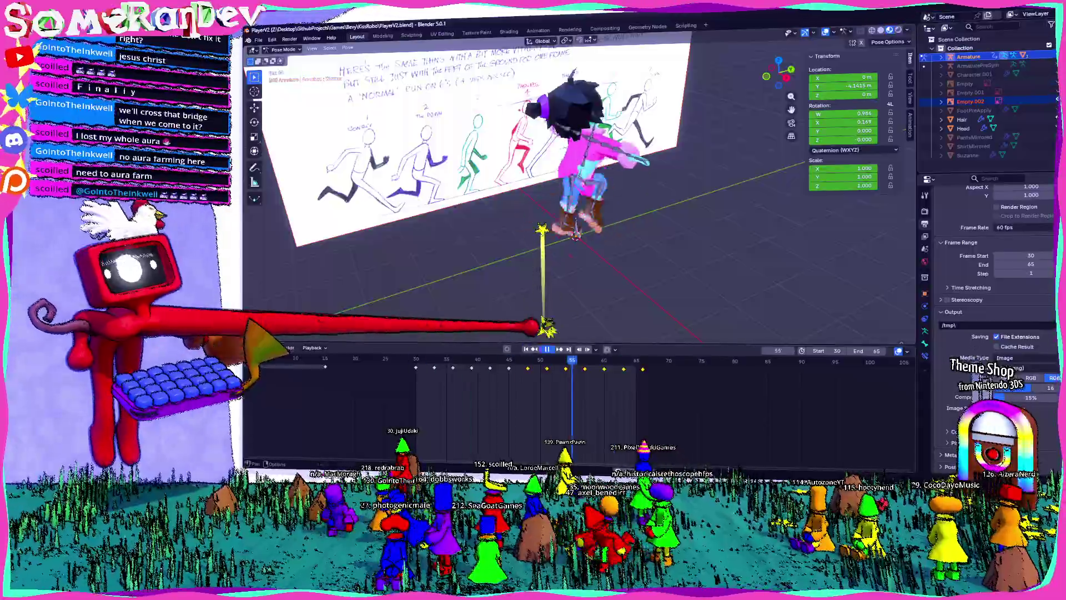
key("alt+a")
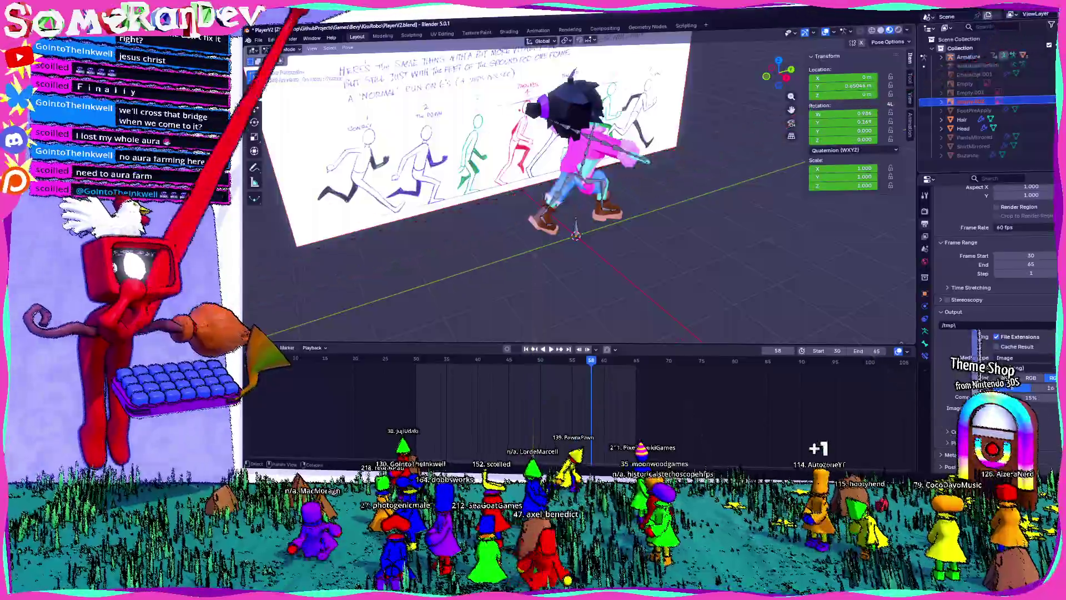
left_click(292, 59)
key("g")
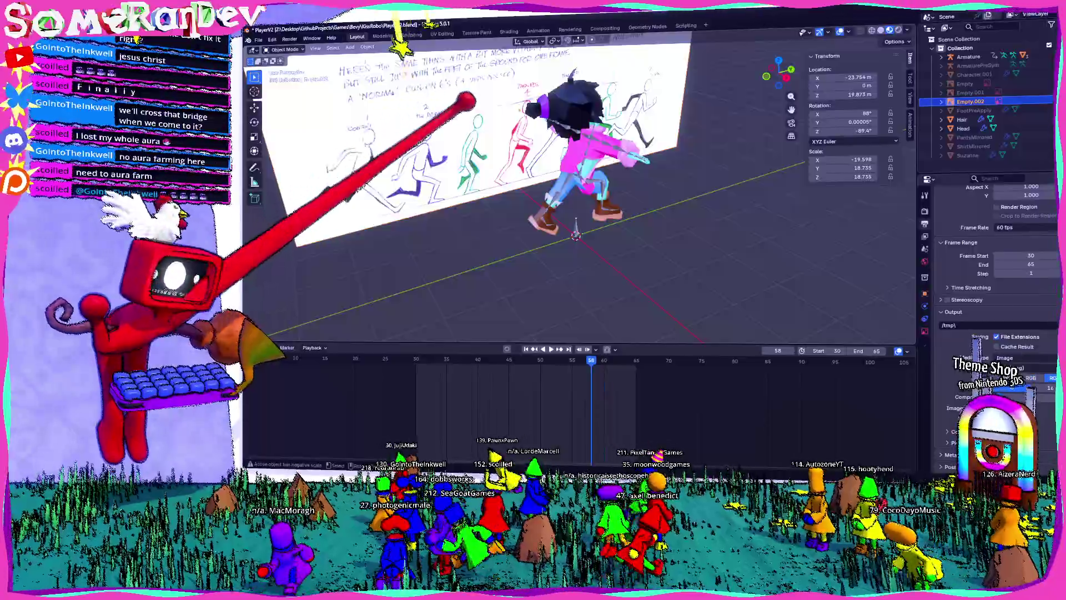
scroll(422, 50, "down", 5)
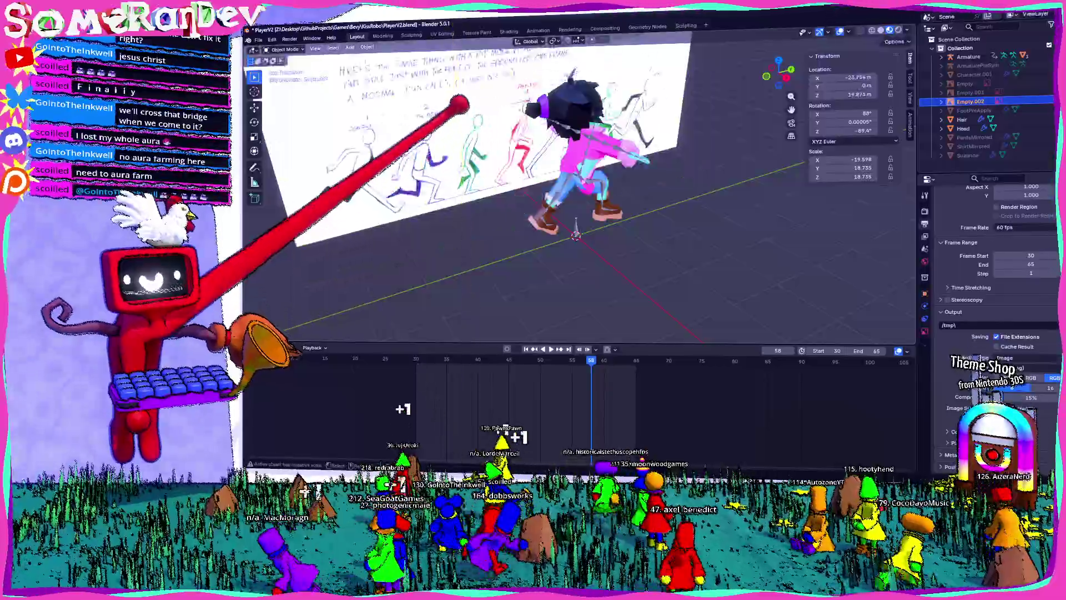
right_click(415, 69)
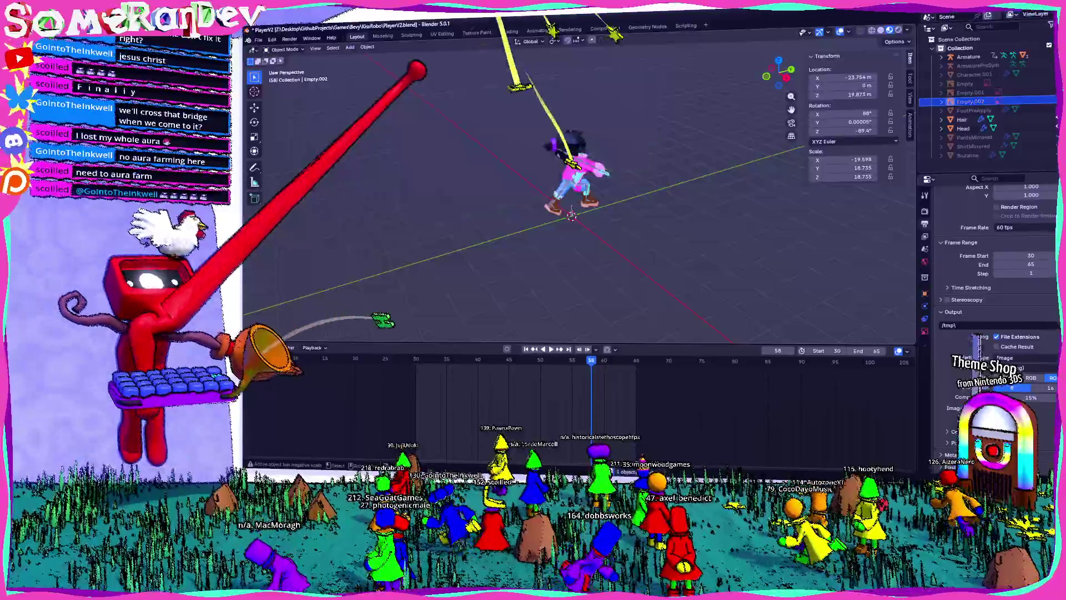
left_click(578, 167)
key("KP_Decimal")
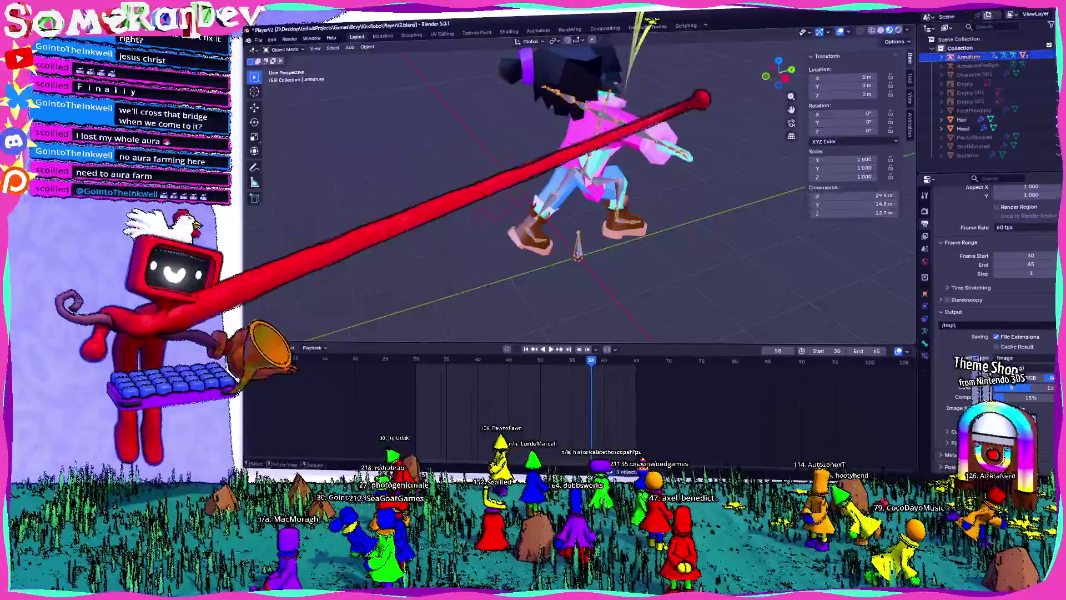
middle_click_drag(611, 194, 444, 194)
key("space")
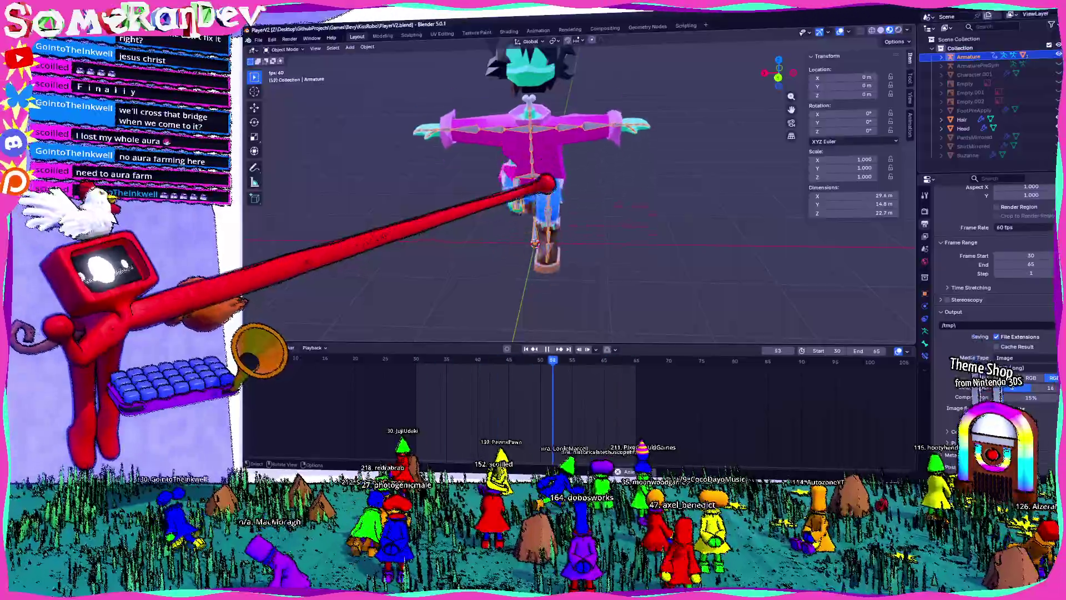
middle_click_drag(444, 194, 423, 183)
key("space")
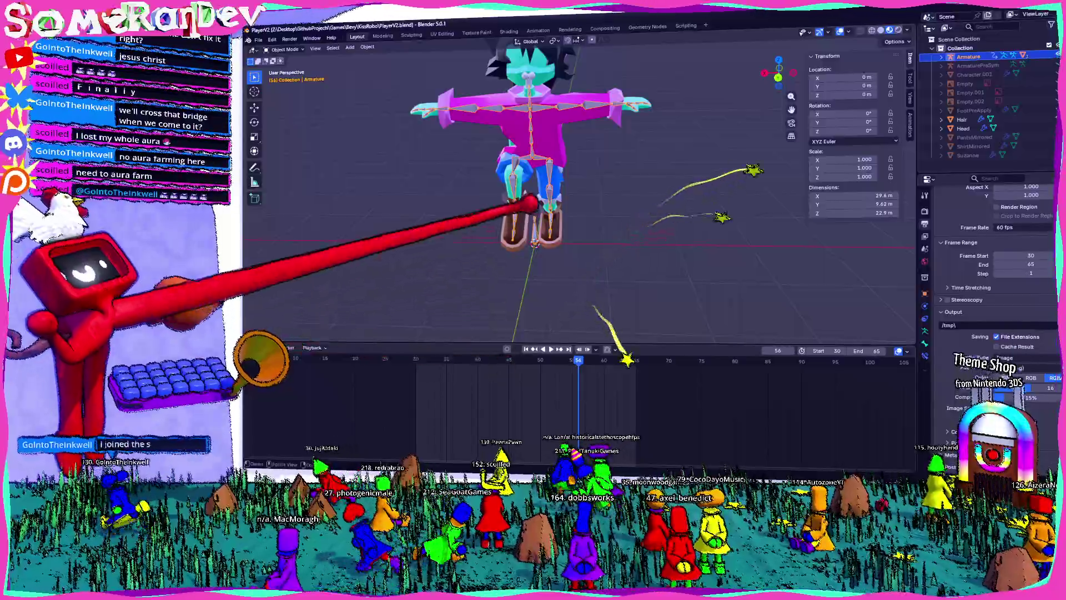
left_click(290, 49)
left_click(285, 76)
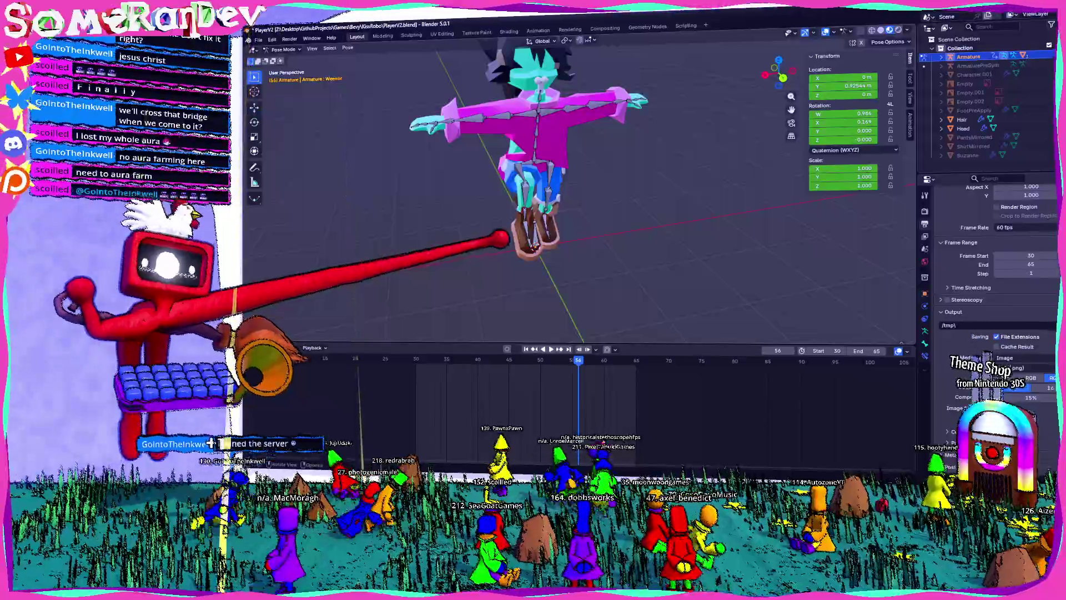
- Select the Leg1.R bone and play the cycle from frame 30 to check the leg
scroll(543, 327, "up", 5)
middle_click_drag(544, 327, 529, 280)
left_click(544, 327)
scroll(543, 328, "down", 5)
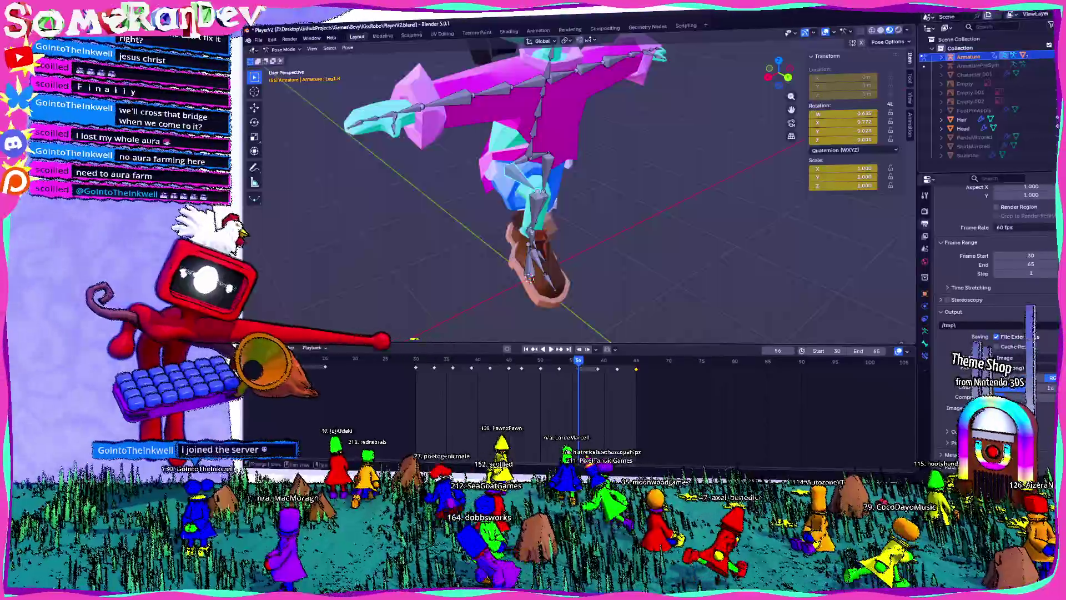
key("shift+Left")
key("space")
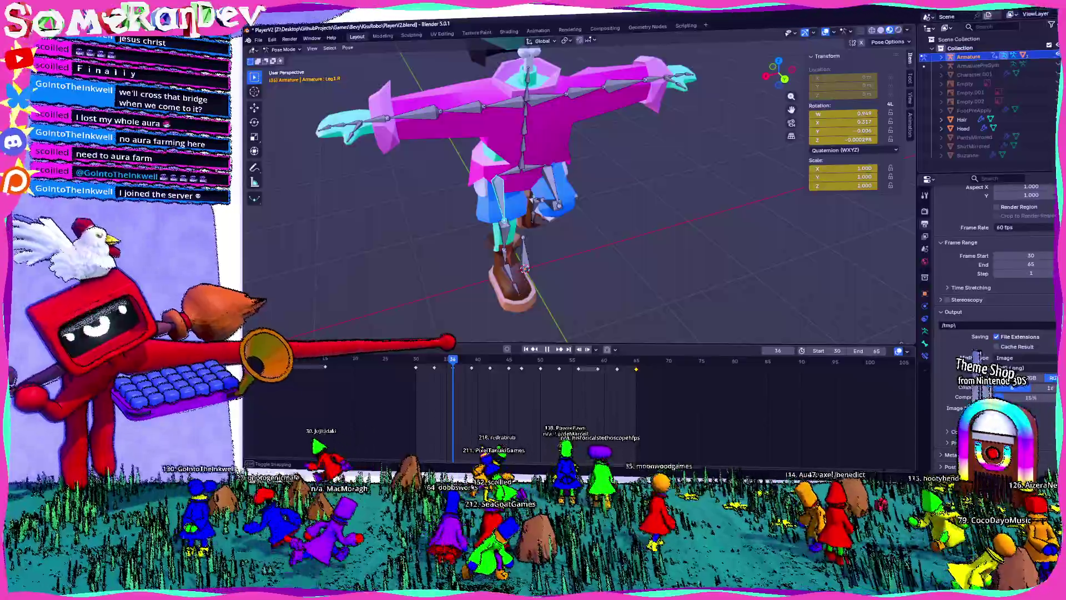
key("Escape")
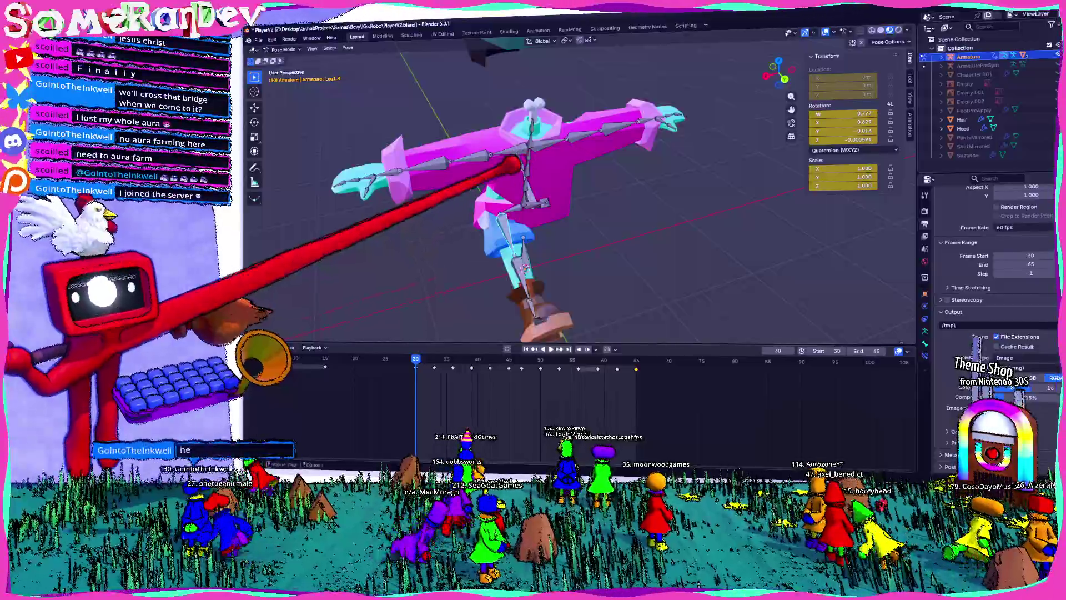
- Twist the Chest bone around the vertical axis
left_click(531, 61)
key("Escape")
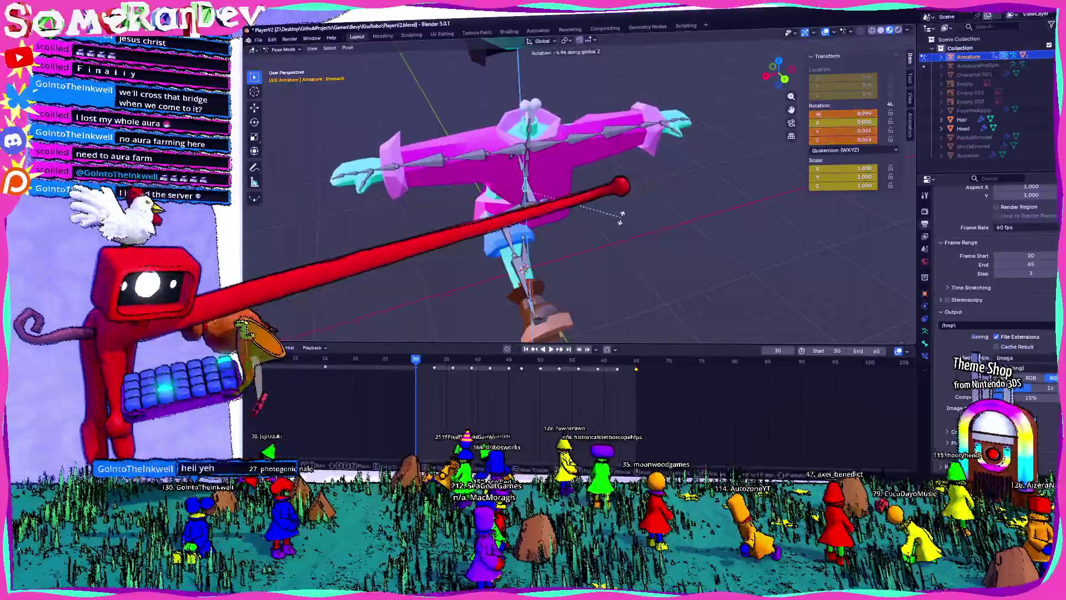
left_click(524, 178)
key("r")
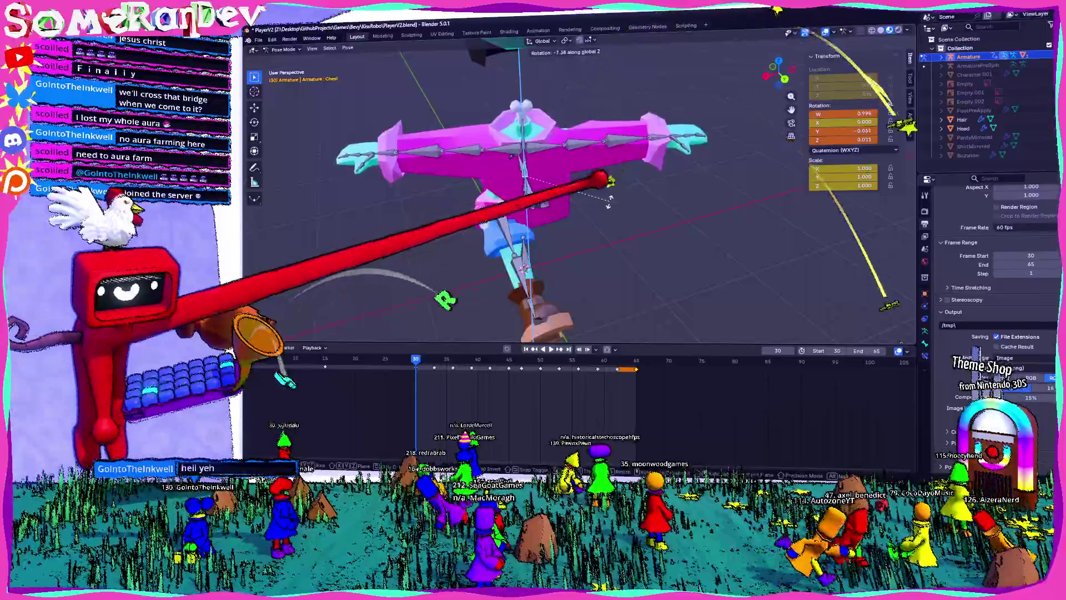
left_click(589, 183)
- Rotate the Stomach bone to about W 0.999, Y 0.032, Z 0.011, save PlayerV2, and replay
left_click(528, 209)
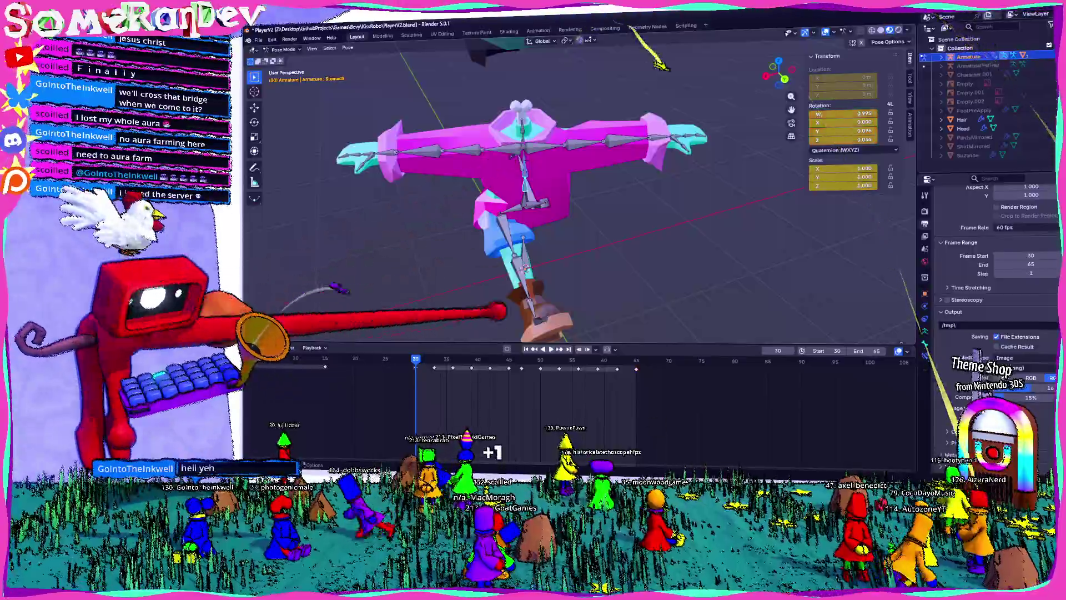
key("space")
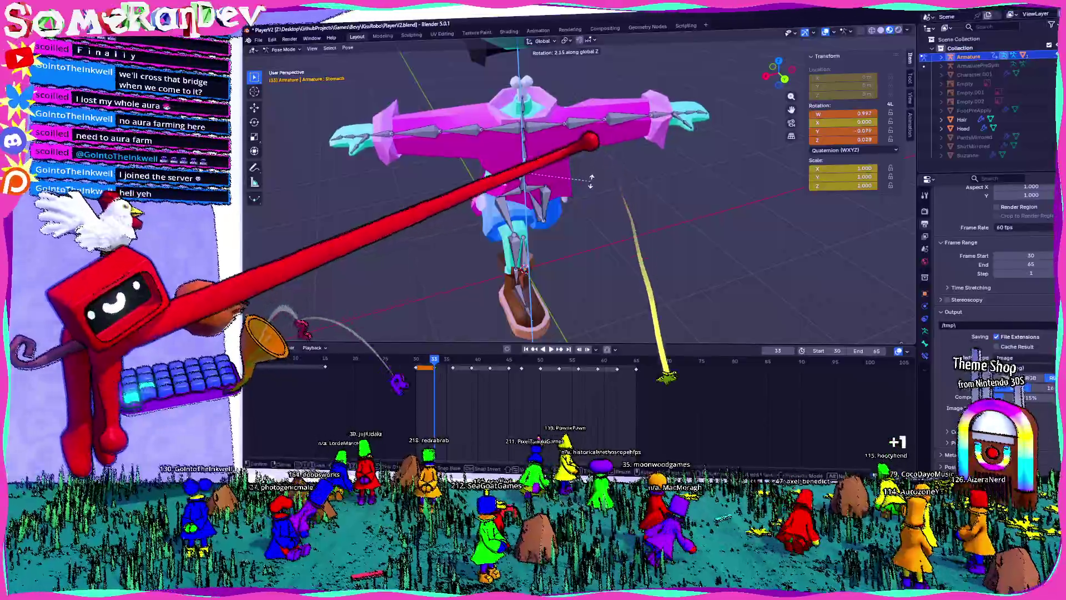
left_click(660, 165)
key("ctrl+s")
key("space")
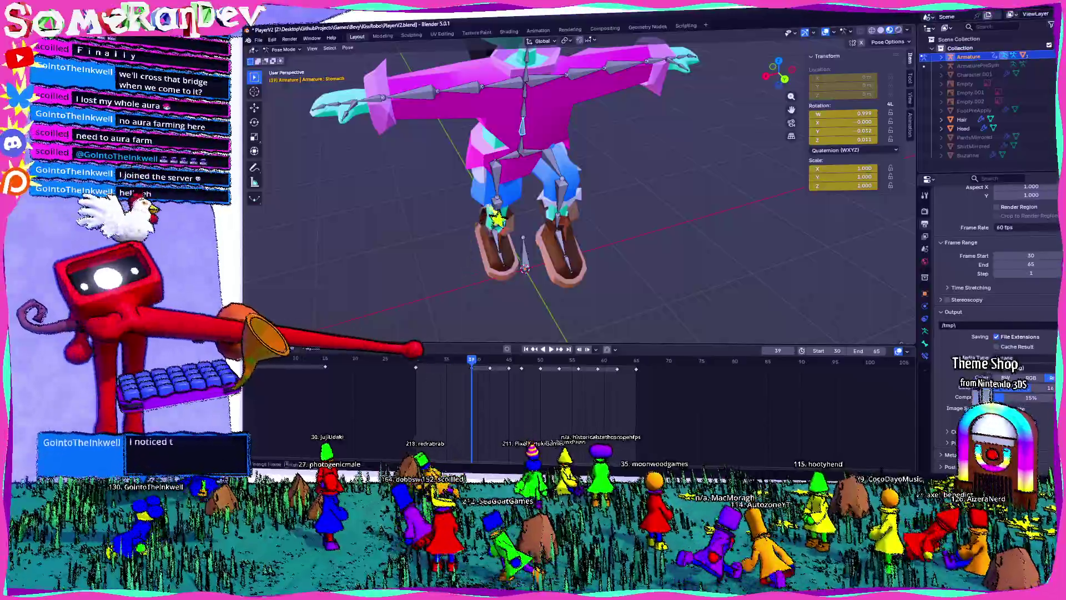
- Select the Chest bone, play to frame 47, and remove its key on that frame
left_click(522, 119)
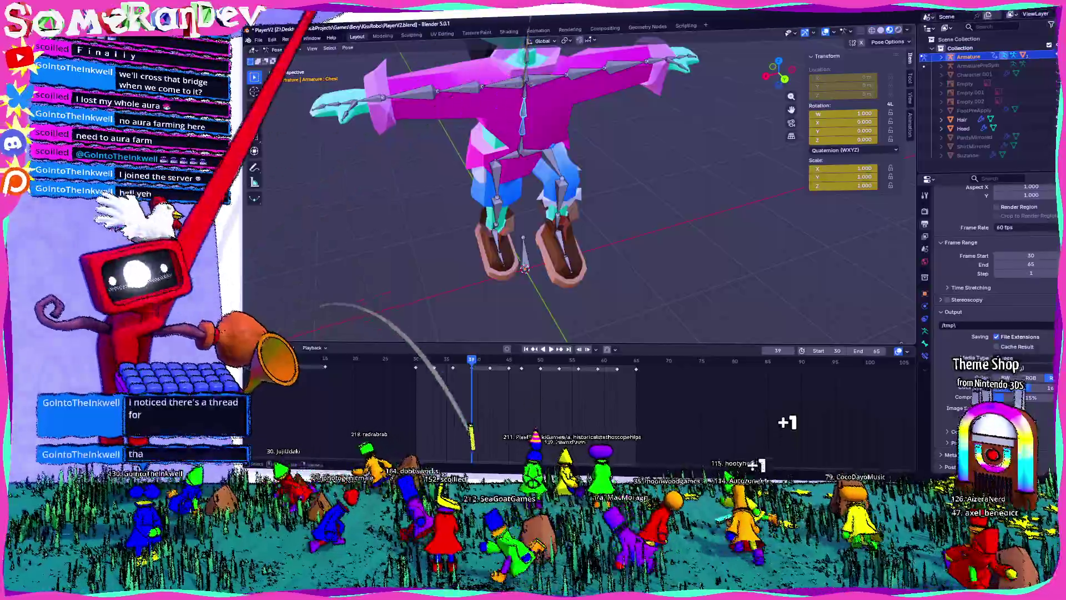
left_click(347, 48)
left_click(456, 69)
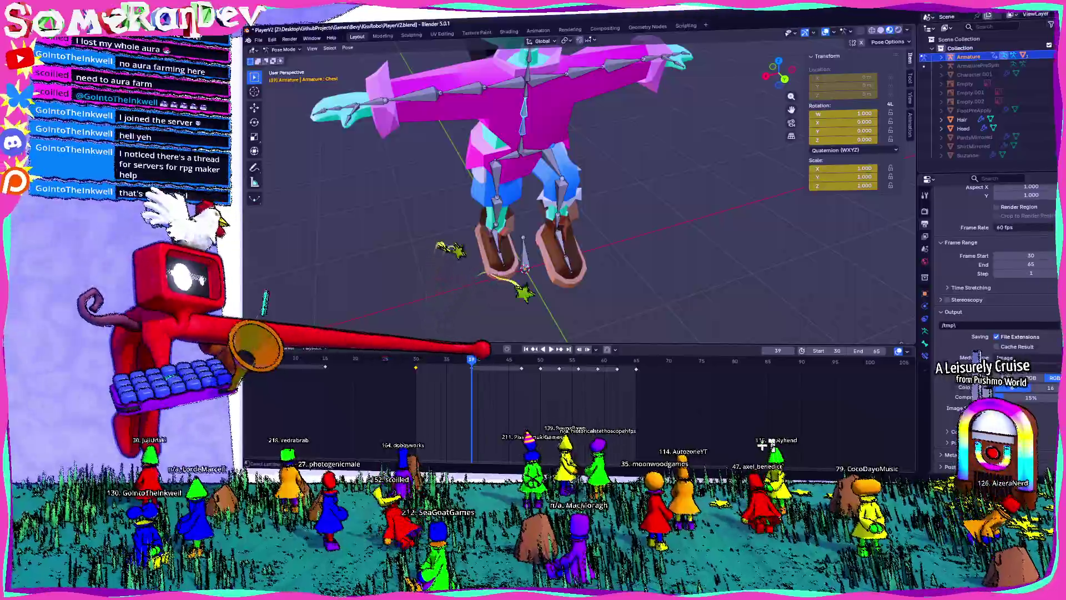
key("space")
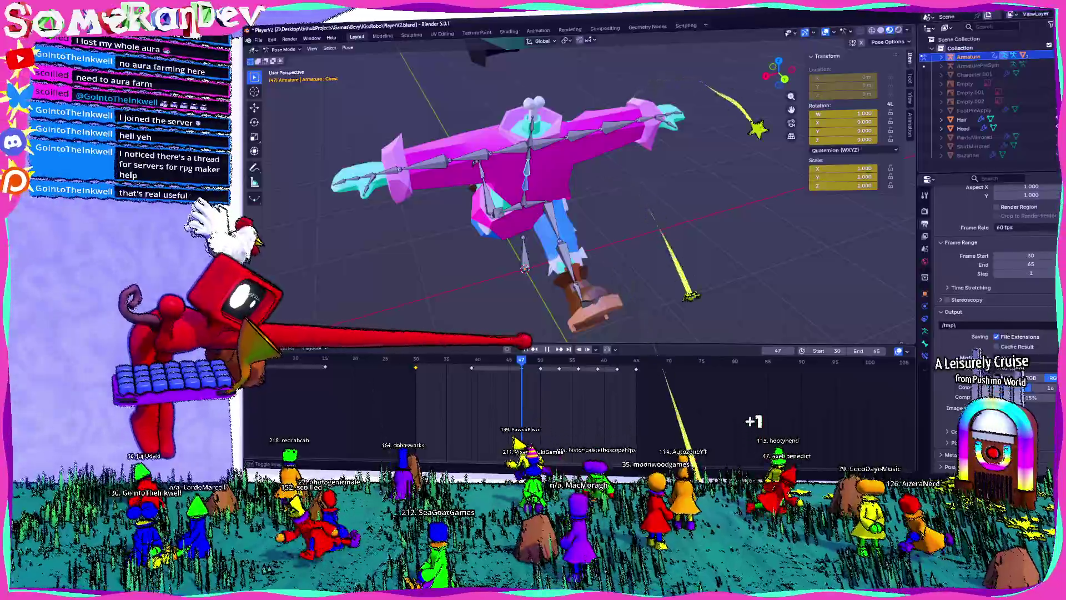
scroll(577, 195, "down", 3)
key("space")
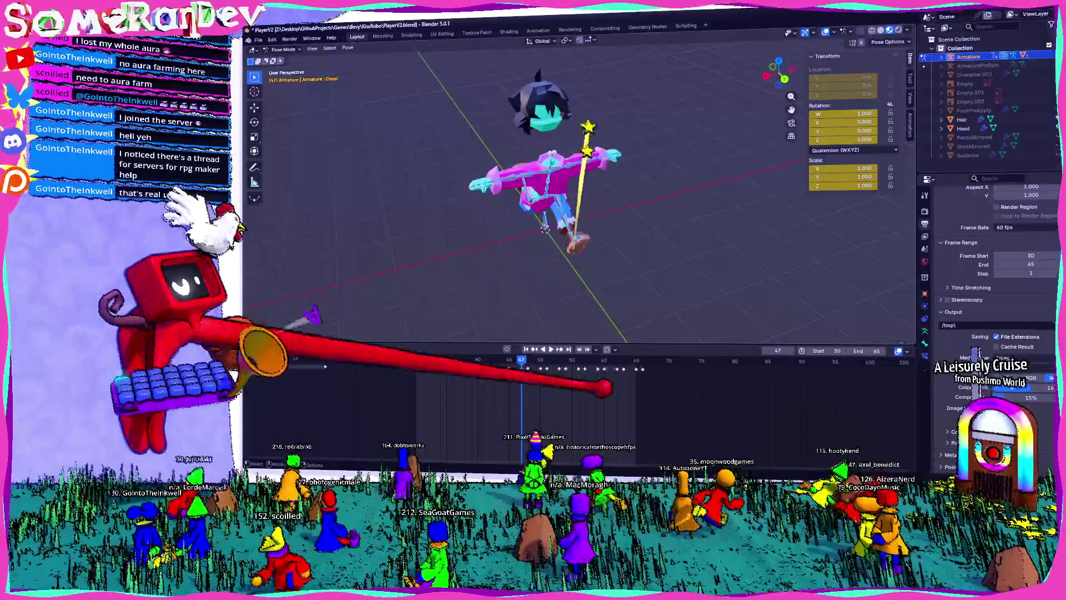
key("ctrl+z")
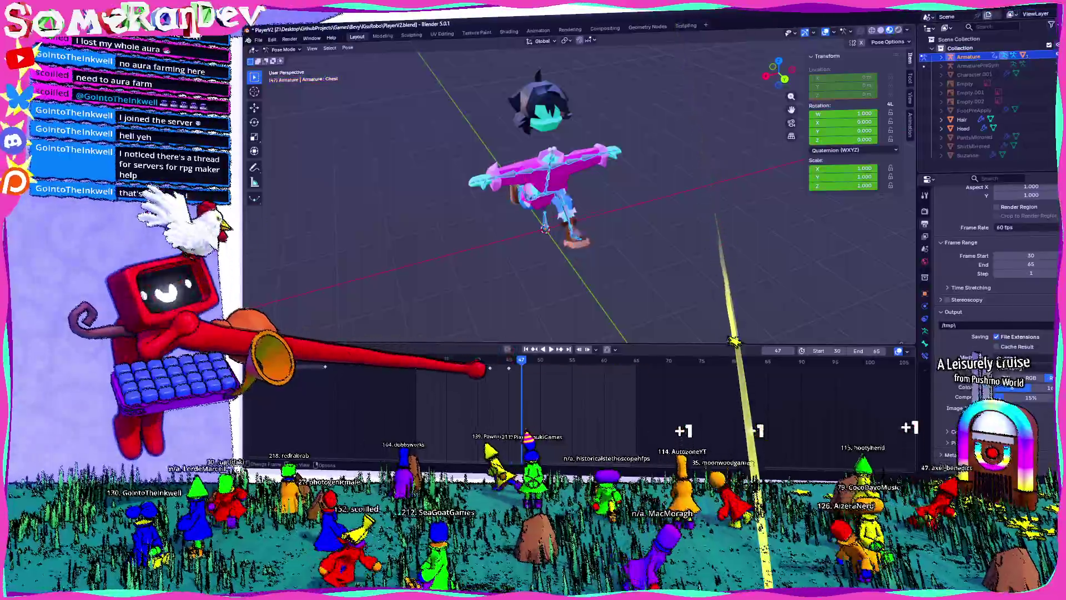
- Delete the Chest keyframes at frames 33, 36, 42 and 45
left_click_drag(519, 384, 519, 383)
key("space")
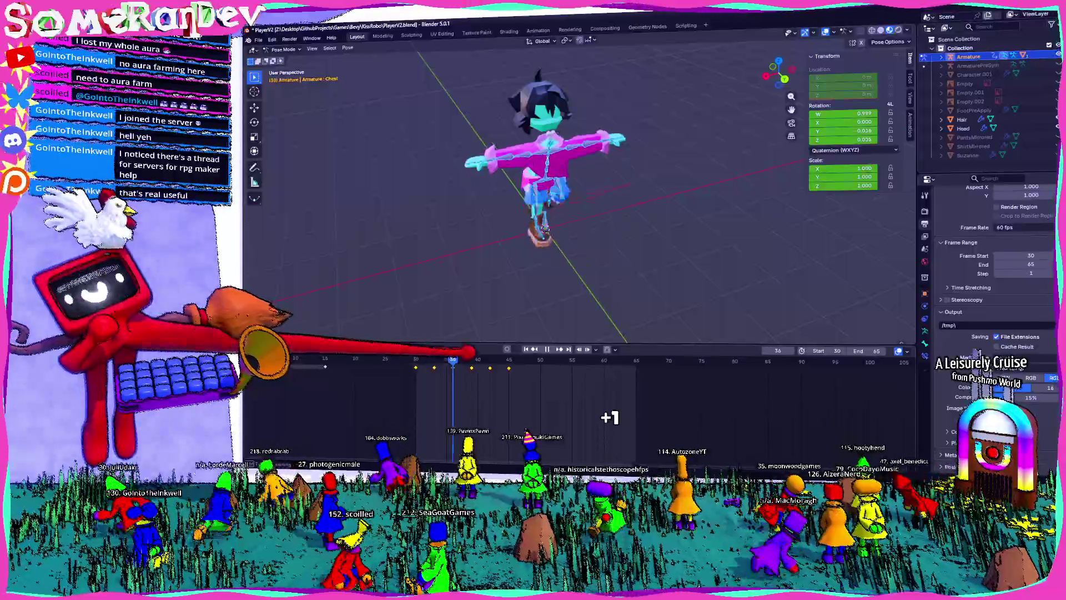
key("space")
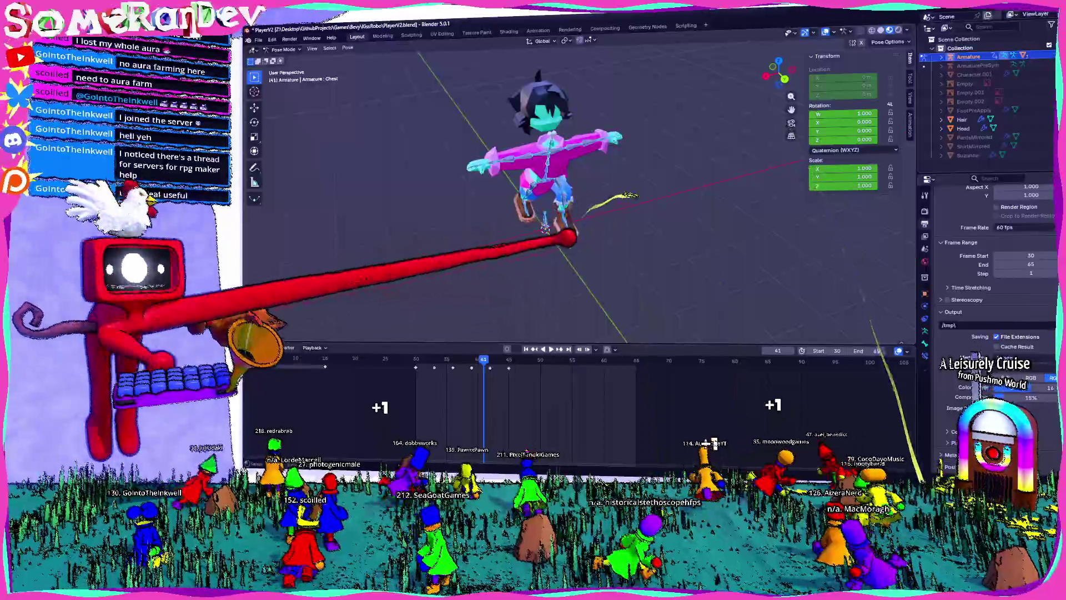
key("ctrl+z")
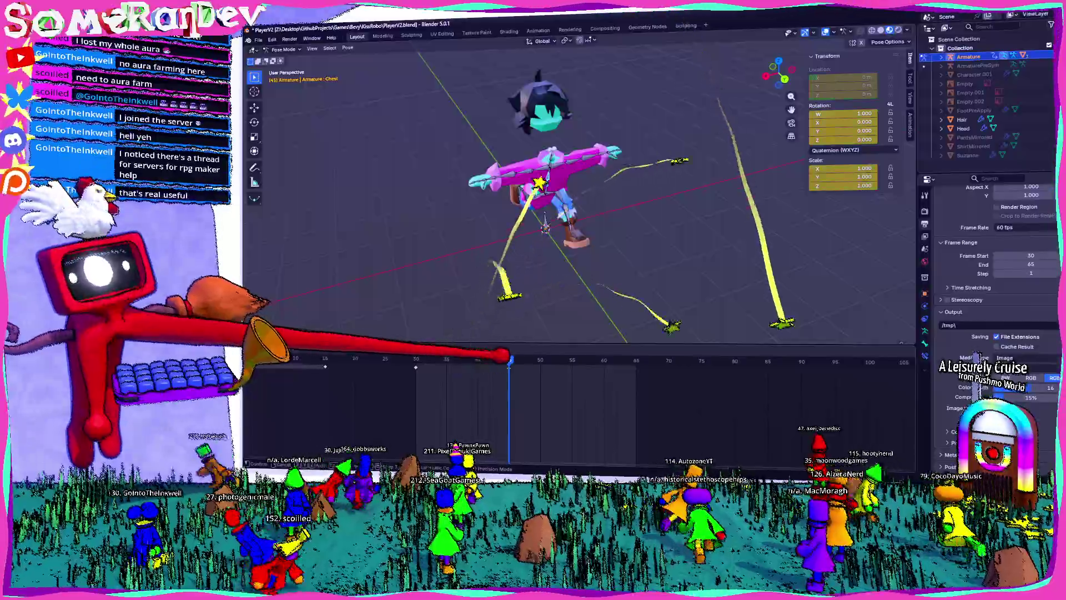
scroll(561, 197, "up", 5)
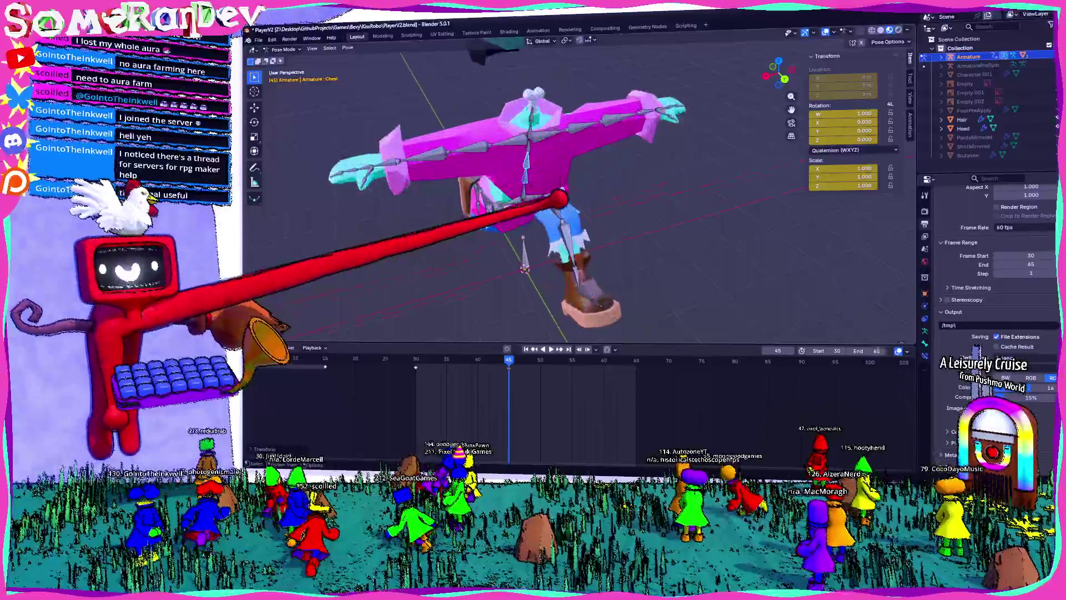